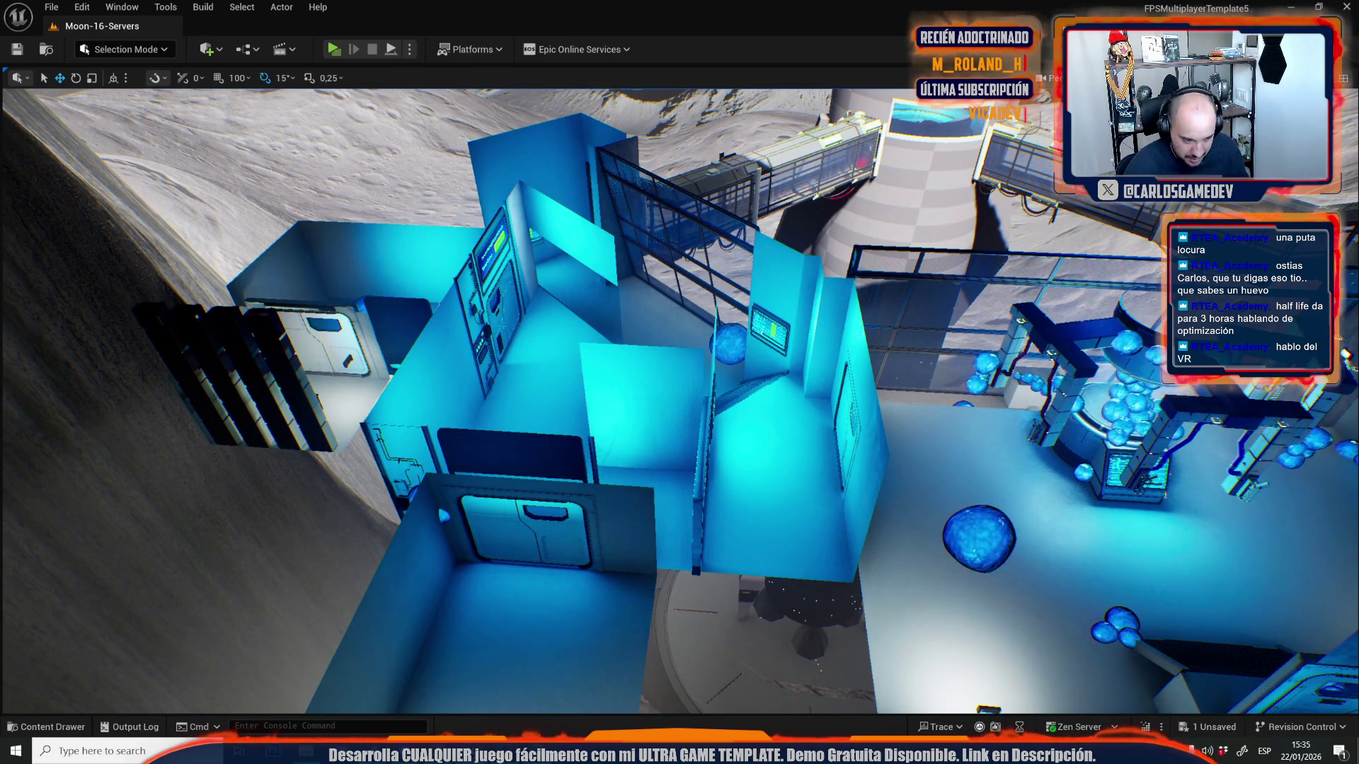
- Fly into the blob room, select the wobbling blue blob, and continue toward the door
mouse_move(679, 396)
left_mouse_down()
mouse_move(715, 396)
mouse_move(658, 375)
mouse_move(686, 386)
mouse_move(675, 382)
left_mouse_up()
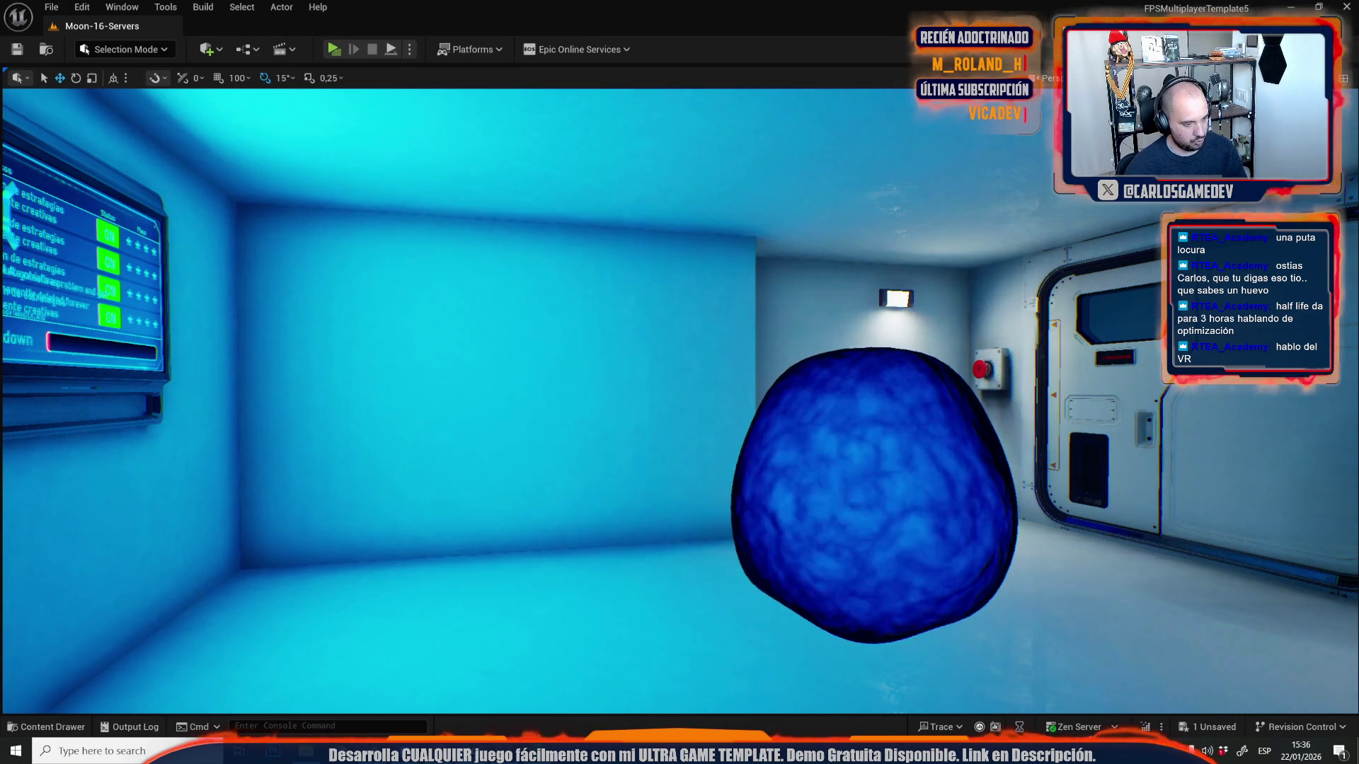
left_click(657, 279)
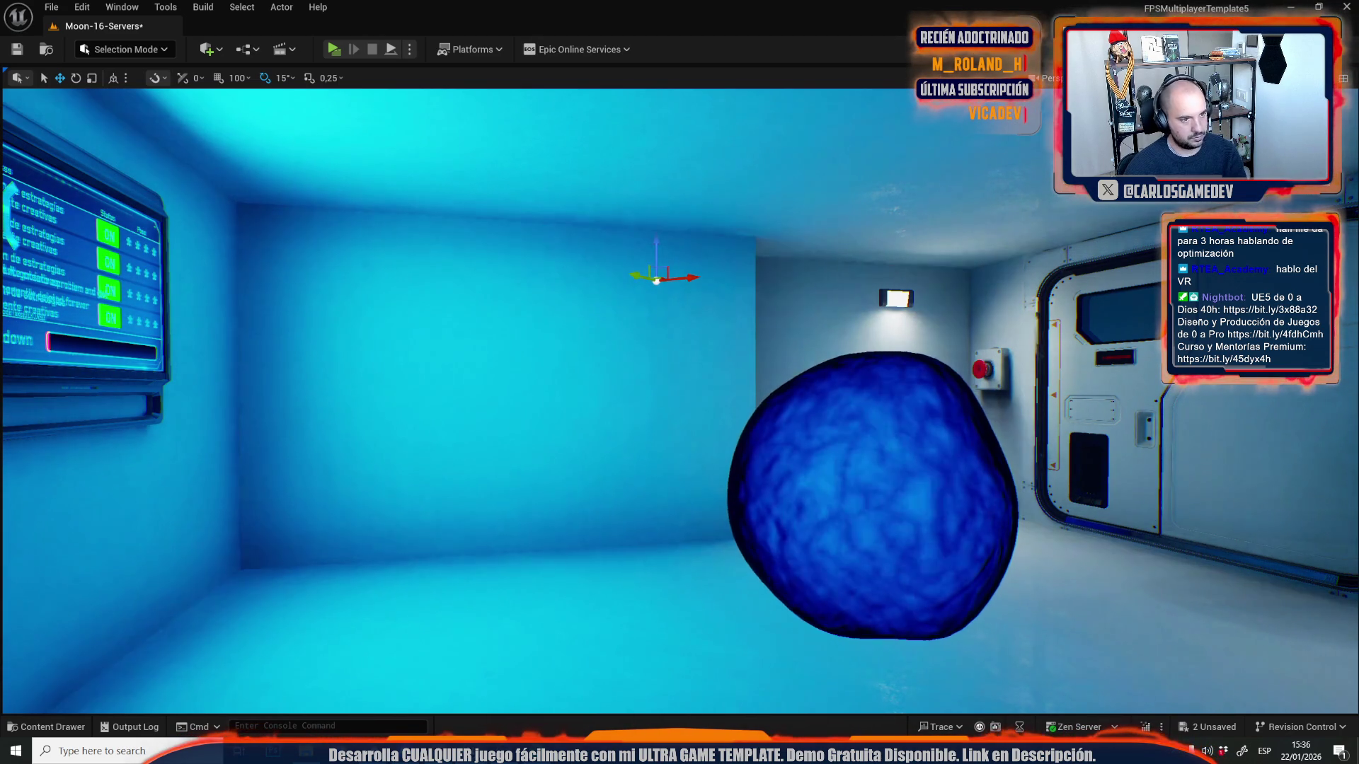
left_click(661, 480)
mouse_move(661, 479)
left_mouse_down()
mouse_move(658, 432)
mouse_move(743, 311)
mouse_move(920, 318)
mouse_move(927, 332)
mouse_move(750, 319)
mouse_move(538, 333)
left_mouse_up()
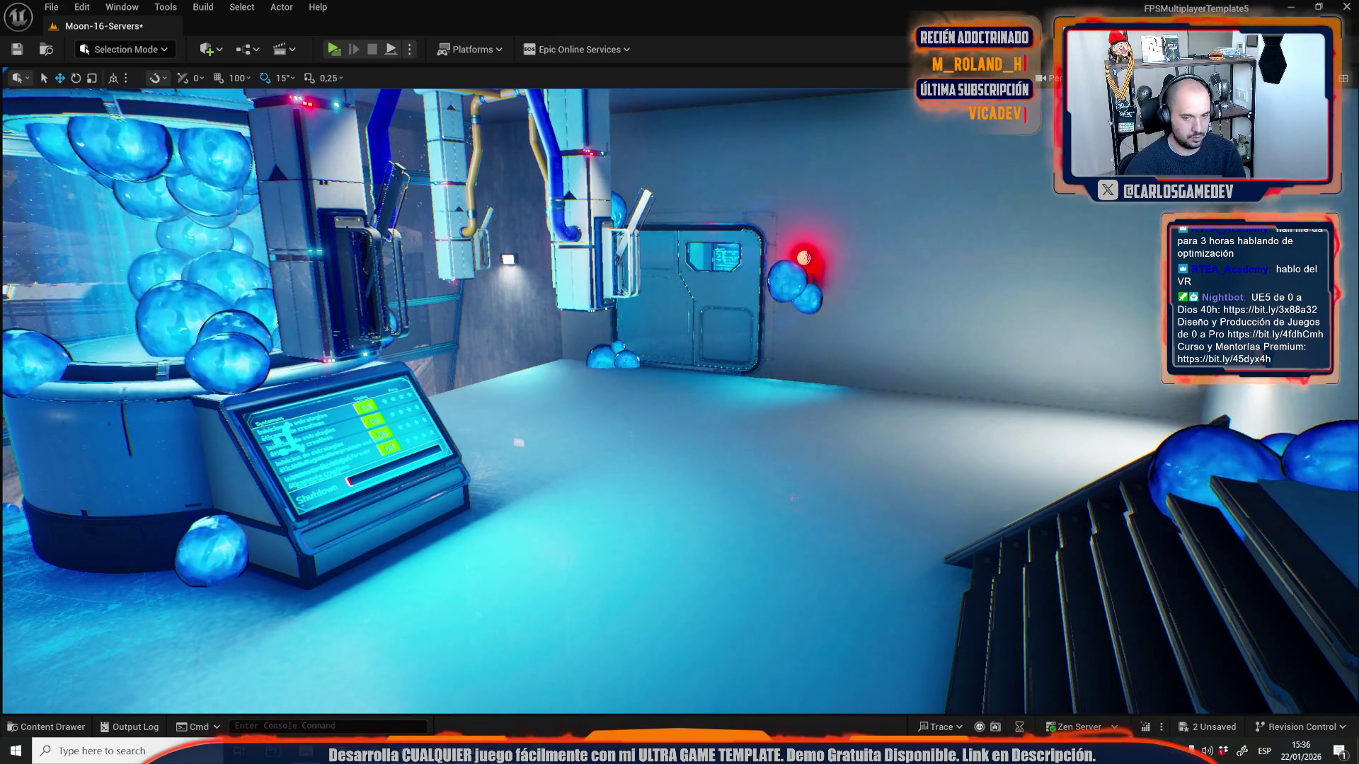
- Fly through the server room and corridor and select the wall light above the water platforms
mouse_move(677, 356)
left_mouse_down()
mouse_move(414, 678)
mouse_move(326, 653)
left_mouse_up()
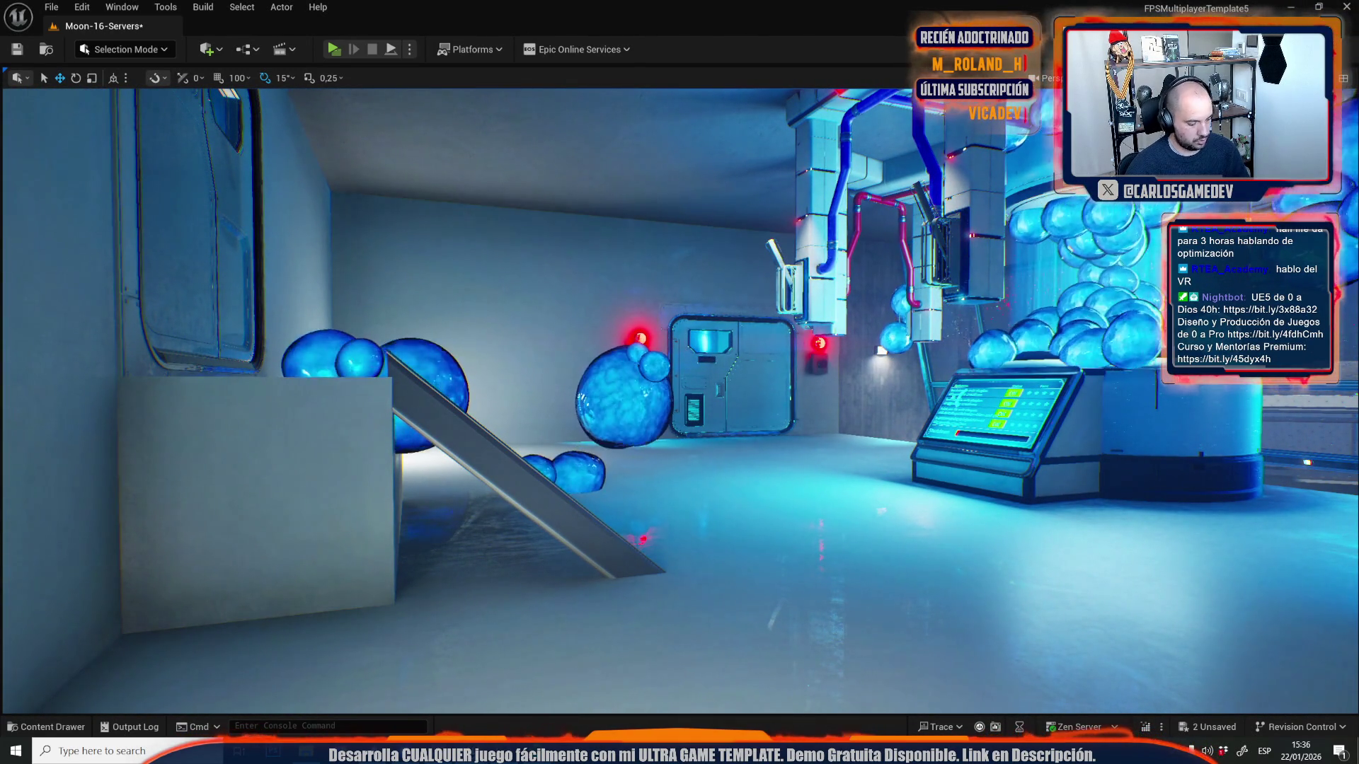
mouse_move(463, 360)
left_mouse_down()
mouse_move(435, 359)
mouse_move(708, 359)
mouse_move(637, 360)
left_mouse_up()
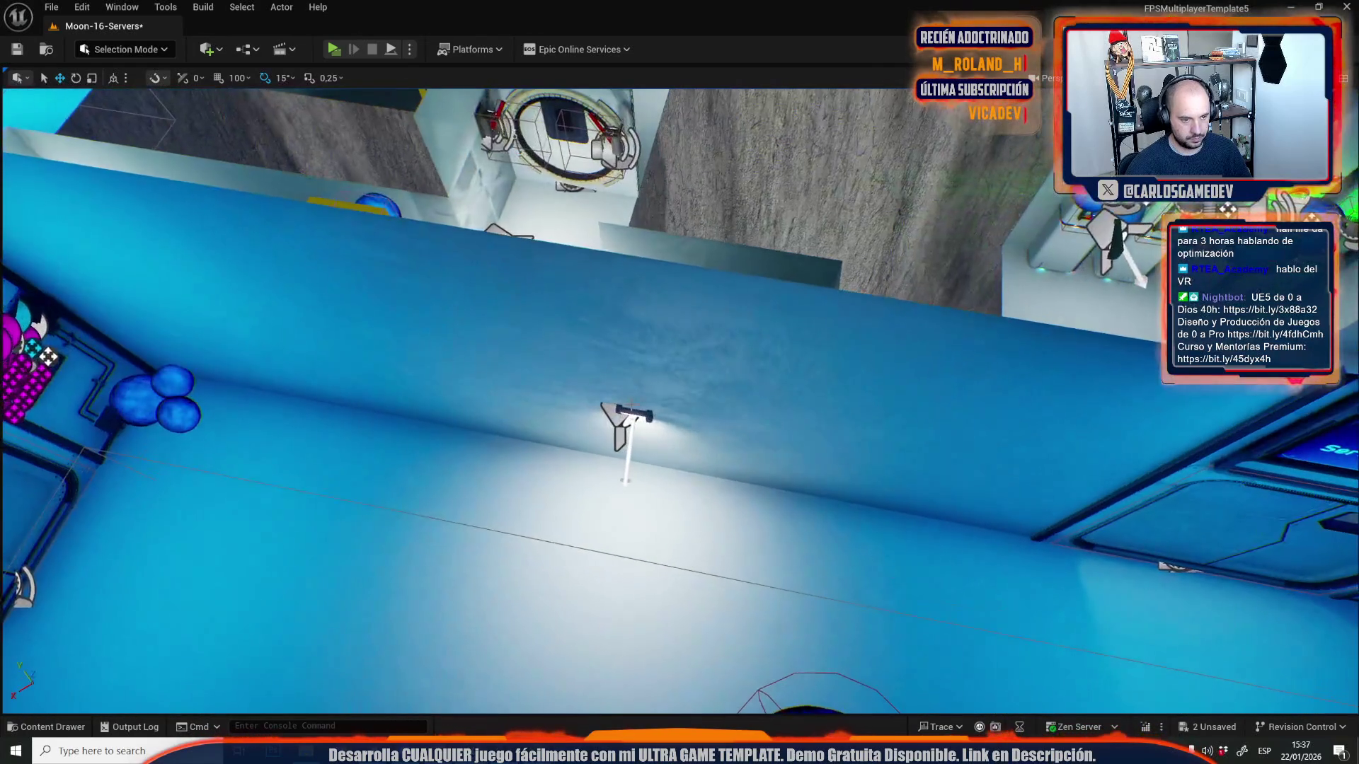
left_click(626, 421)
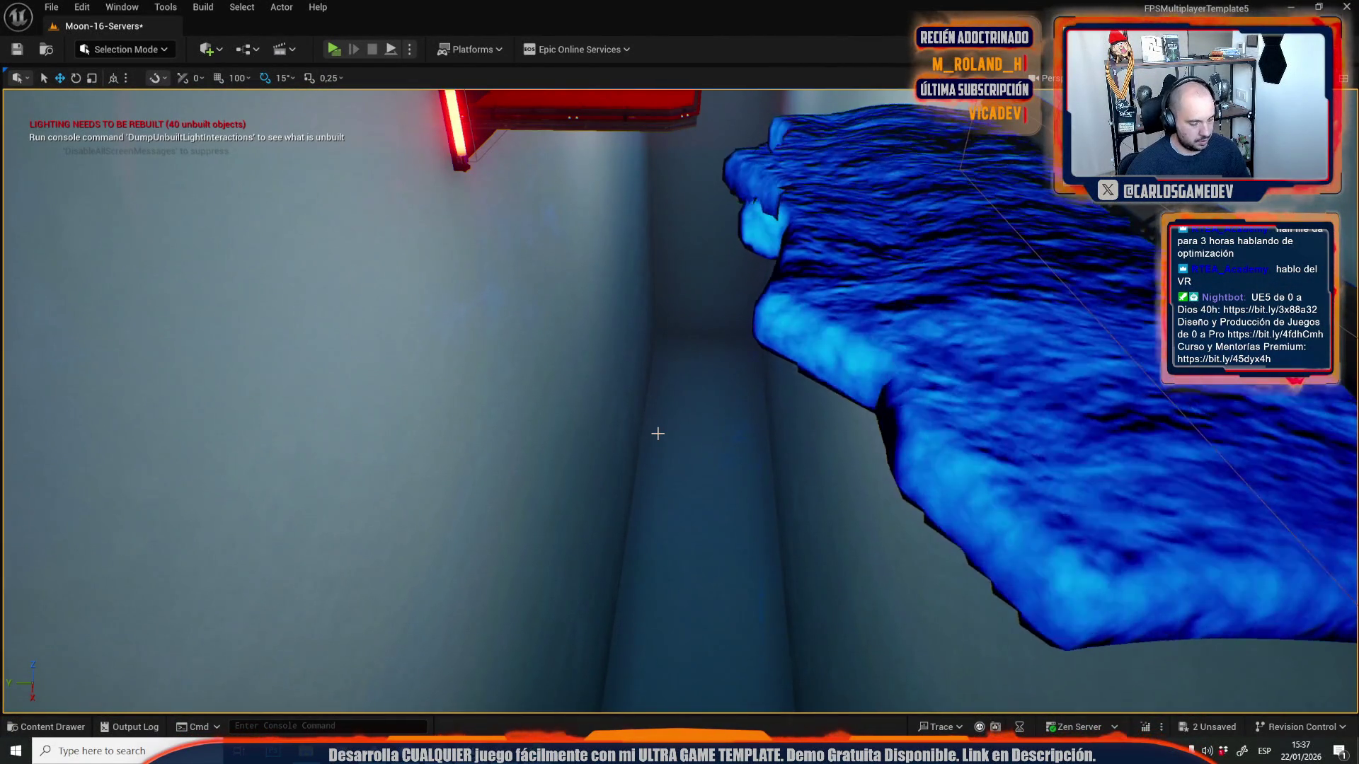
- Place a Plane from the Quick Add Shapes menu beside the corridor wall
left_click(153, 49)
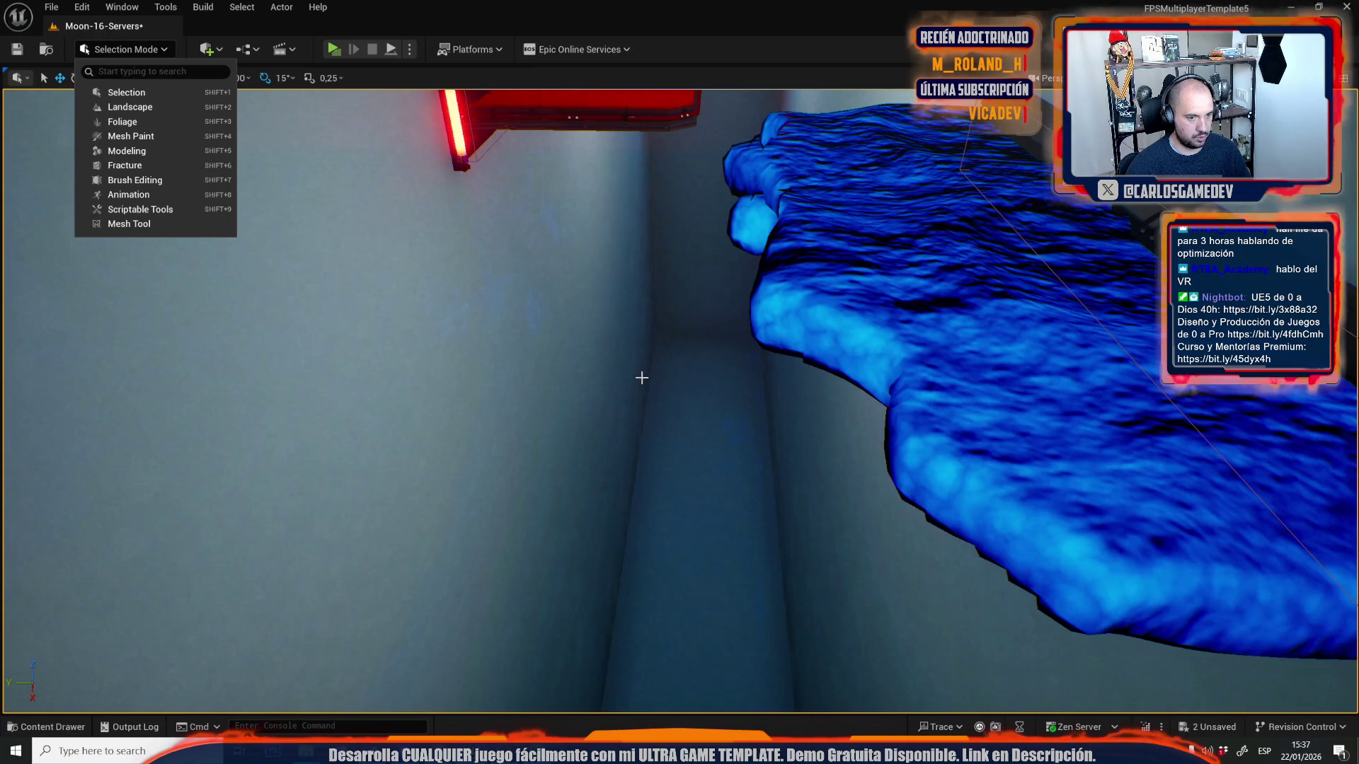
left_click_drag(640, 373, 598, 322)
left_click(206, 50)
mouse_move(295, 252)
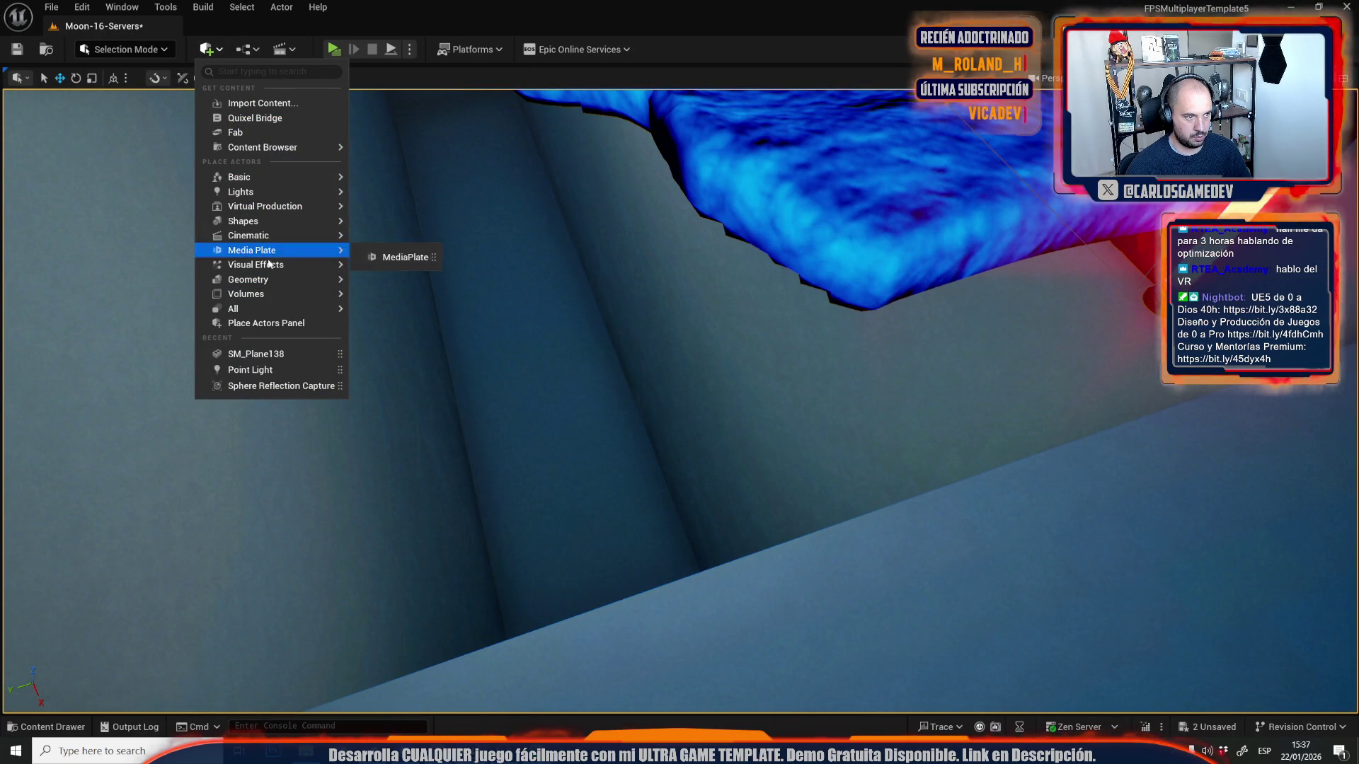
mouse_move(270, 293)
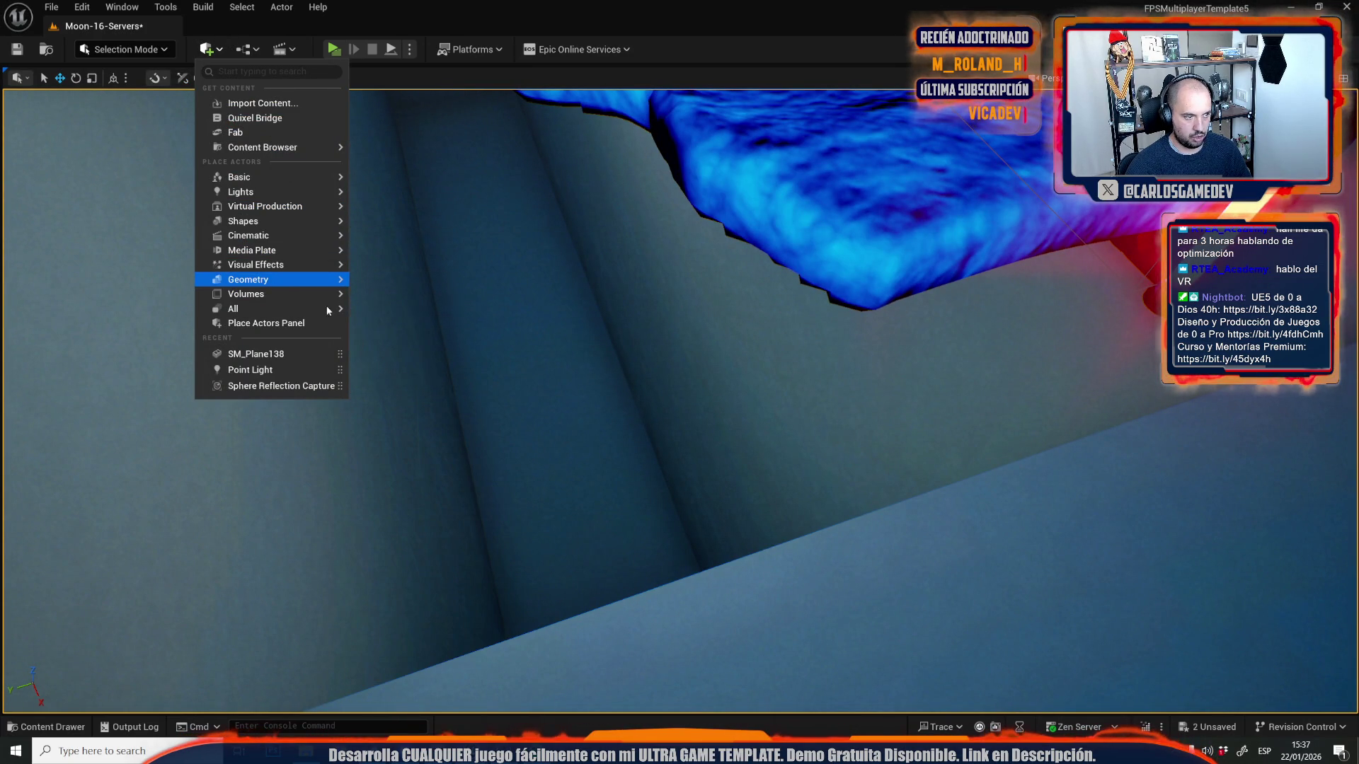
mouse_move(271, 205)
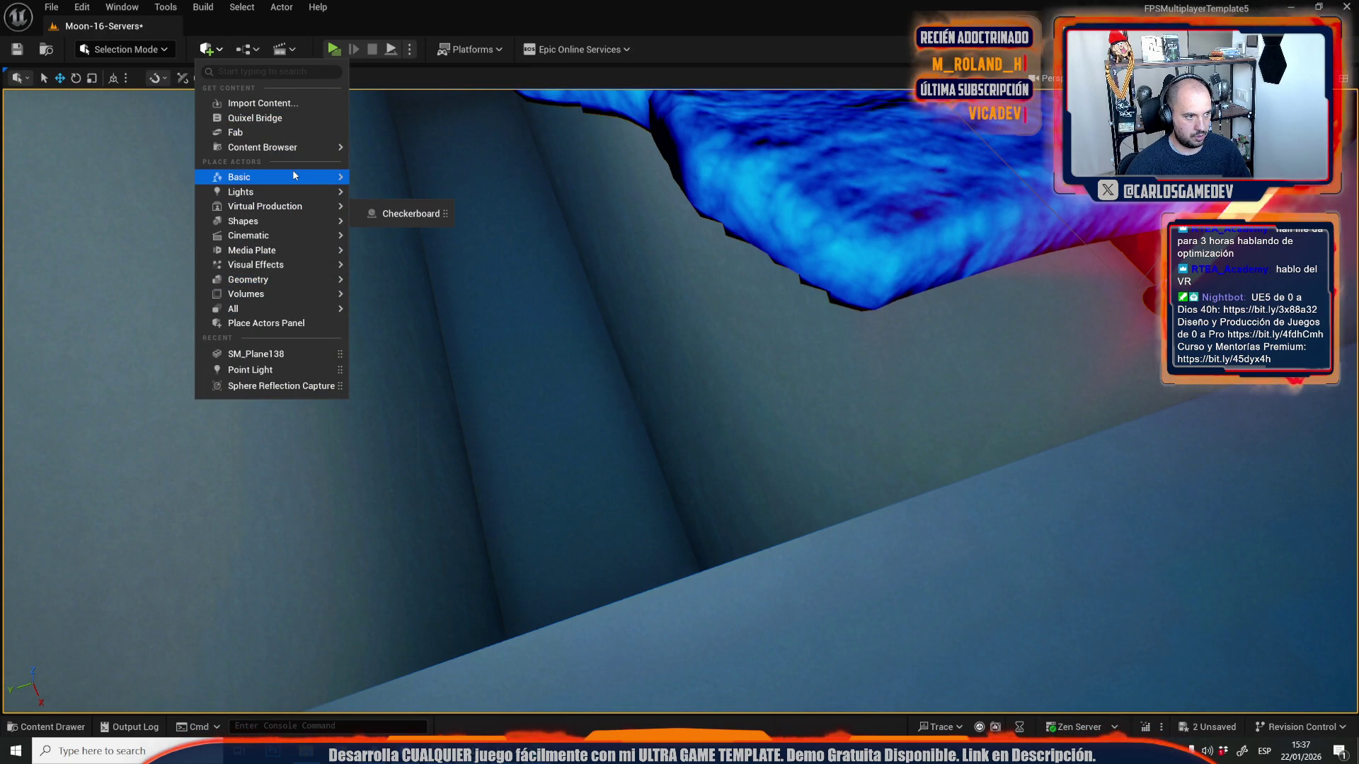
mouse_move(291, 171)
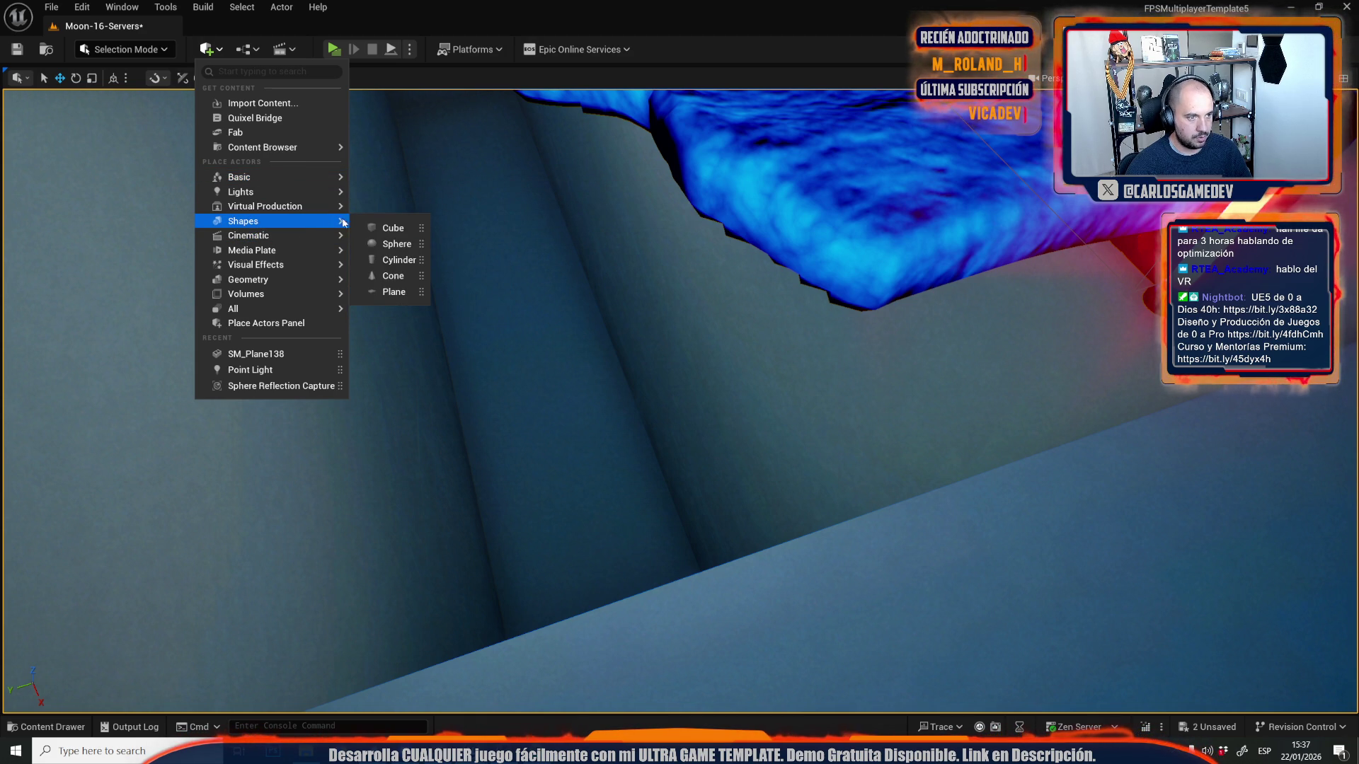
left_click(395, 291)
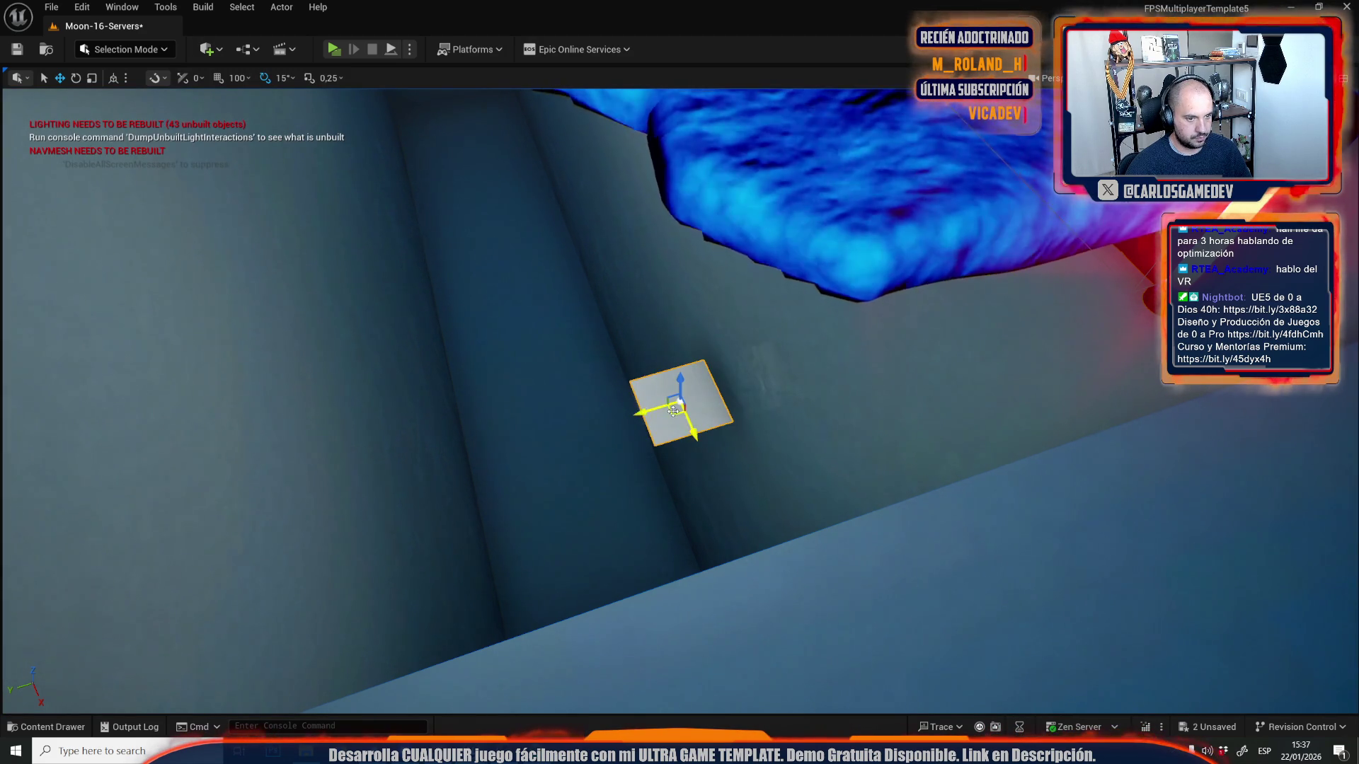
- Move the plane up along the wall and stretch it into a long strip
left_click_drag(642, 409, 511, 274)
key("e")
key("r")
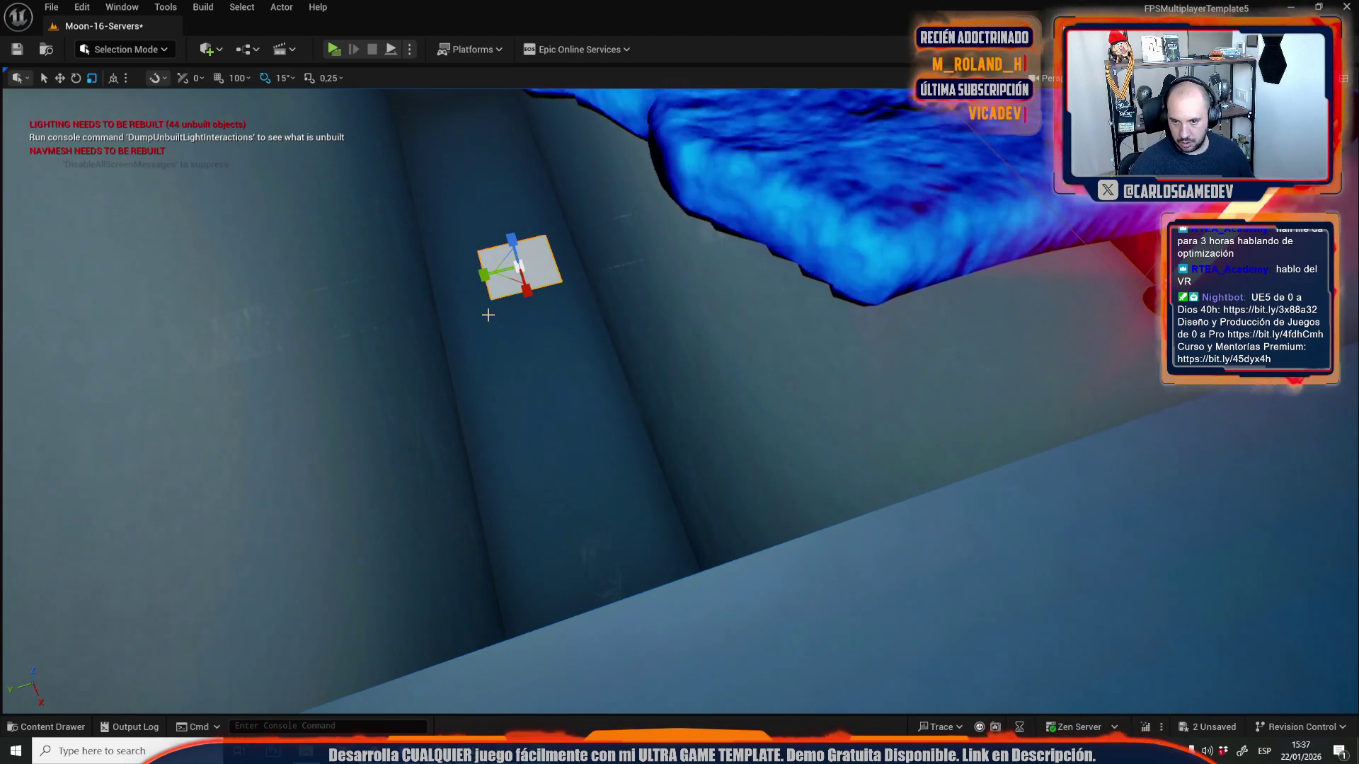
left_click_drag(319, 286, 382, 304)
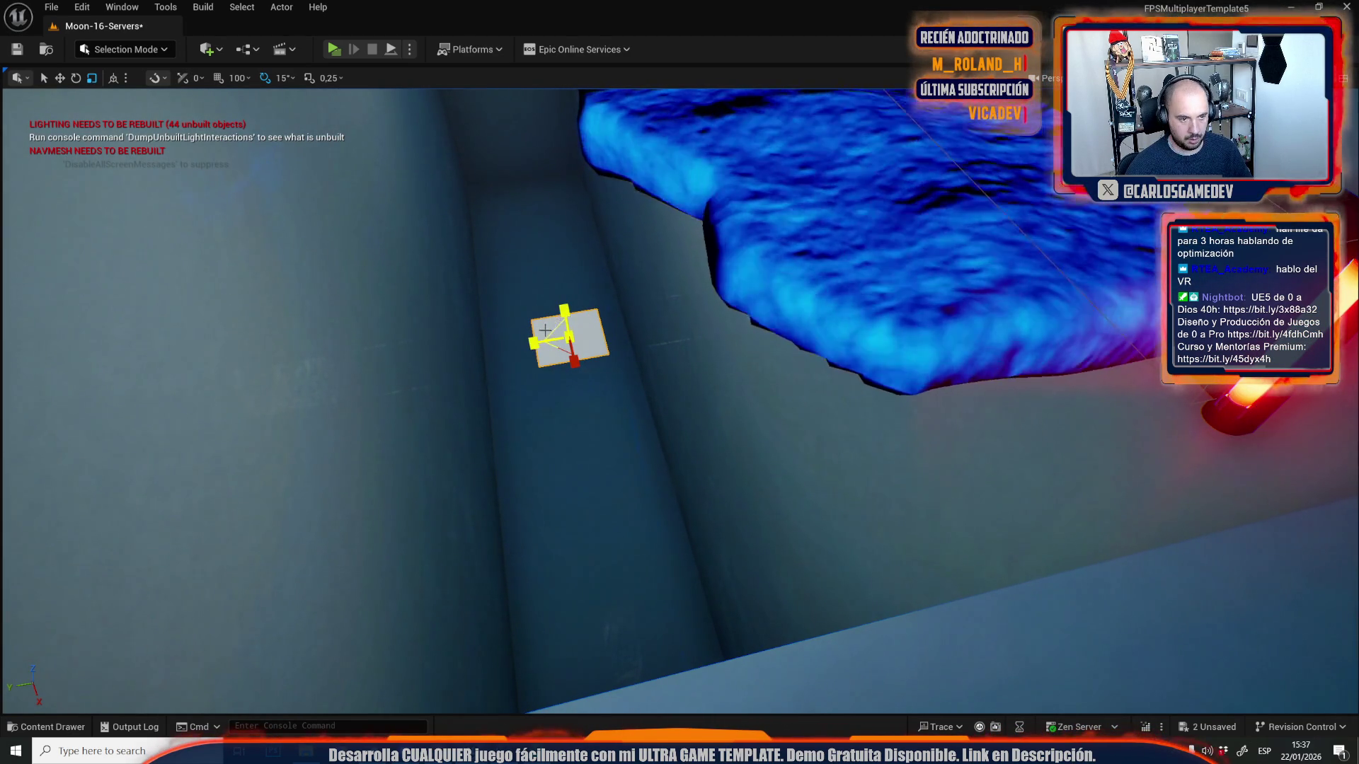
left_click_drag(535, 343, 450, 366)
- Shift the plane left over the pit and nudge it until it fits the opening
key("w")
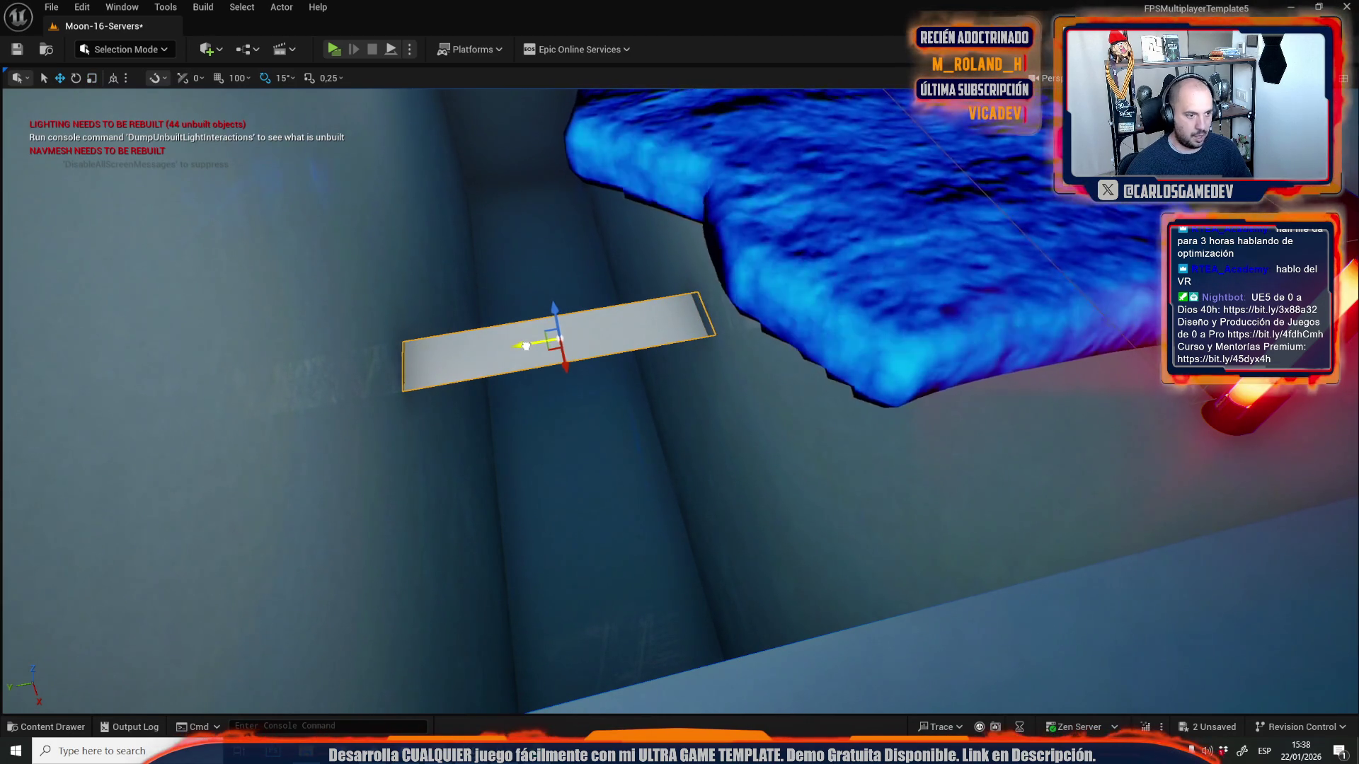
scroll(524, 345, "down", 10)
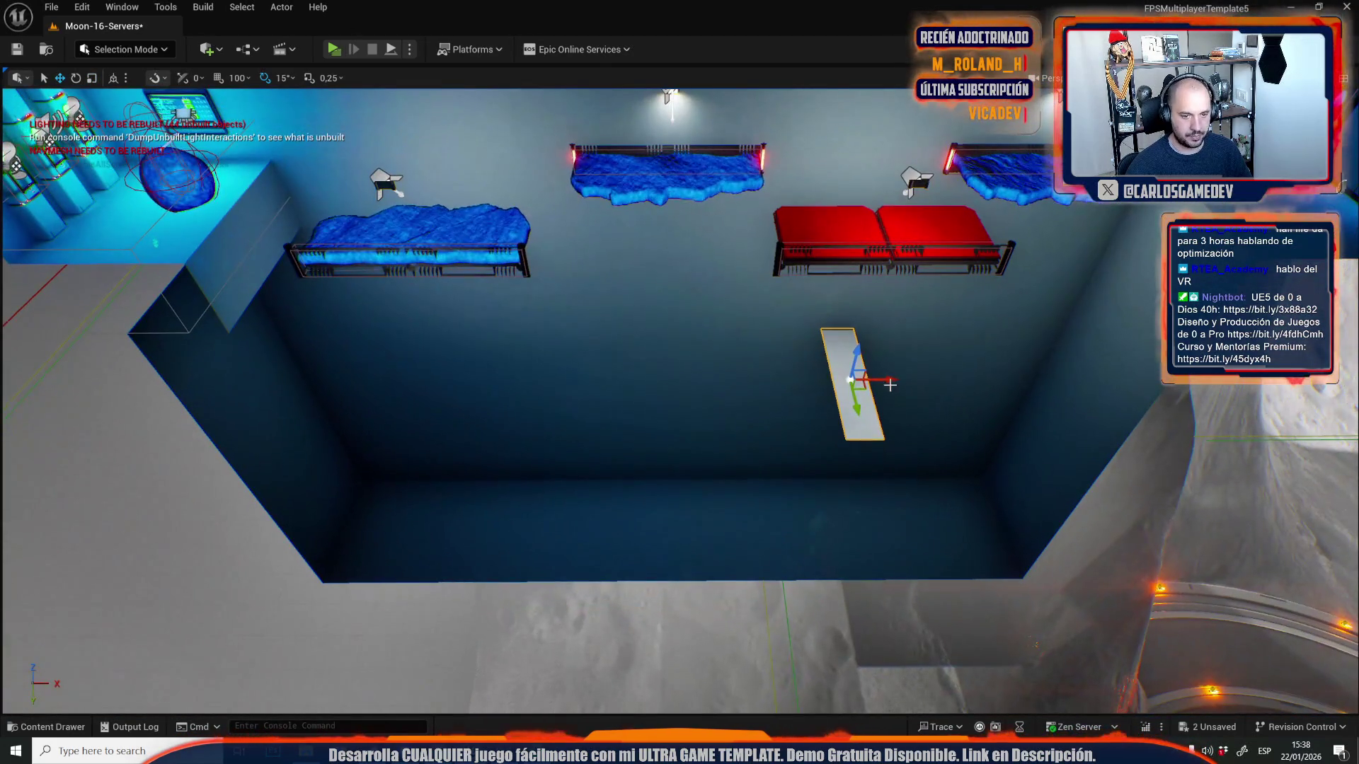
mouse_move(885, 380)
left_mouse_down()
mouse_move(692, 380)
mouse_move(867, 381)
mouse_move(821, 381)
left_mouse_up()
key("r")
key("w")
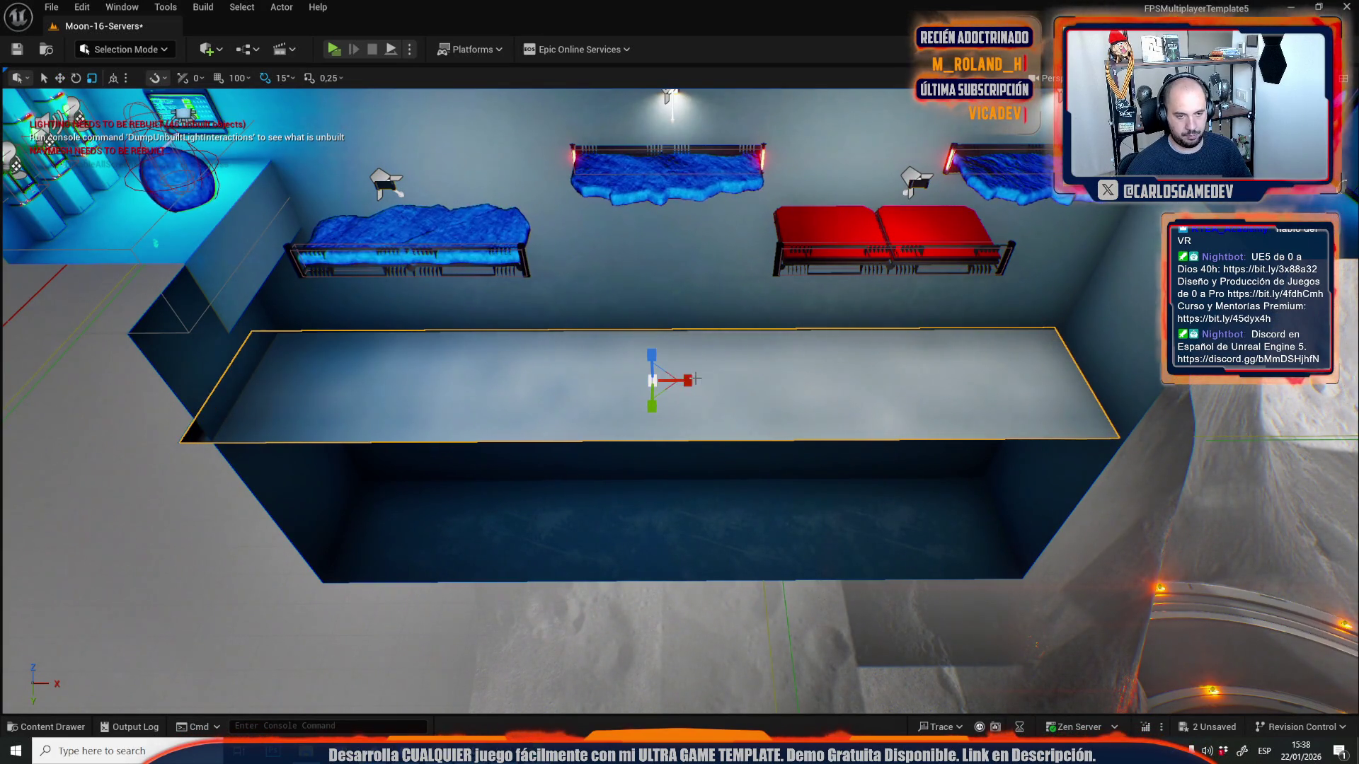
mouse_move(688, 379)
left_mouse_down()
mouse_move(710, 387)
mouse_move(681, 536)
mouse_move(684, 521)
left_mouse_up()
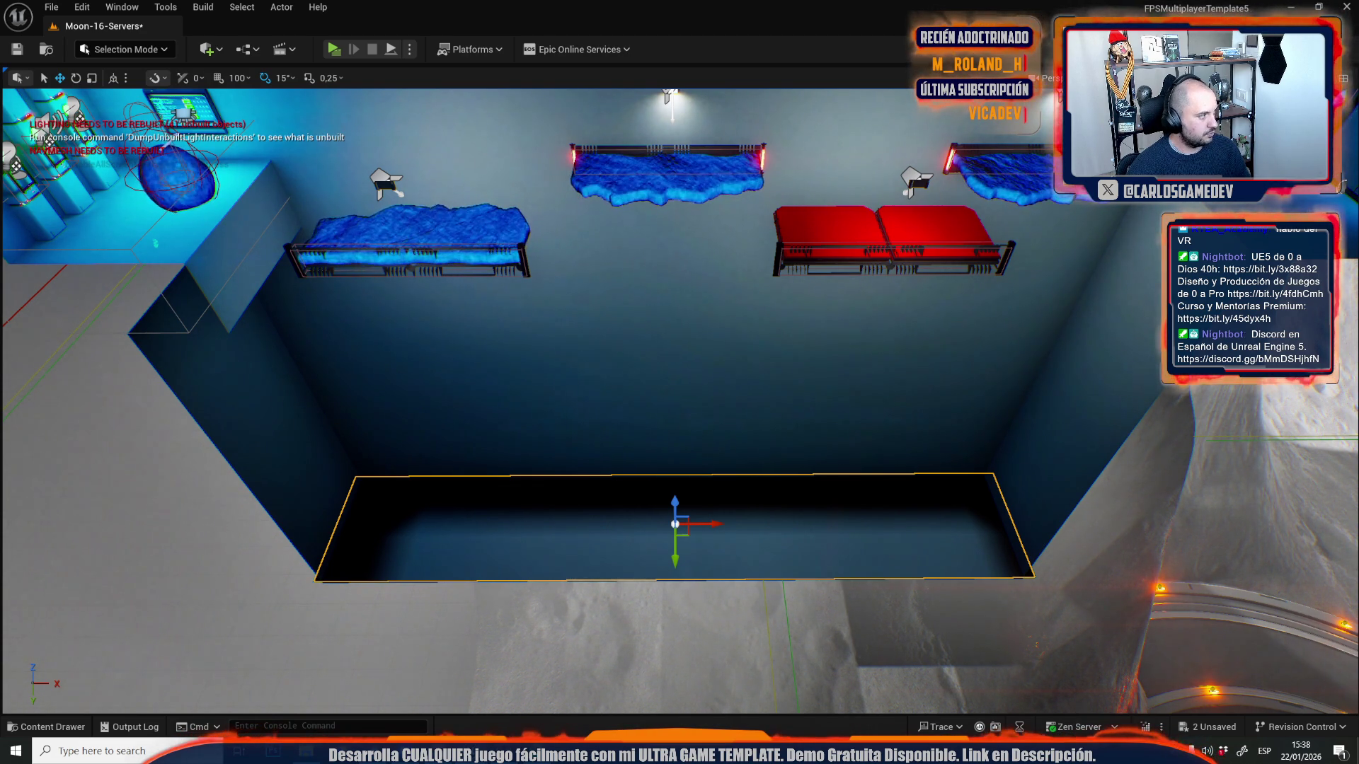
- Rotate the upper-left wall spotlight to aim over the platforms, then start a playtest with F8
scroll(358, 410, "up", 5)
scroll(679, 401, "down", 5)
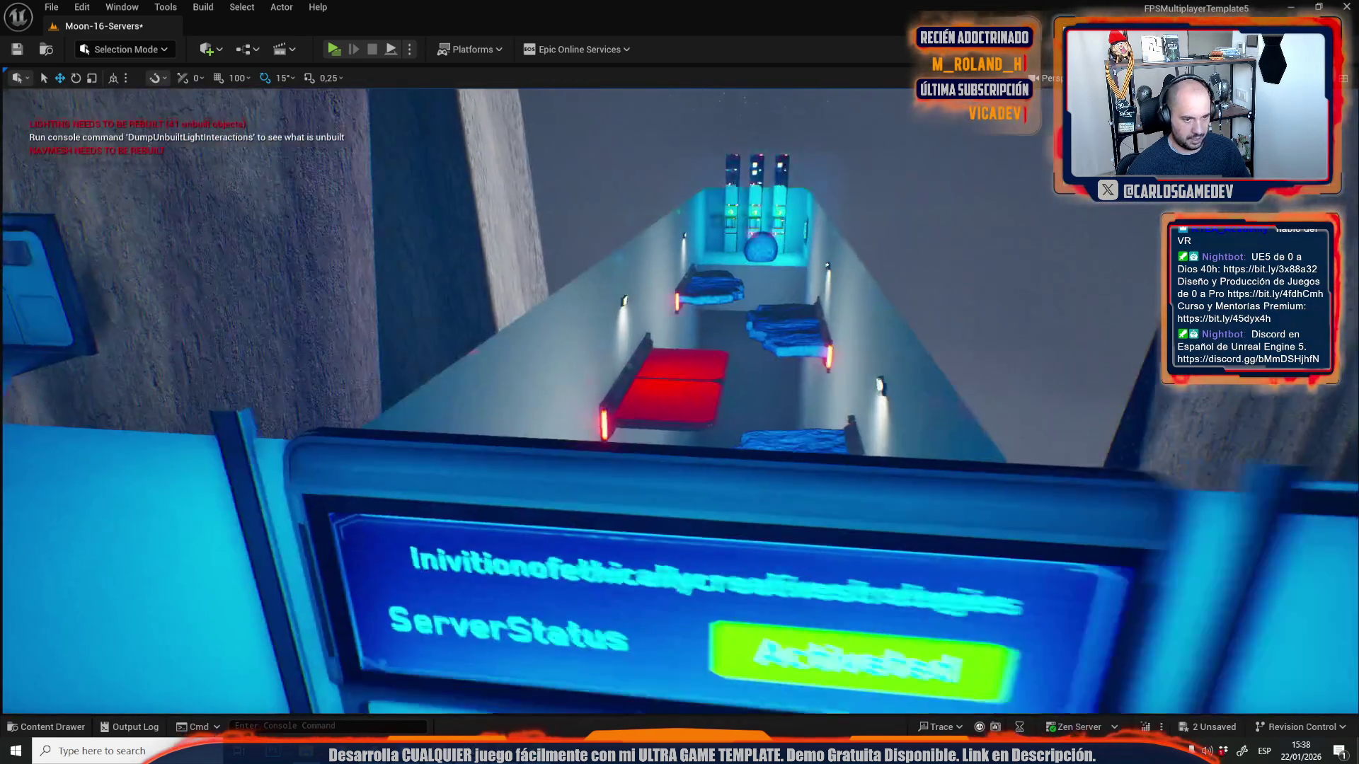
scroll(680, 401, "down", 5)
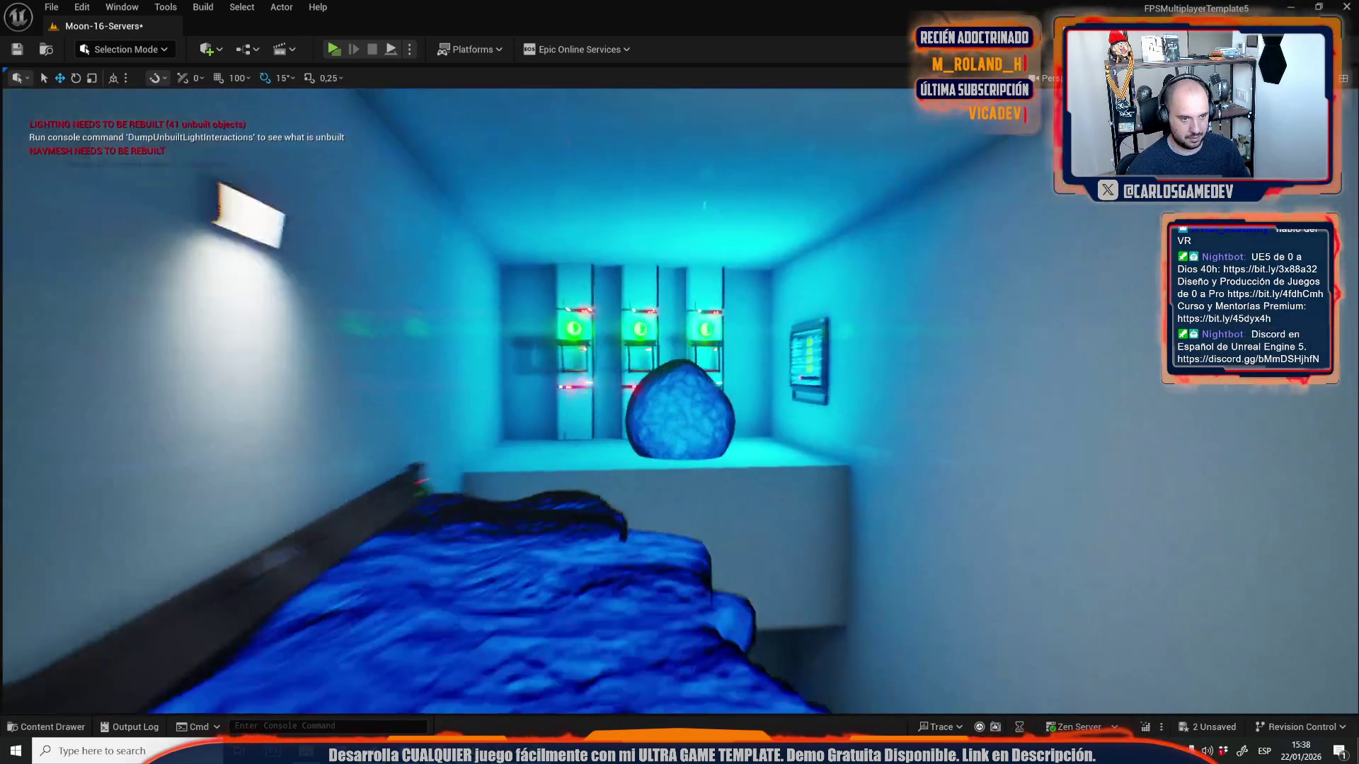
scroll(695, 387, "up", 5)
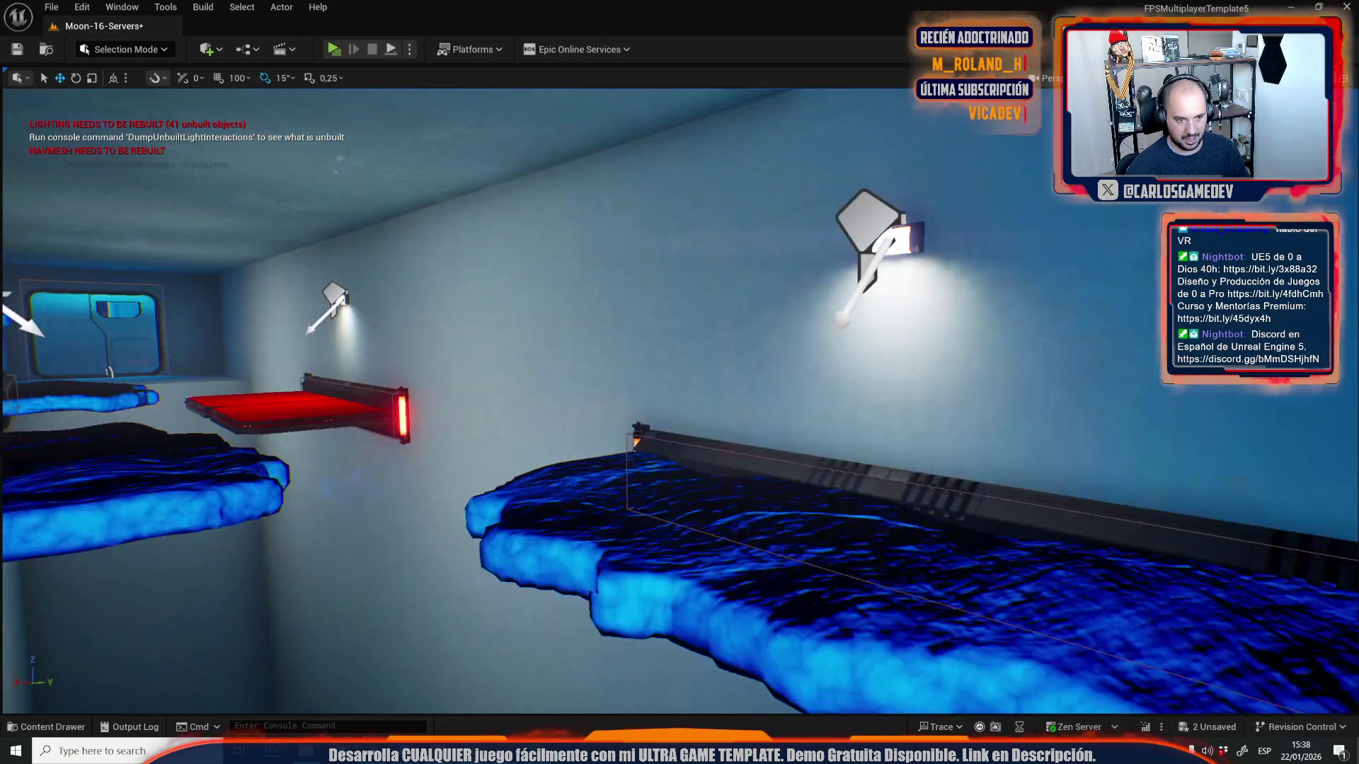
scroll(695, 387, "down", 3)
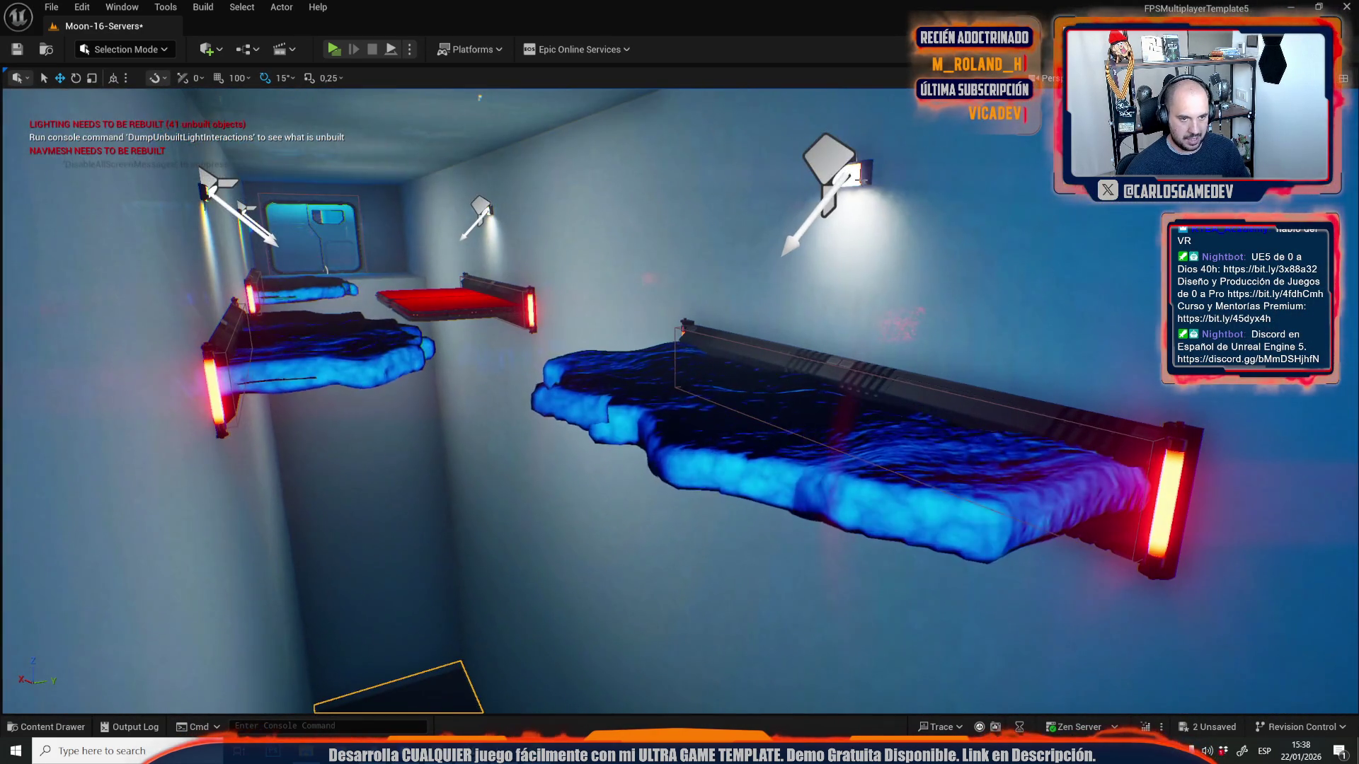
left_click(834, 159)
left_click(483, 204)
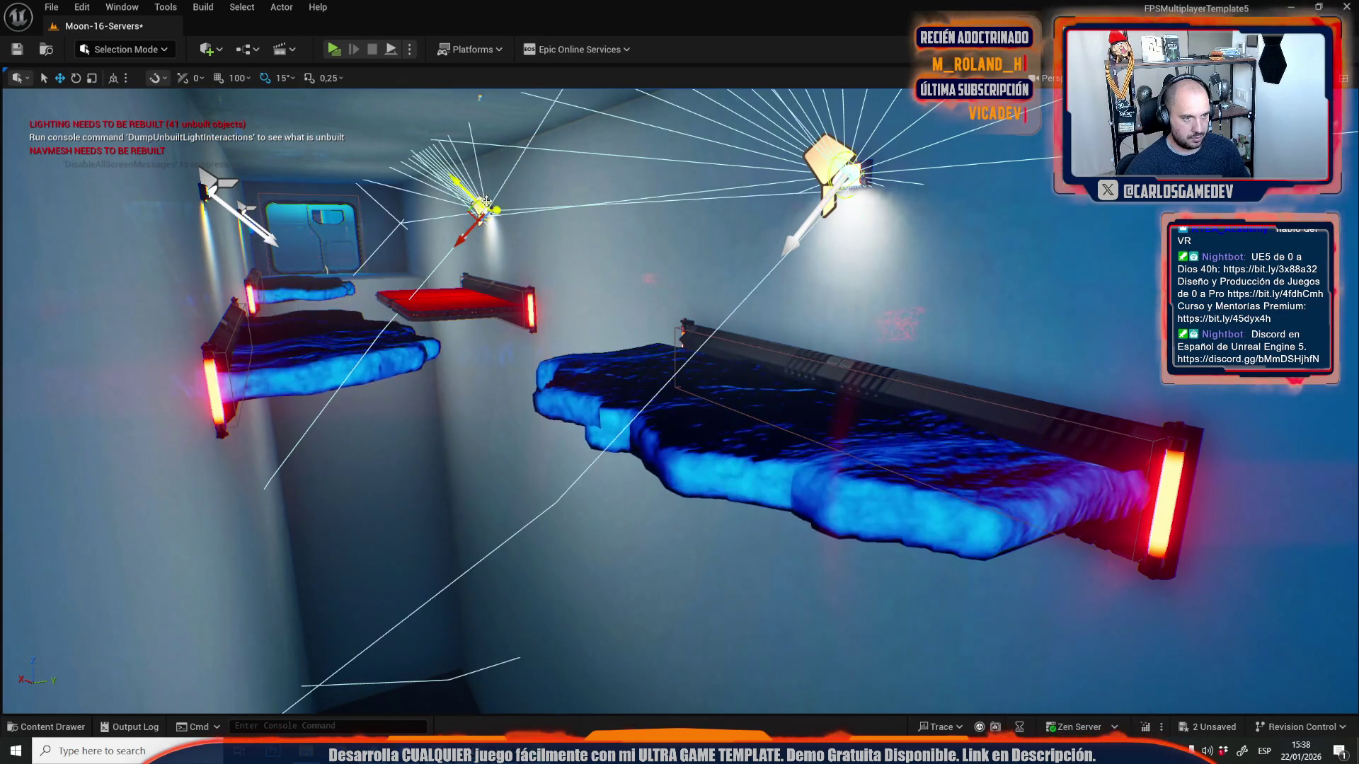
left_click(249, 205)
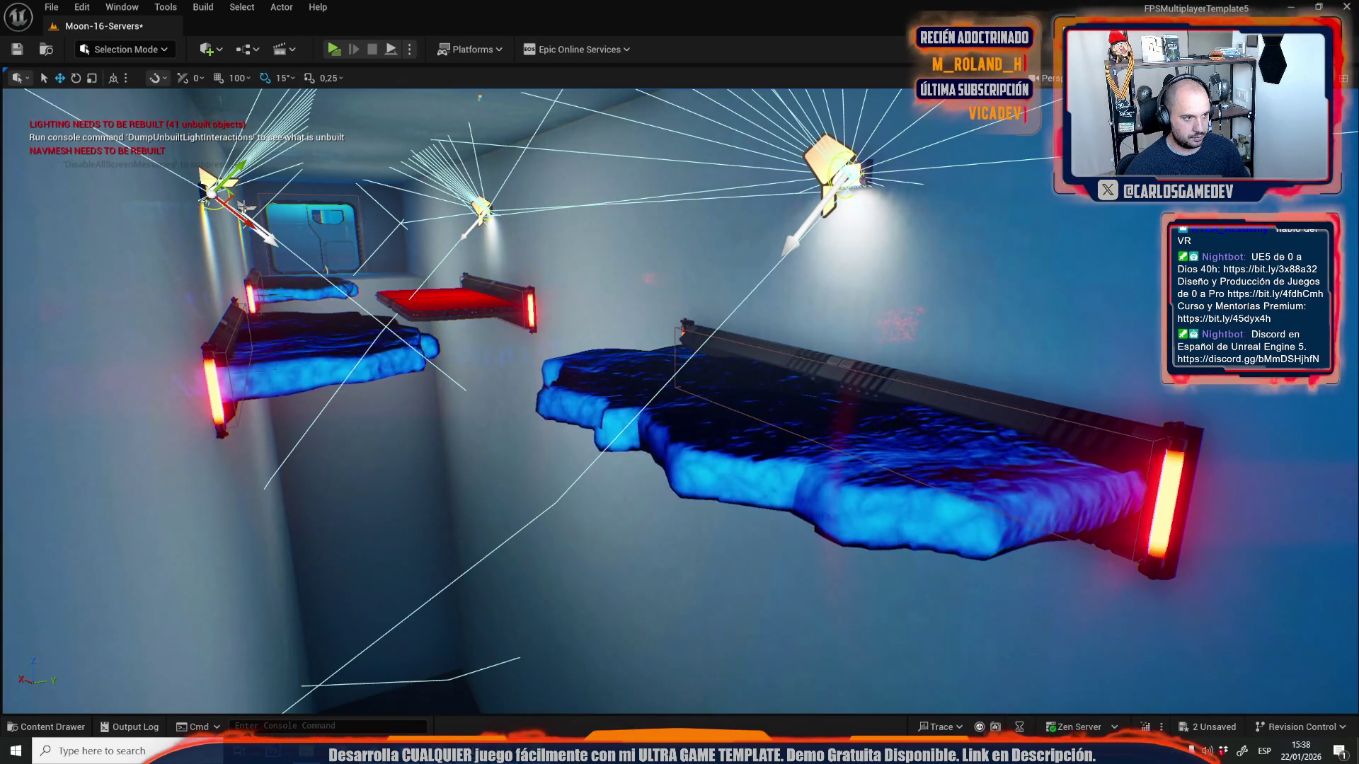
left_click_drag(244, 207, 243, 206)
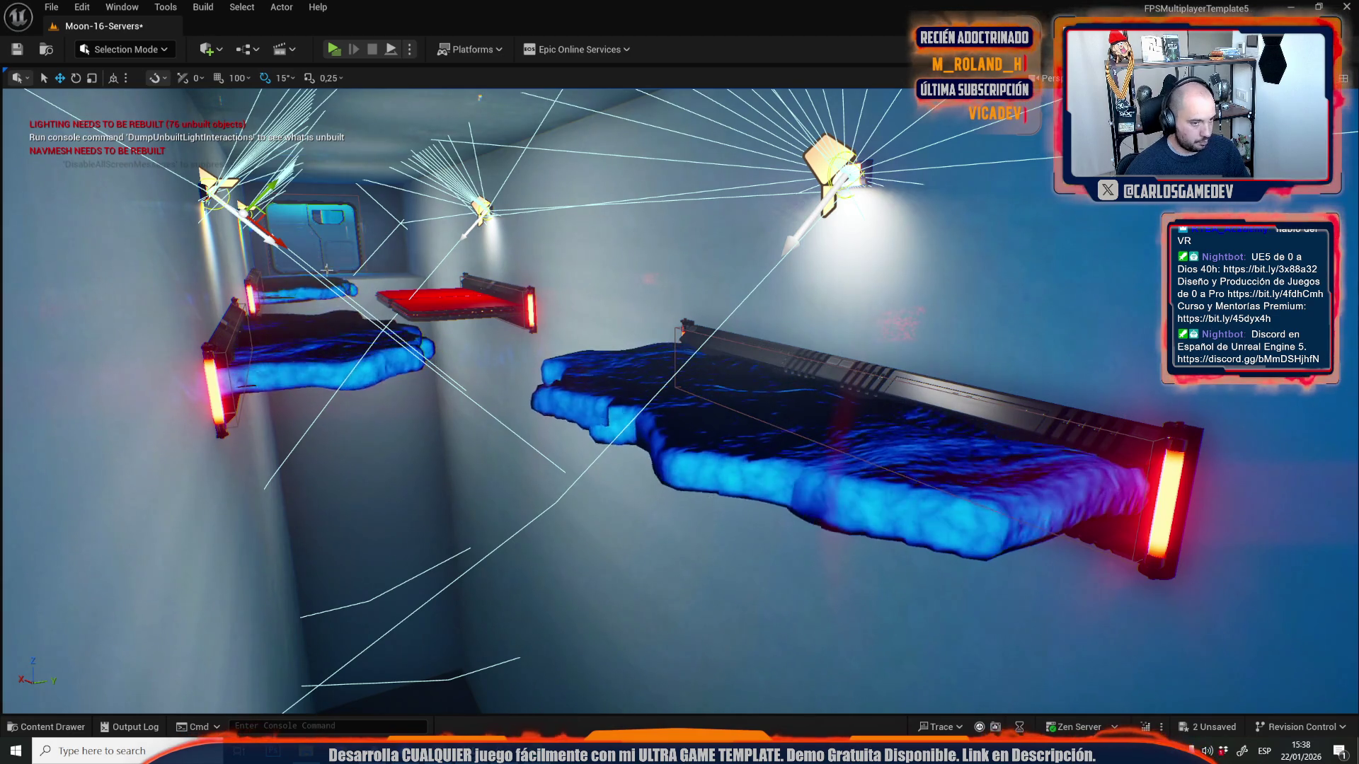
key("F8")
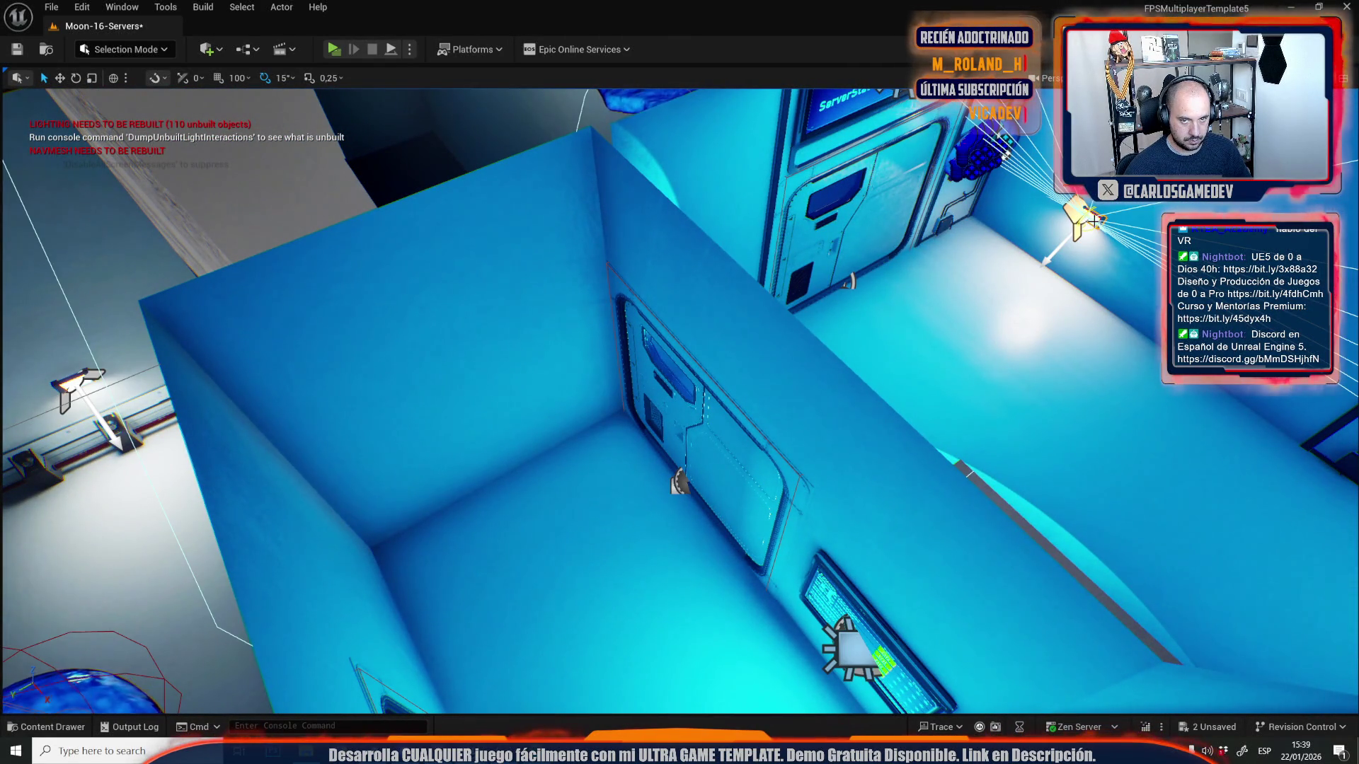
- Move the wall light into the small blue room, then delete it and turn toward the glass wall
key("w")
mouse_move(1085, 237)
left_mouse_down()
mouse_move(531, 455)
mouse_move(471, 531)
left_mouse_up()
key("f")
key("e")
key("w")
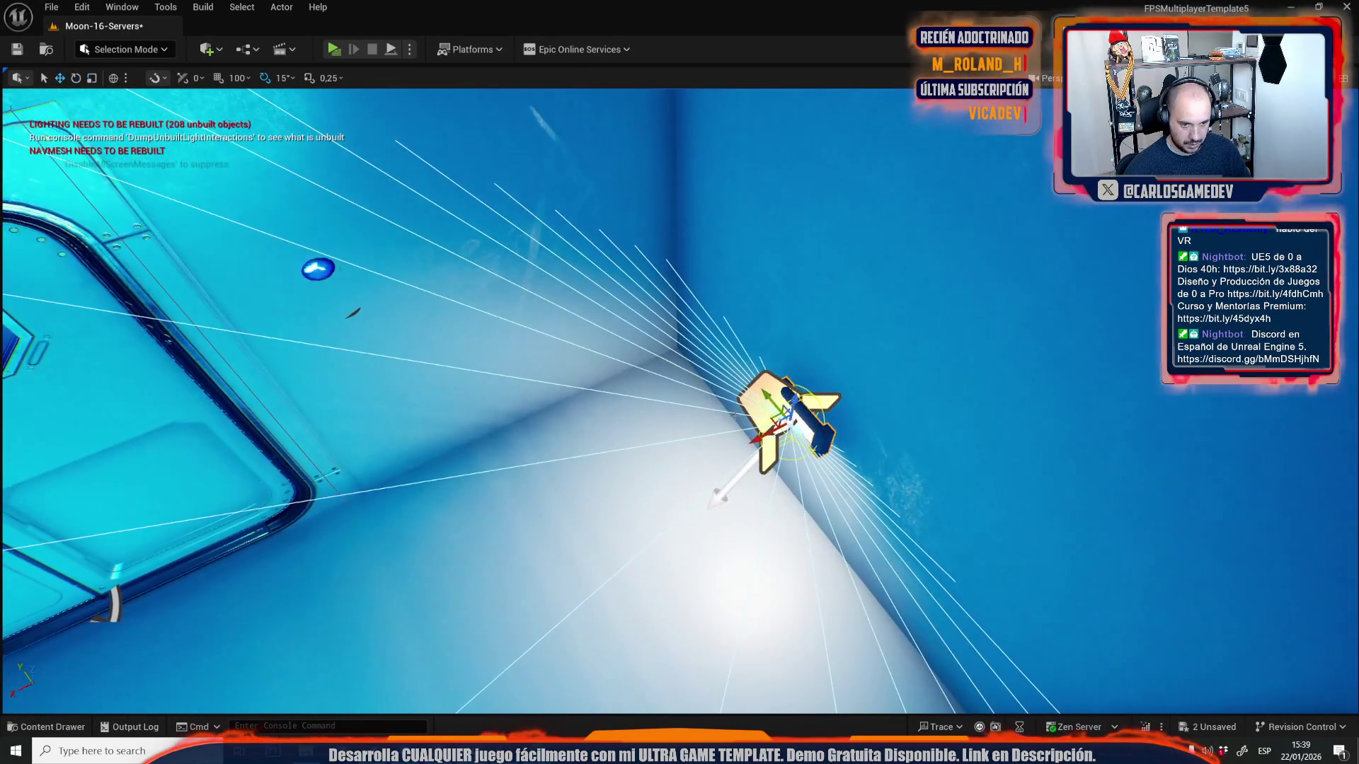
mouse_move(798, 428)
left_mouse_down()
mouse_move(665, 405)
mouse_move(607, 363)
left_mouse_up()
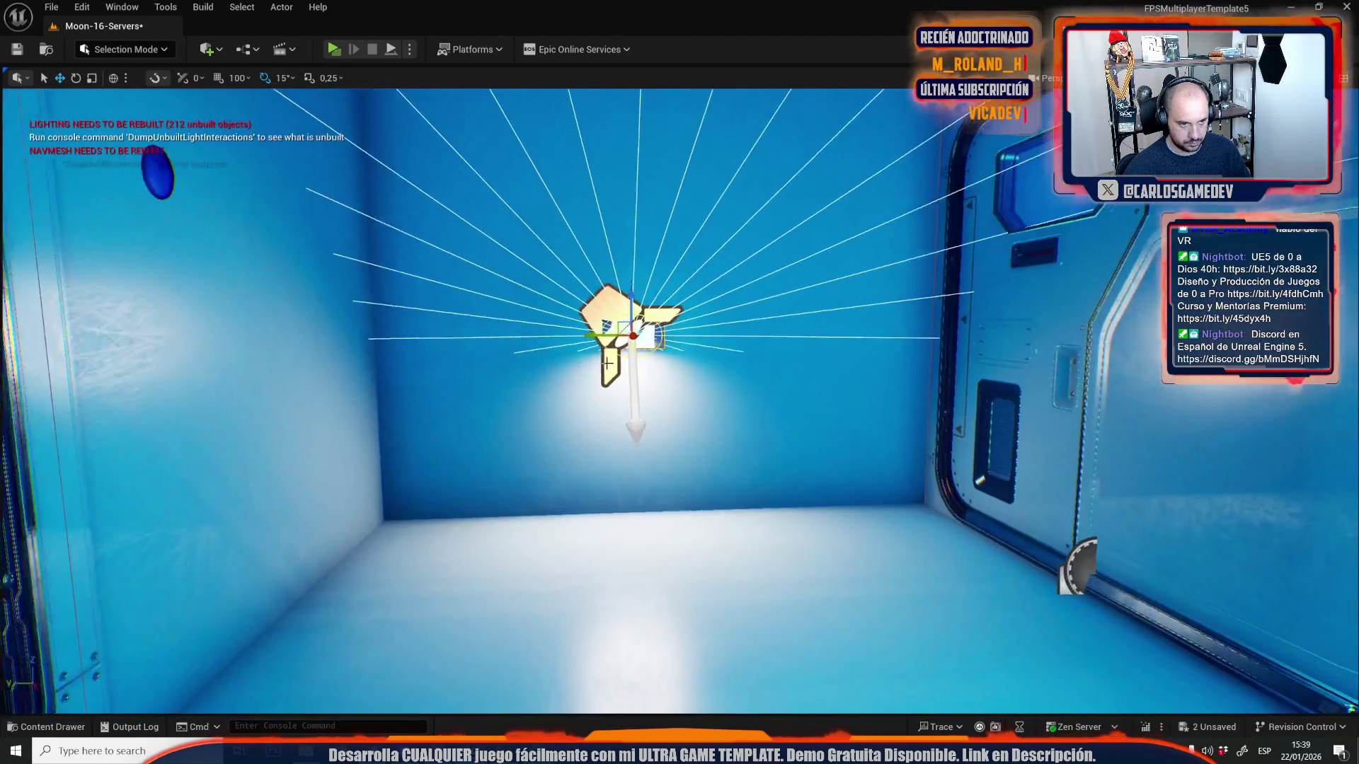
key("Delete")
mouse_move(673, 431)
left_mouse_down()
mouse_move(708, 397)
mouse_move(764, 390)
mouse_move(708, 390)
mouse_move(687, 428)
left_mouse_up()
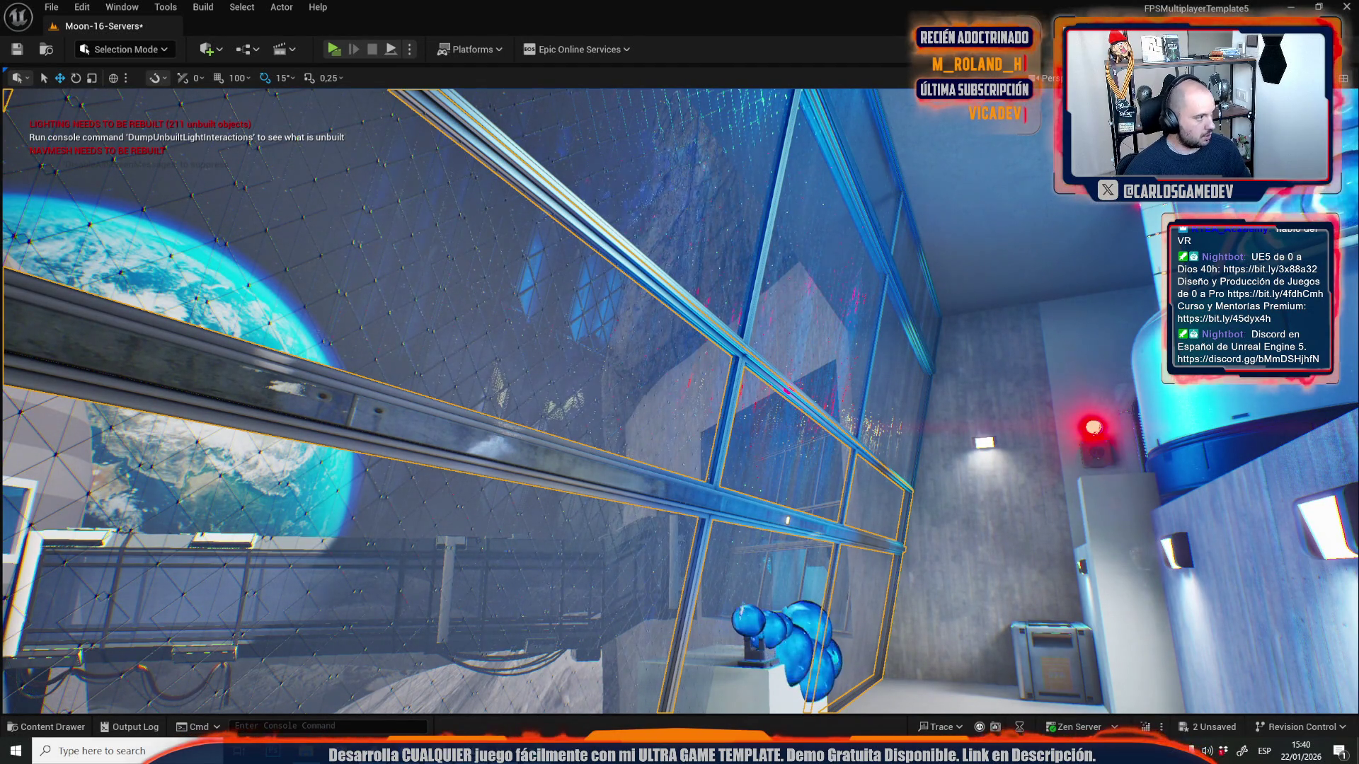
- Fly the camera past the blue glass wall panels to the pillared room with slime spheres
key("w")
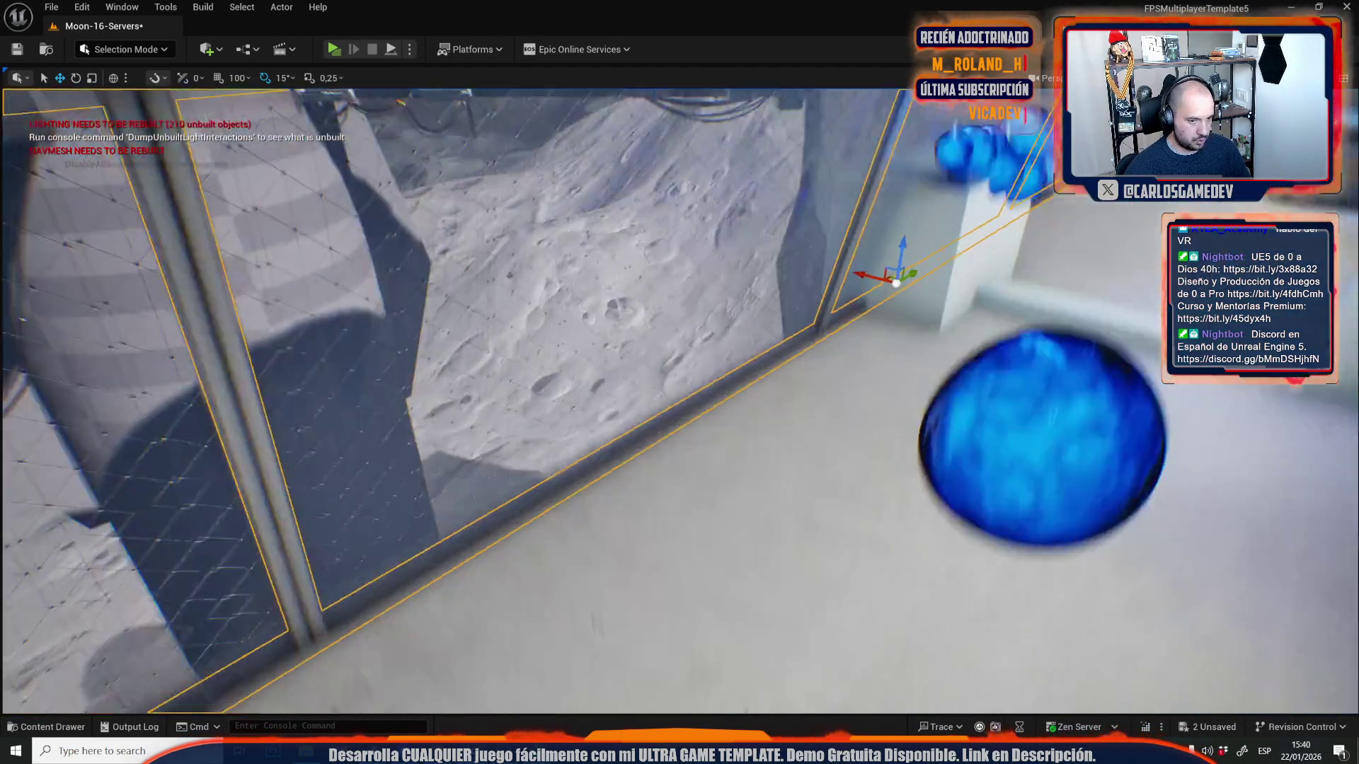
key("w")
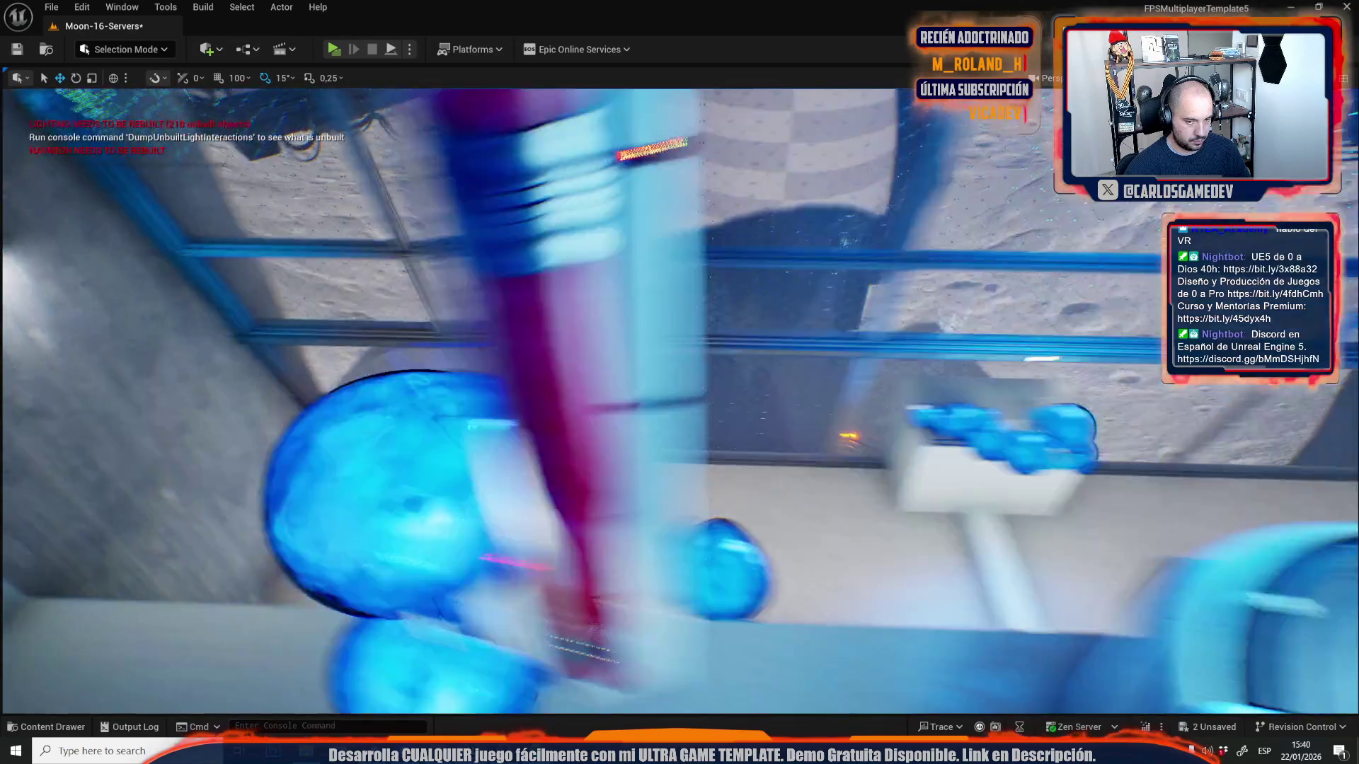
key("w")
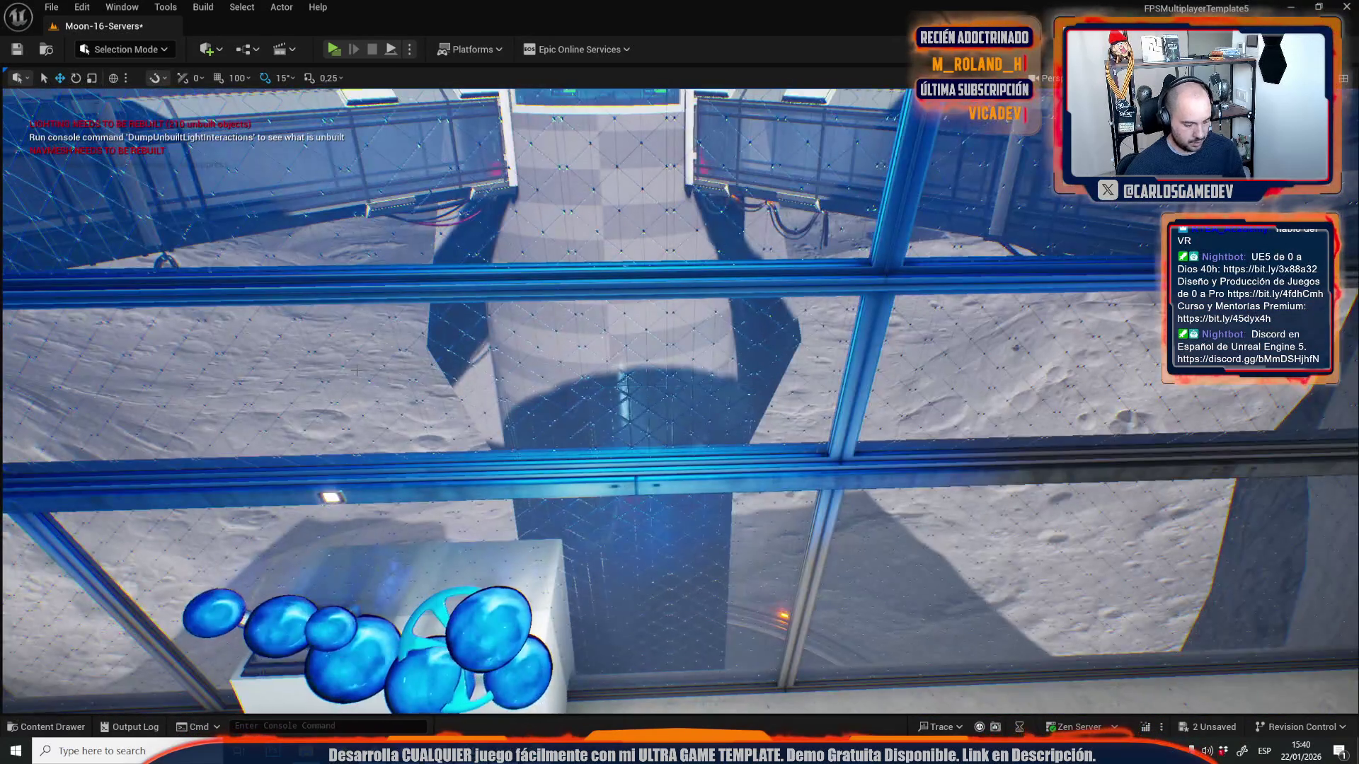
key("w")
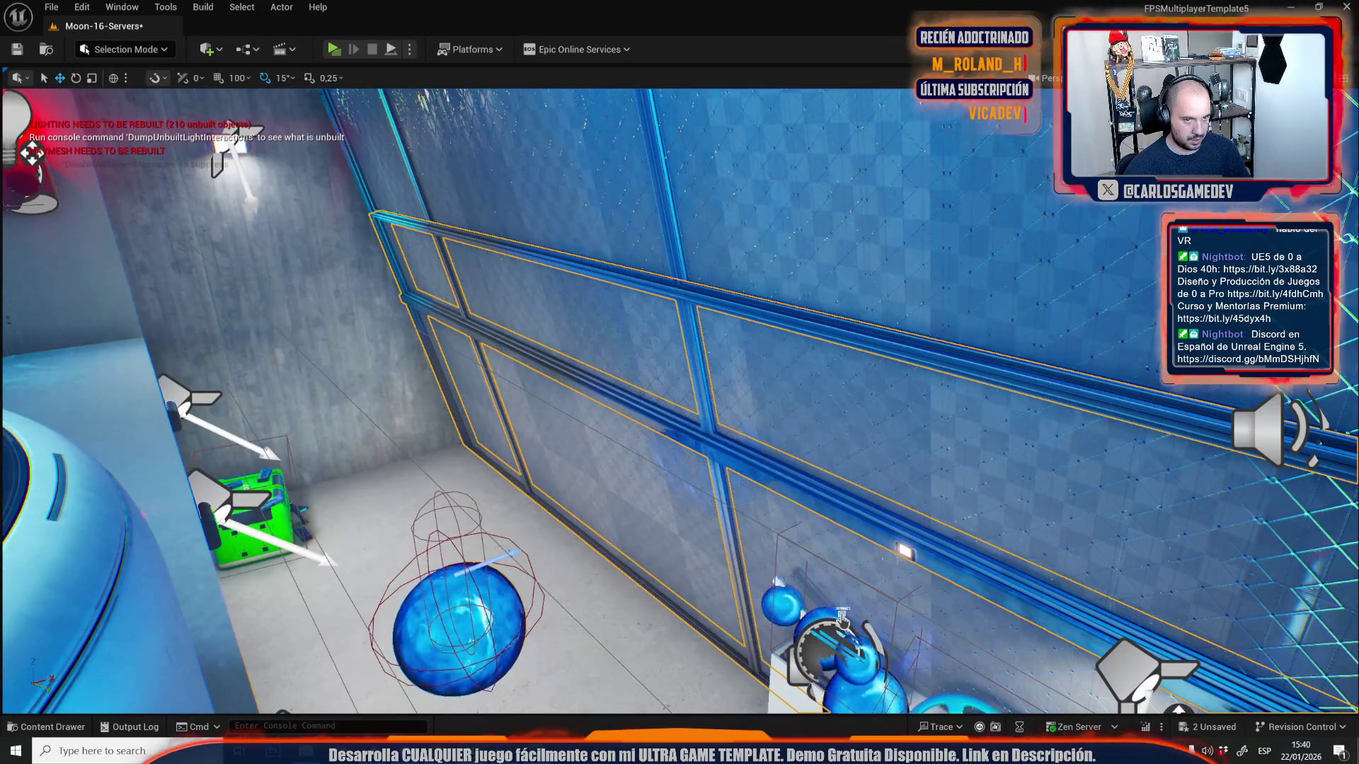
key("w")
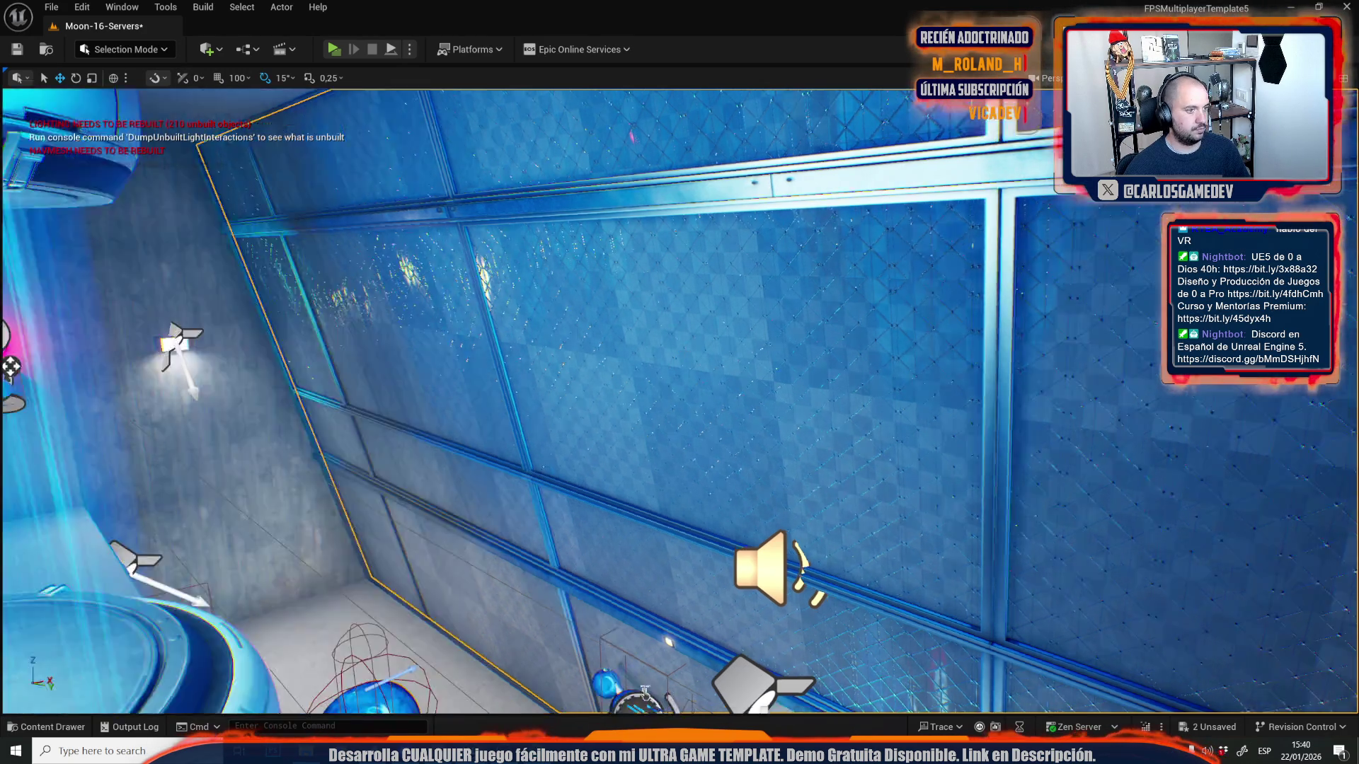
key("s")
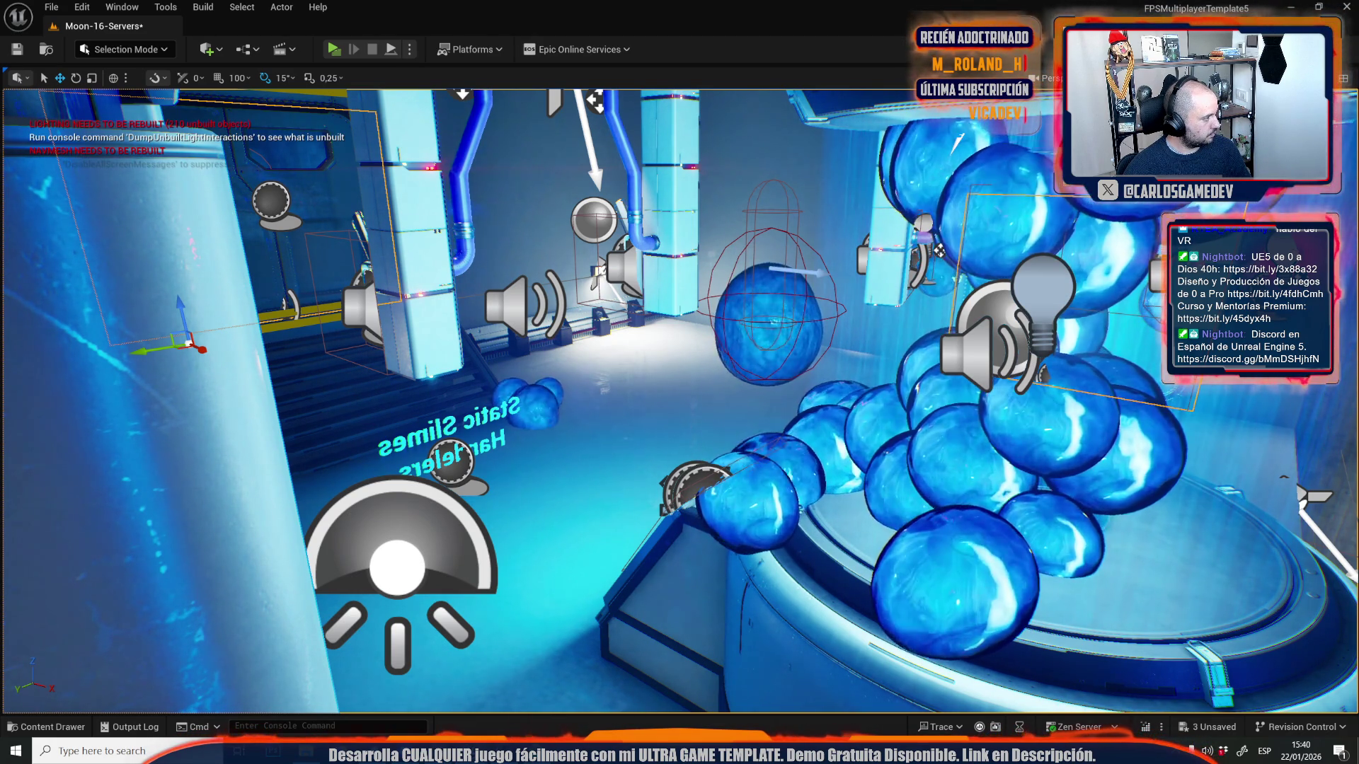
- Frame the RocketStatus console, undo its screen widget deletion, and launch Play in Editor
mouse_move(495, 397)
left_mouse_down()
mouse_move(561, 390)
mouse_move(549, 411)
mouse_move(542, 389)
left_mouse_up()
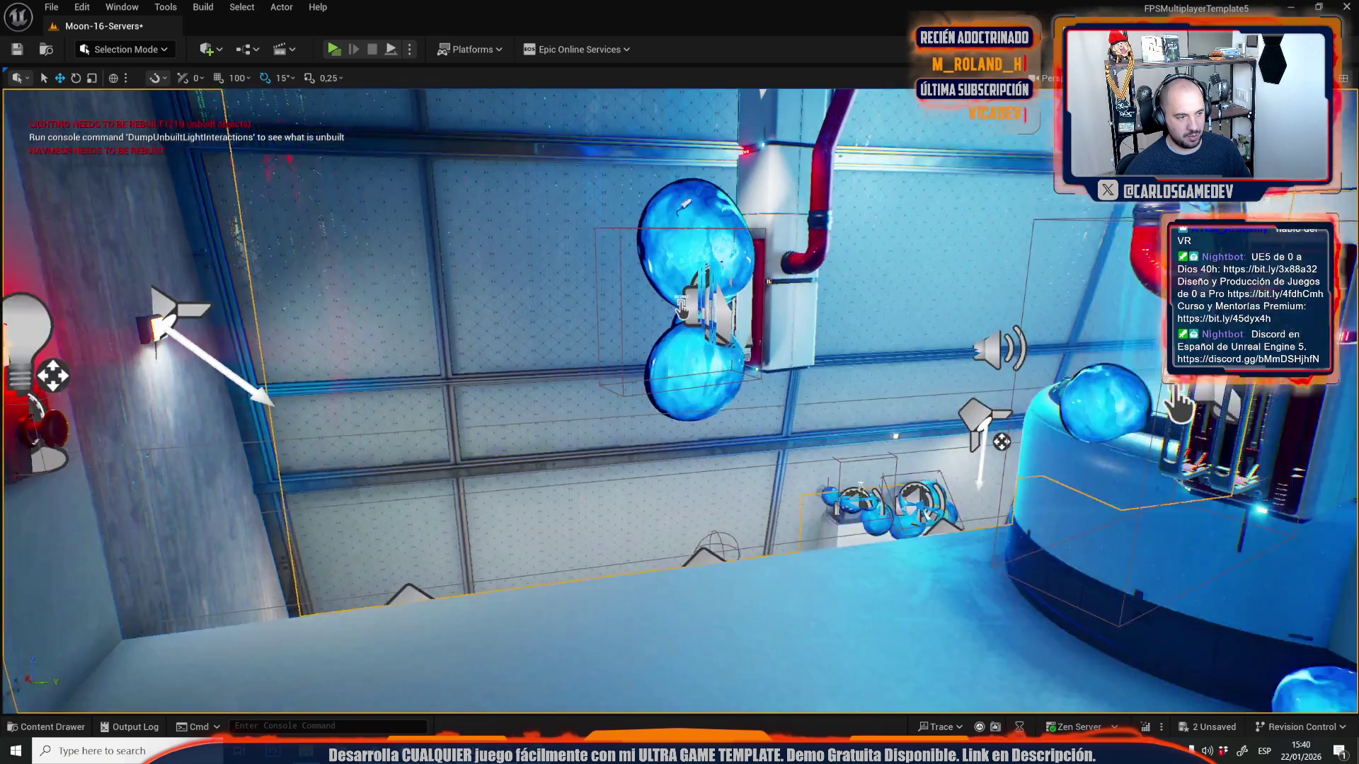
left_click_drag(732, 327, 732, 327)
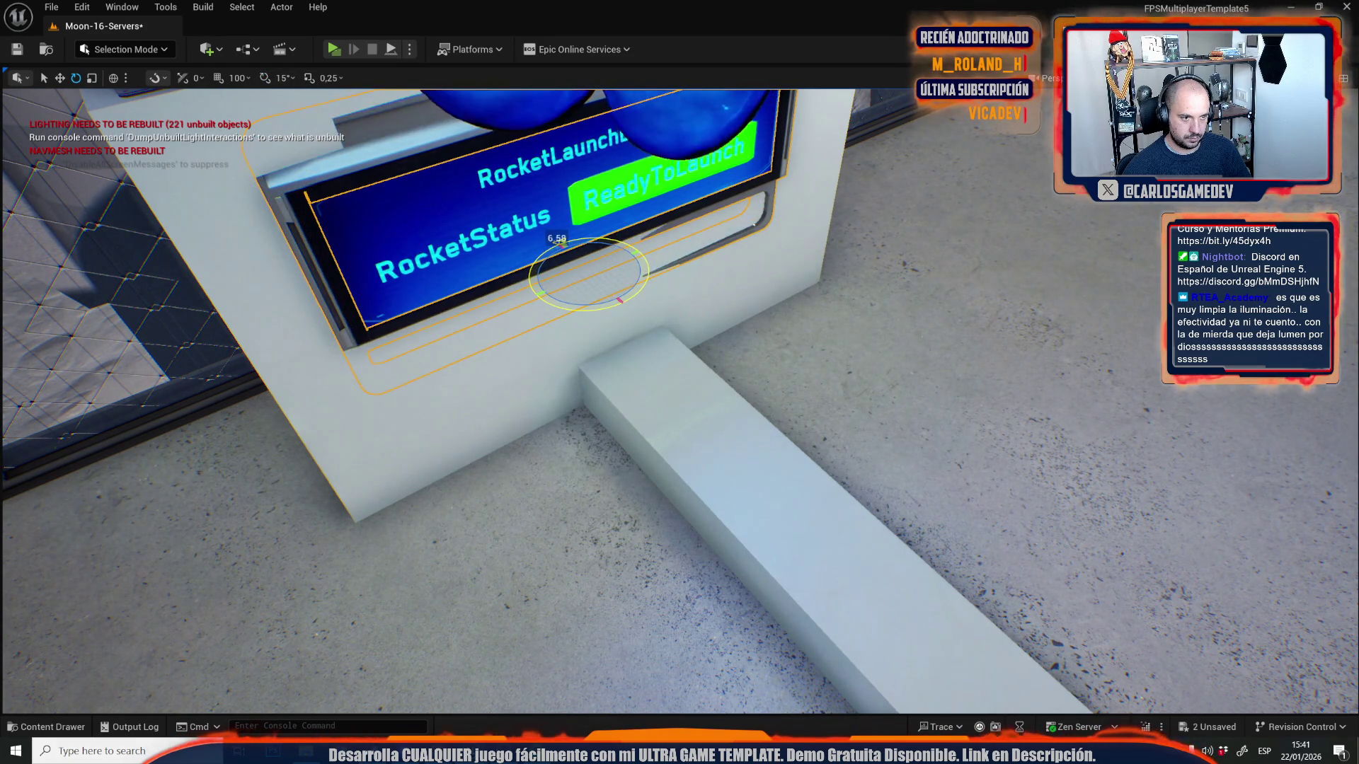
mouse_move(679, 397)
left_mouse_down()
mouse_move(602, 439)
mouse_move(708, 396)
mouse_move(608, 400)
left_mouse_up()
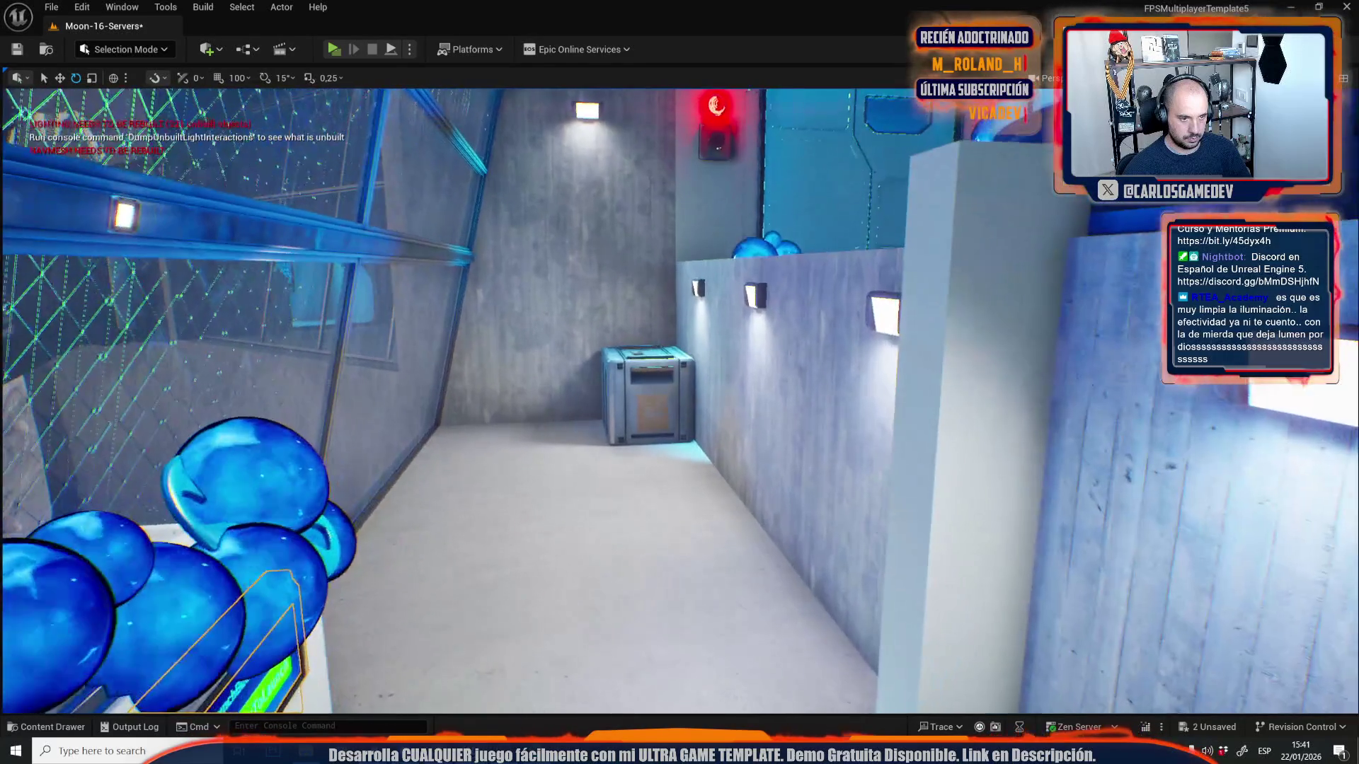
key("f")
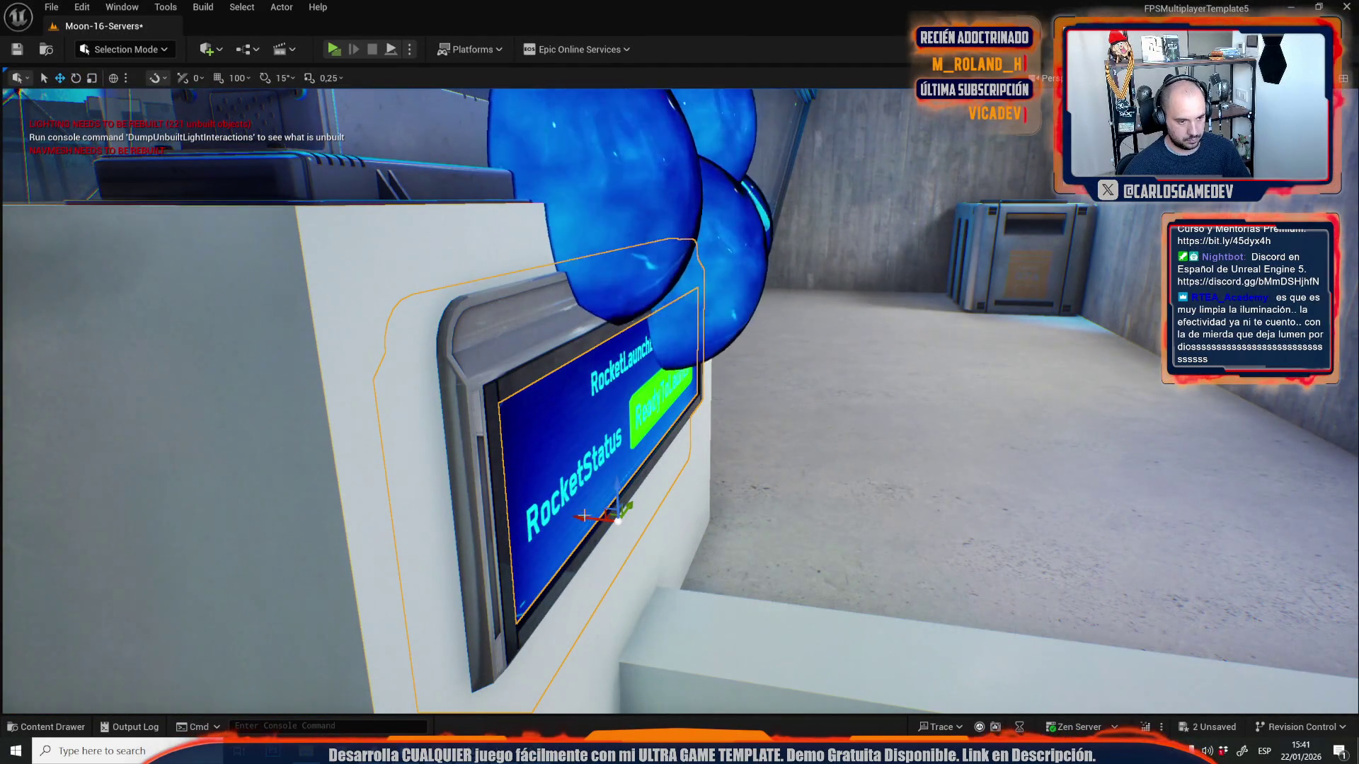
left_click_drag(585, 515, 538, 516)
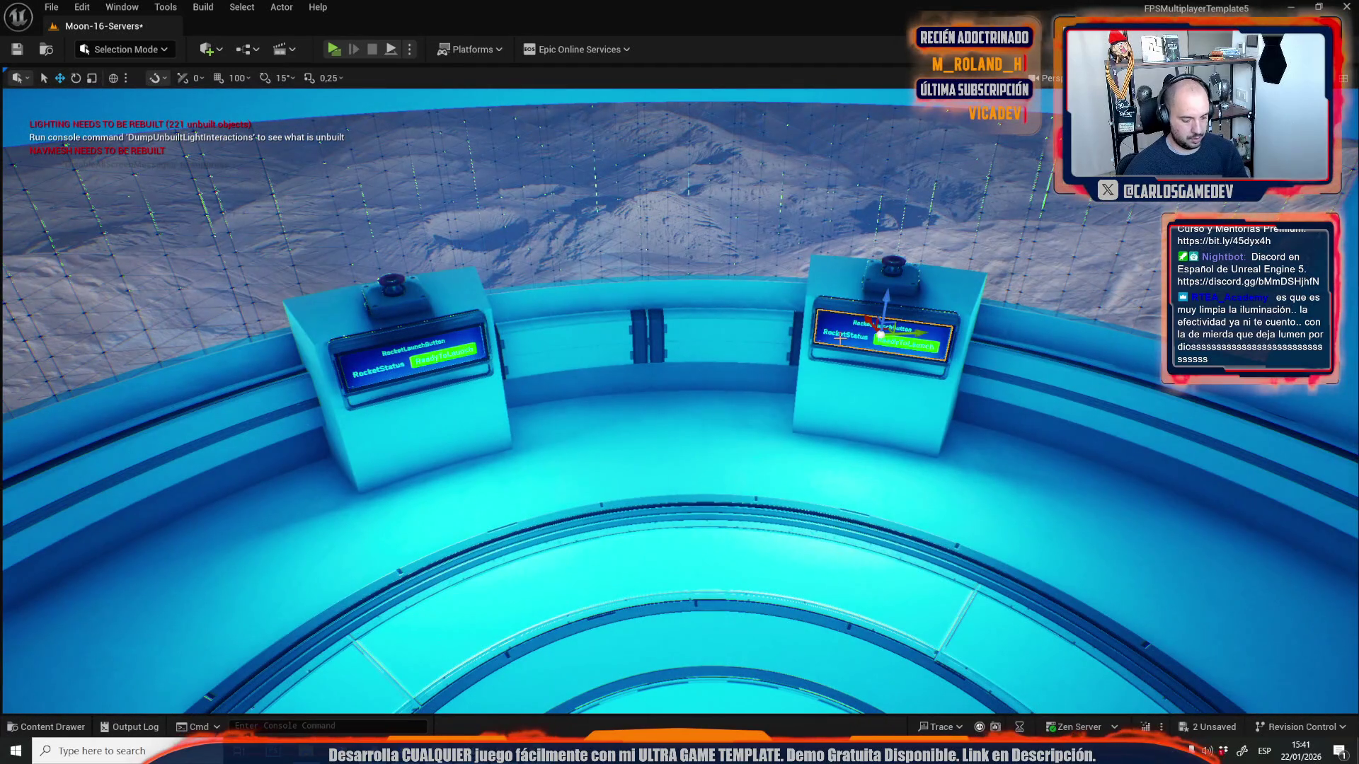
key("ctrl+z")
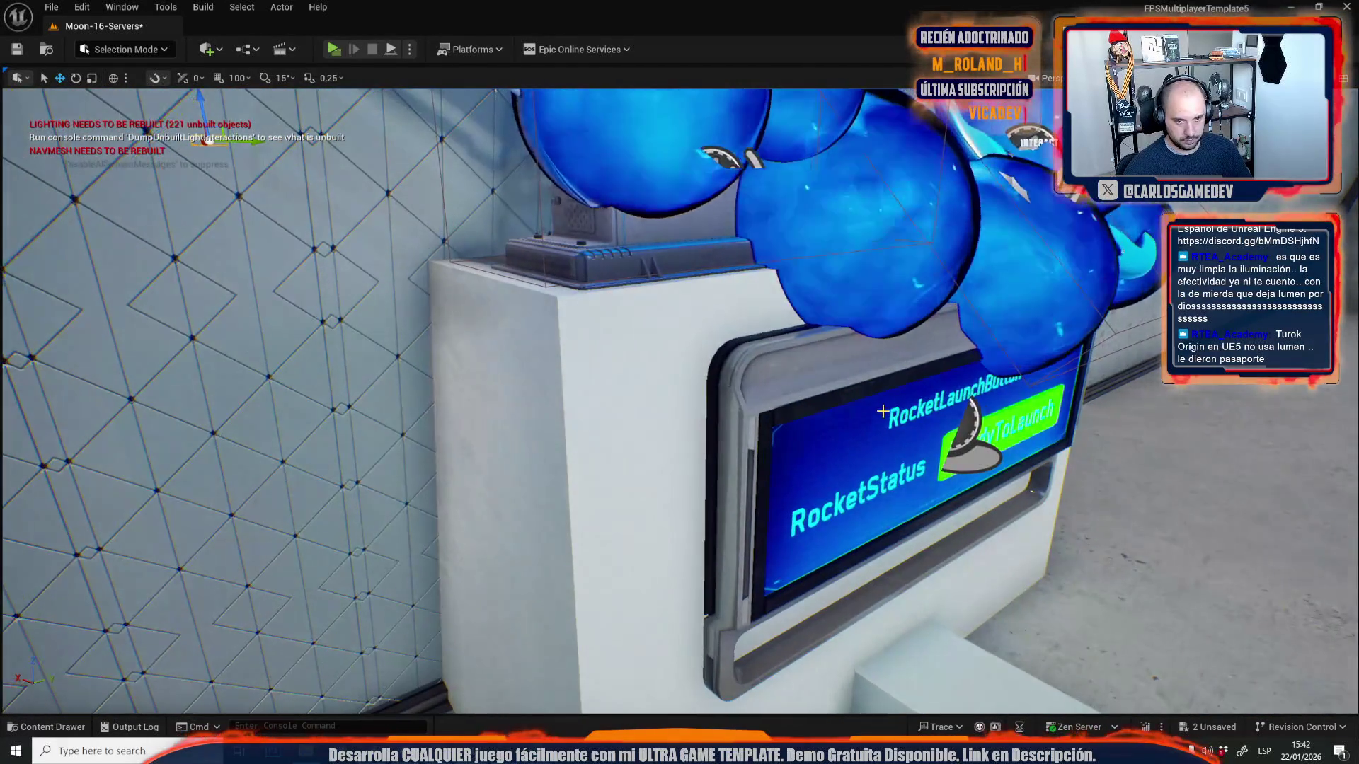
key("alt+p")
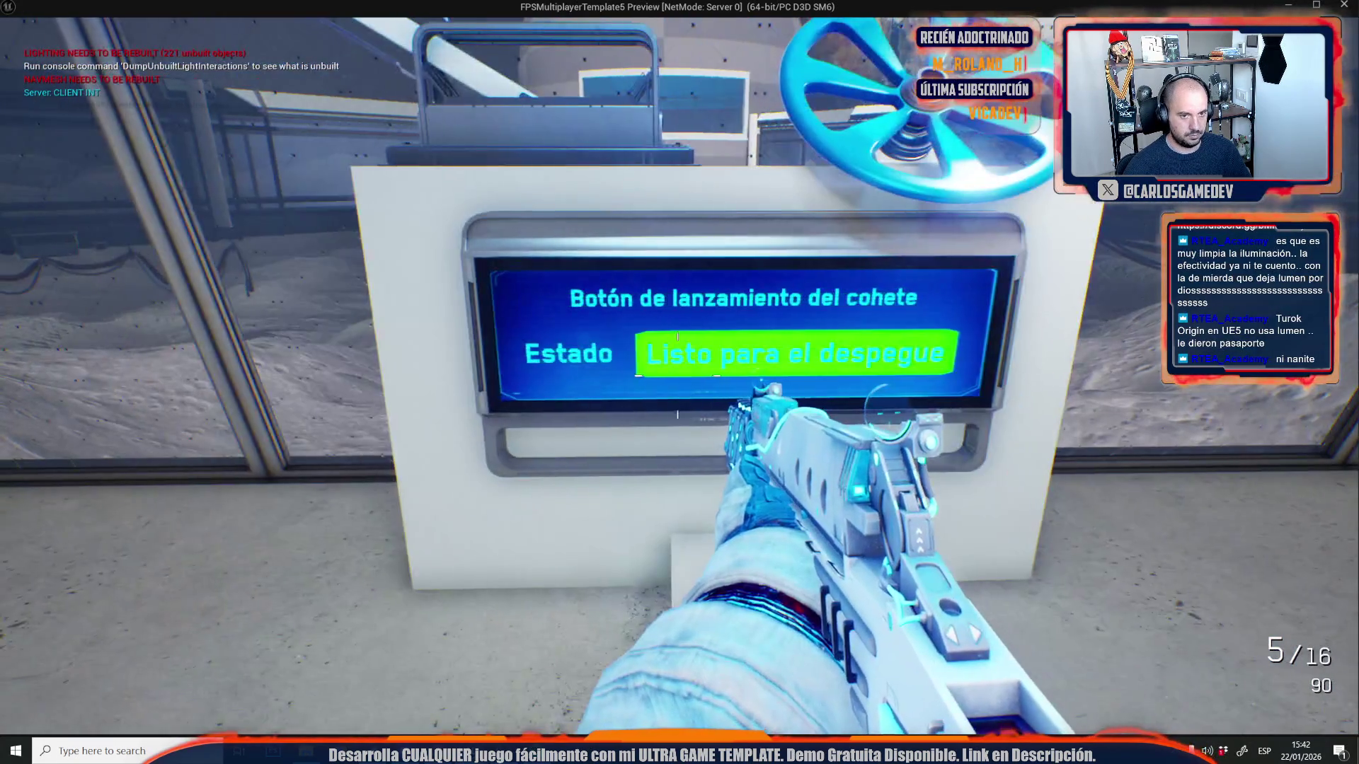
- Walk to the rocket launch console to check its Spanish labels, then exit play
key("w")
key("s")
key("s")
key("w")
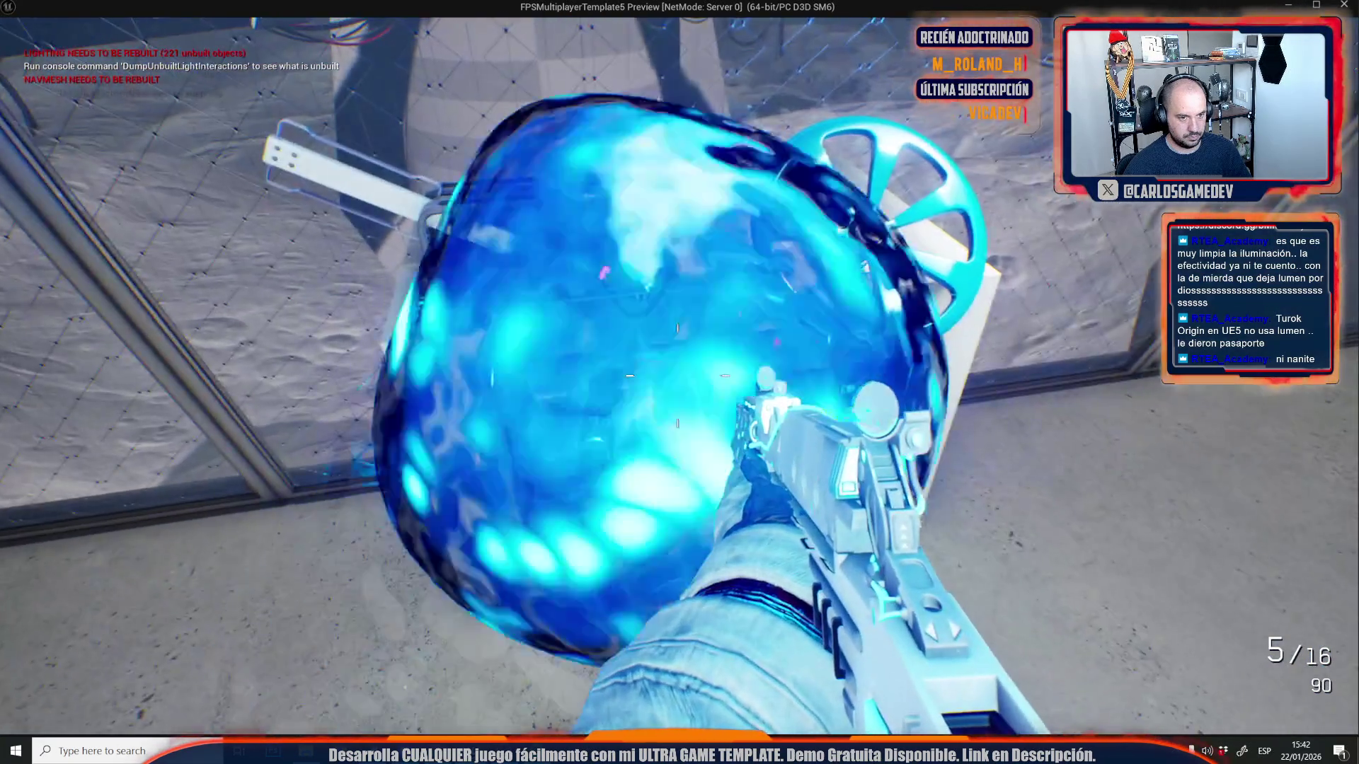
key("s")
key("alt+Tab")
key("Escape")
scroll(607, 456, "up", 8)
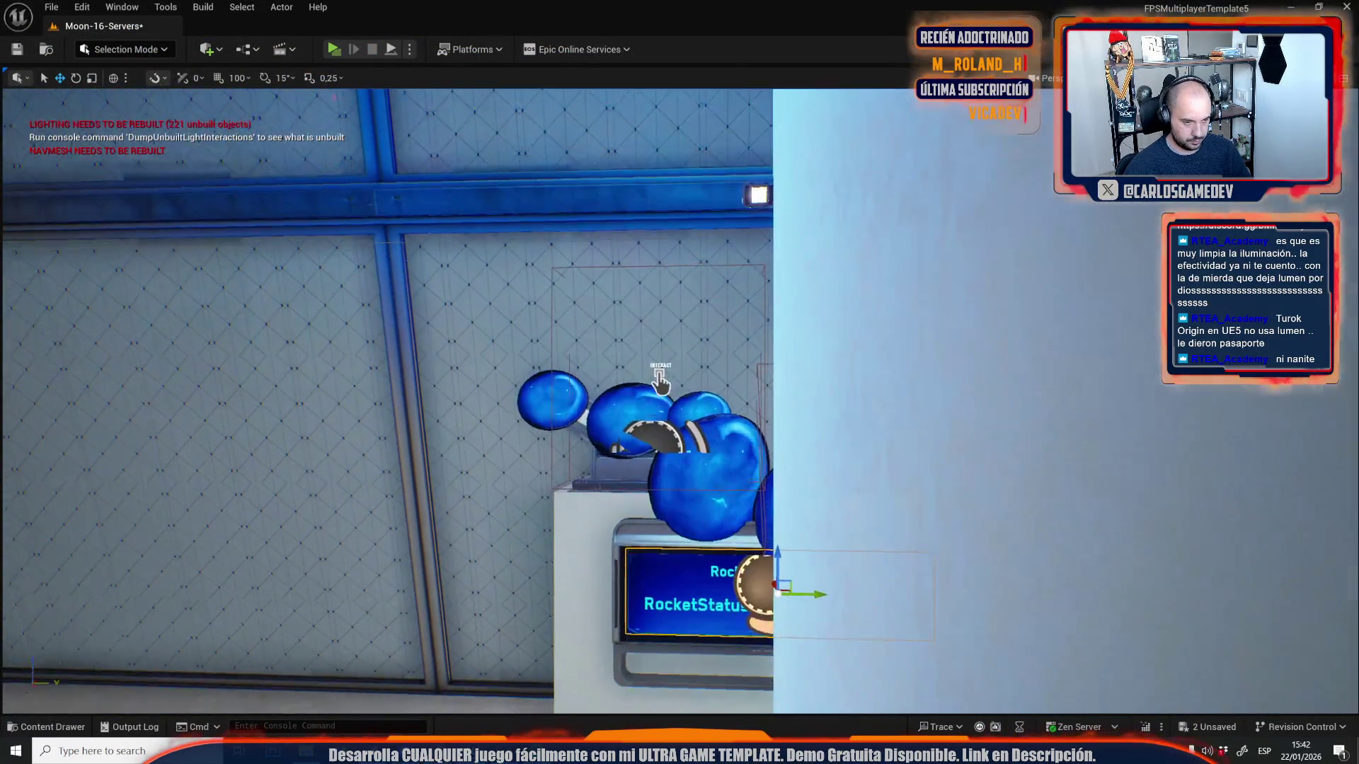
- Fly the view from the console down the corridor to the corner with the green box
left_click_drag(600, 450, 640, 459)
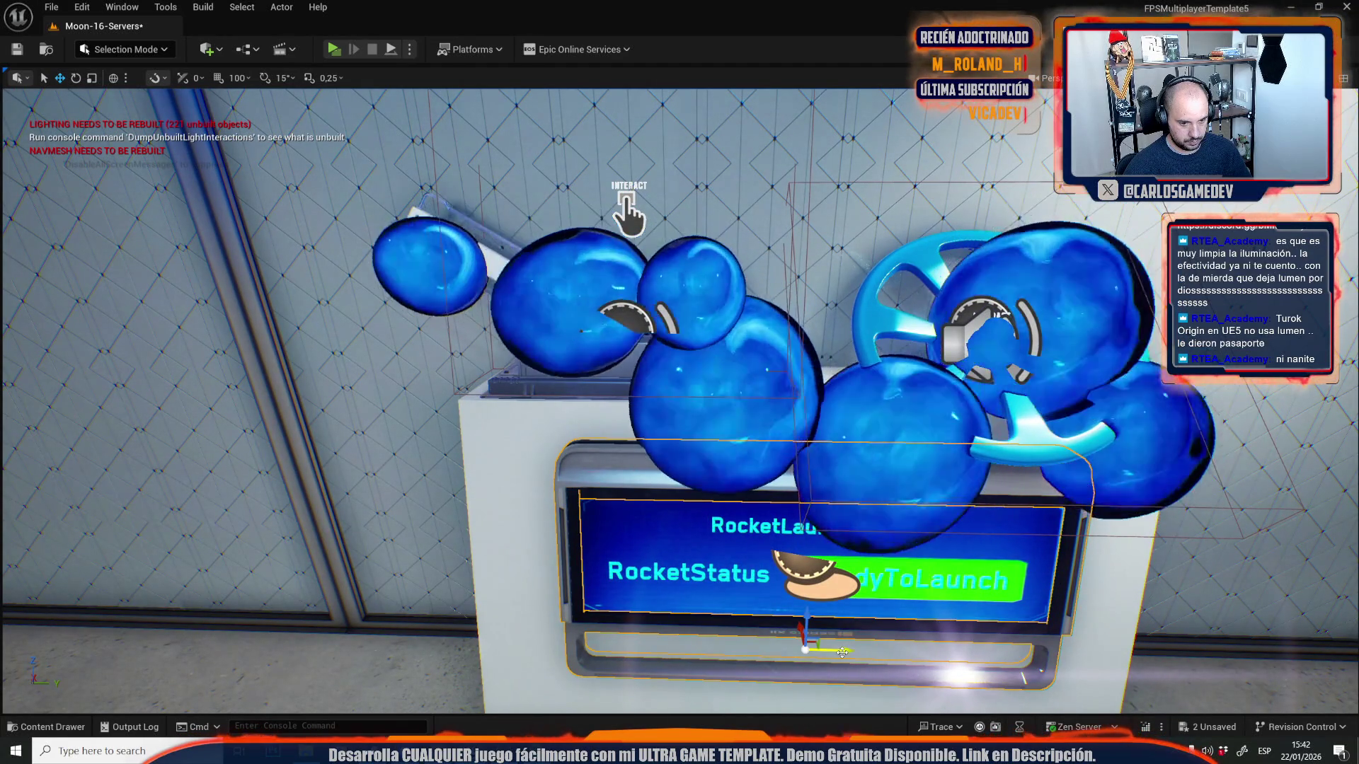
scroll(829, 623, "down", 3)
scroll(830, 623, "up", 3)
left_click_drag(830, 622, 750, 608)
scroll(404, 291, "down", 4)
key("g")
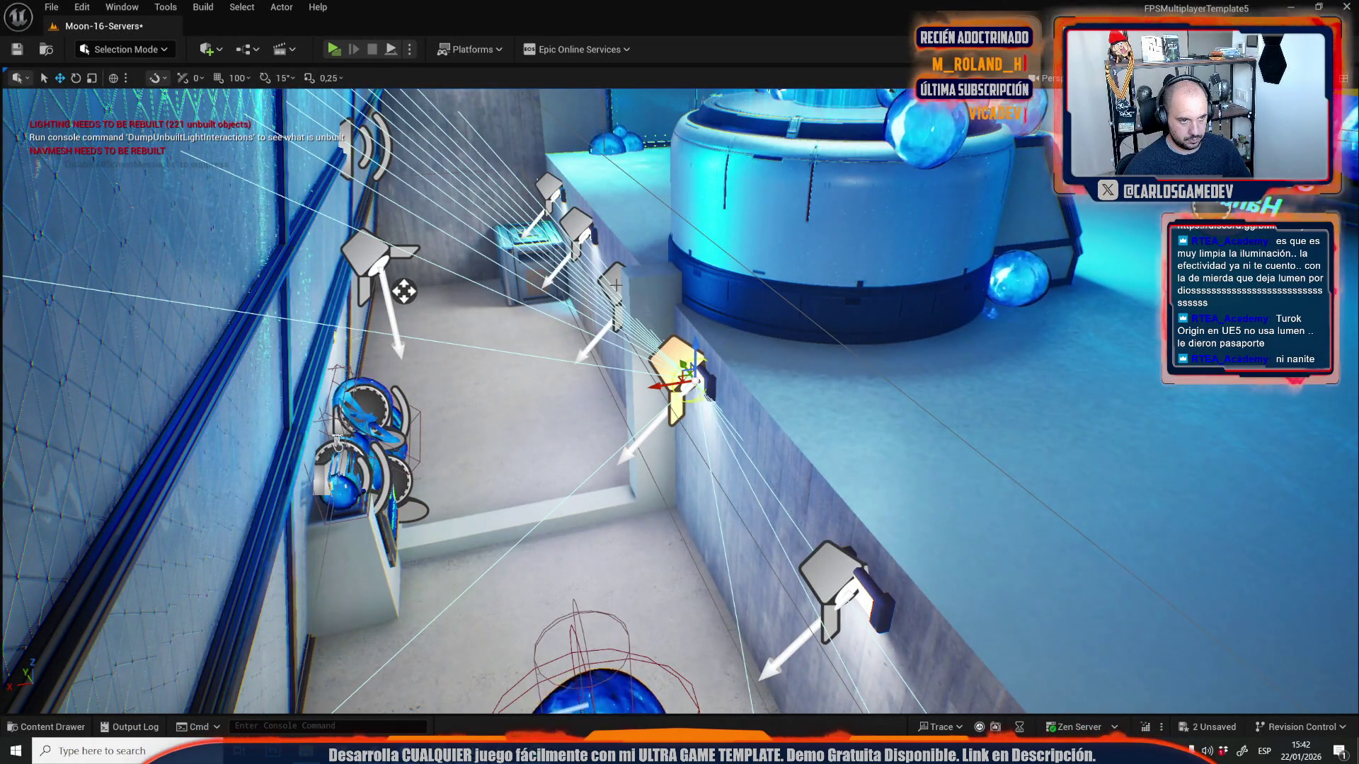
scroll(404, 291, "up", 5)
left_click_drag(404, 291, 424, 301)
scroll(598, 471, "down", 5)
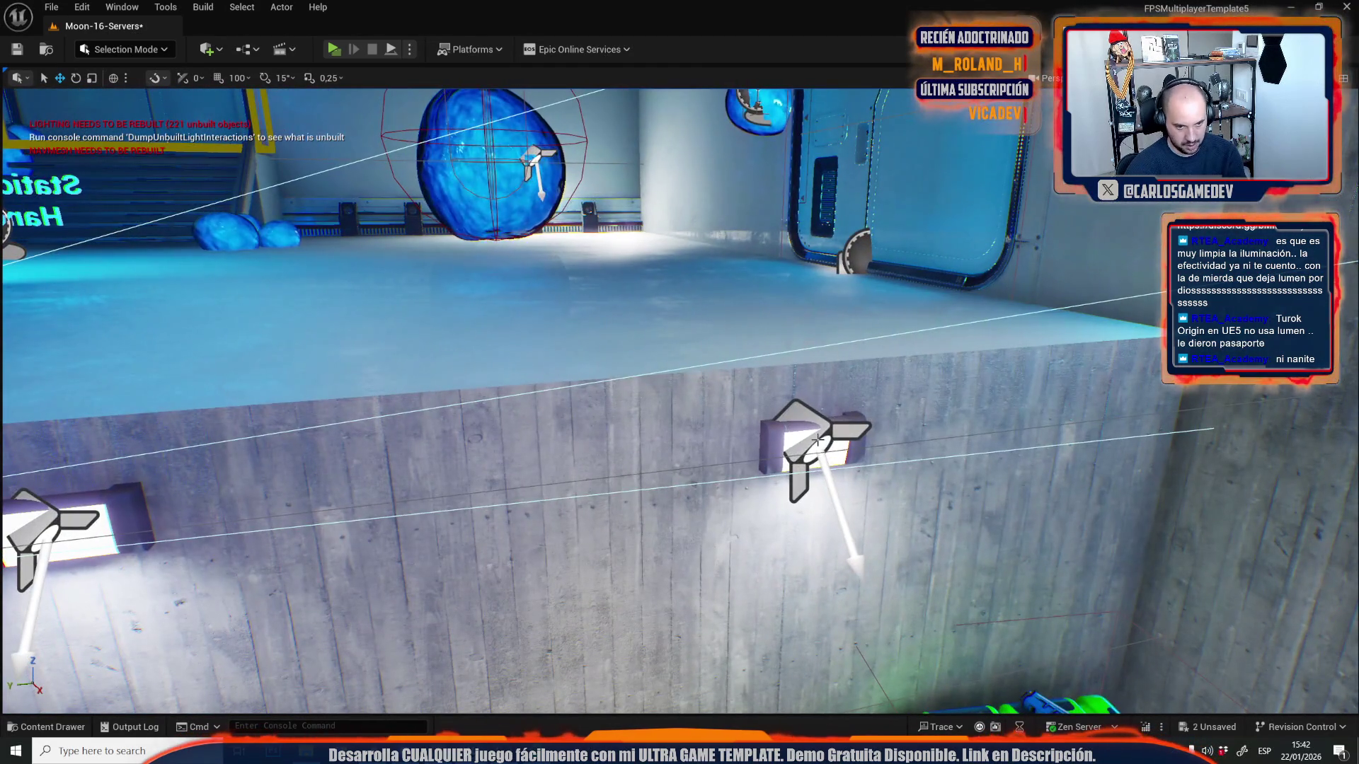
- Select three wall lights on the concrete ledge, frame them, and fly back along the corridor
left_click(817, 440)
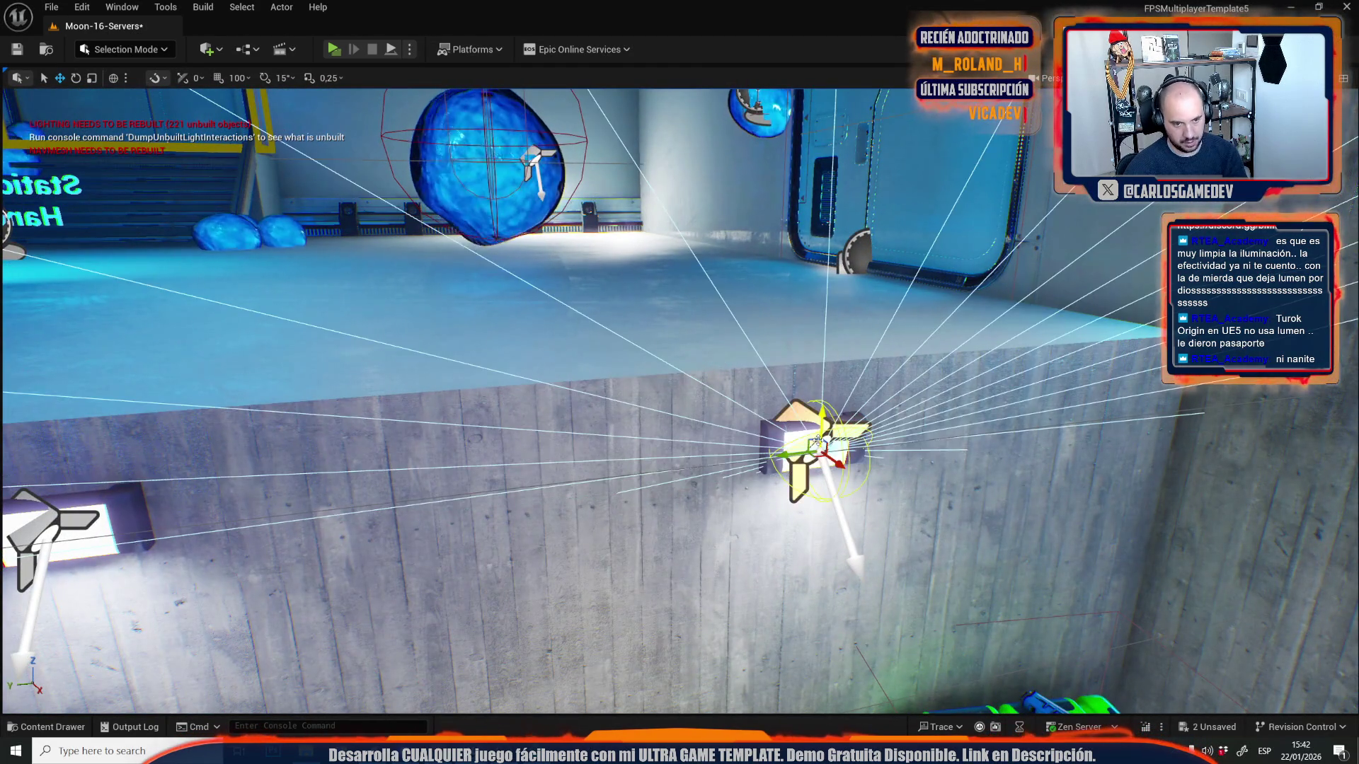
key("f")
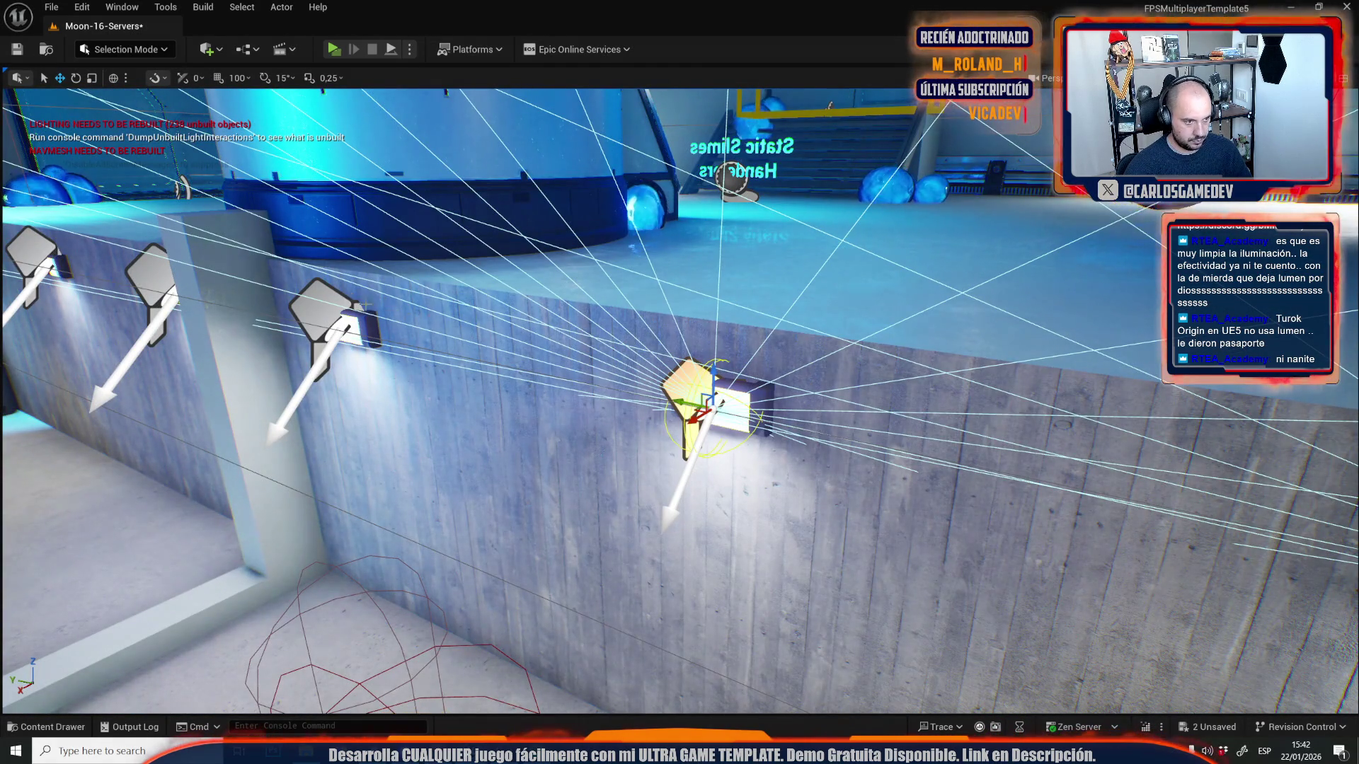
left_click(327, 293, "ctrl")
left_click(149, 262, "ctrl")
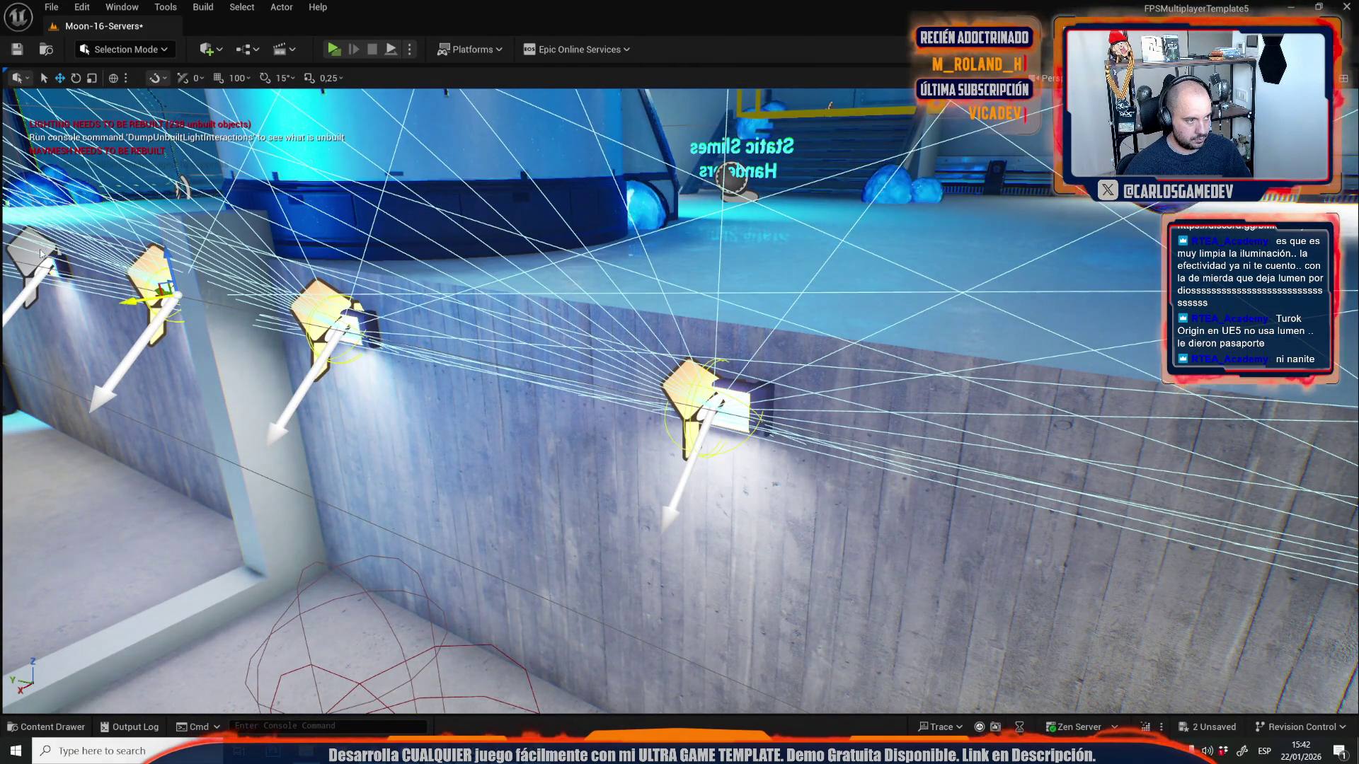
key("f")
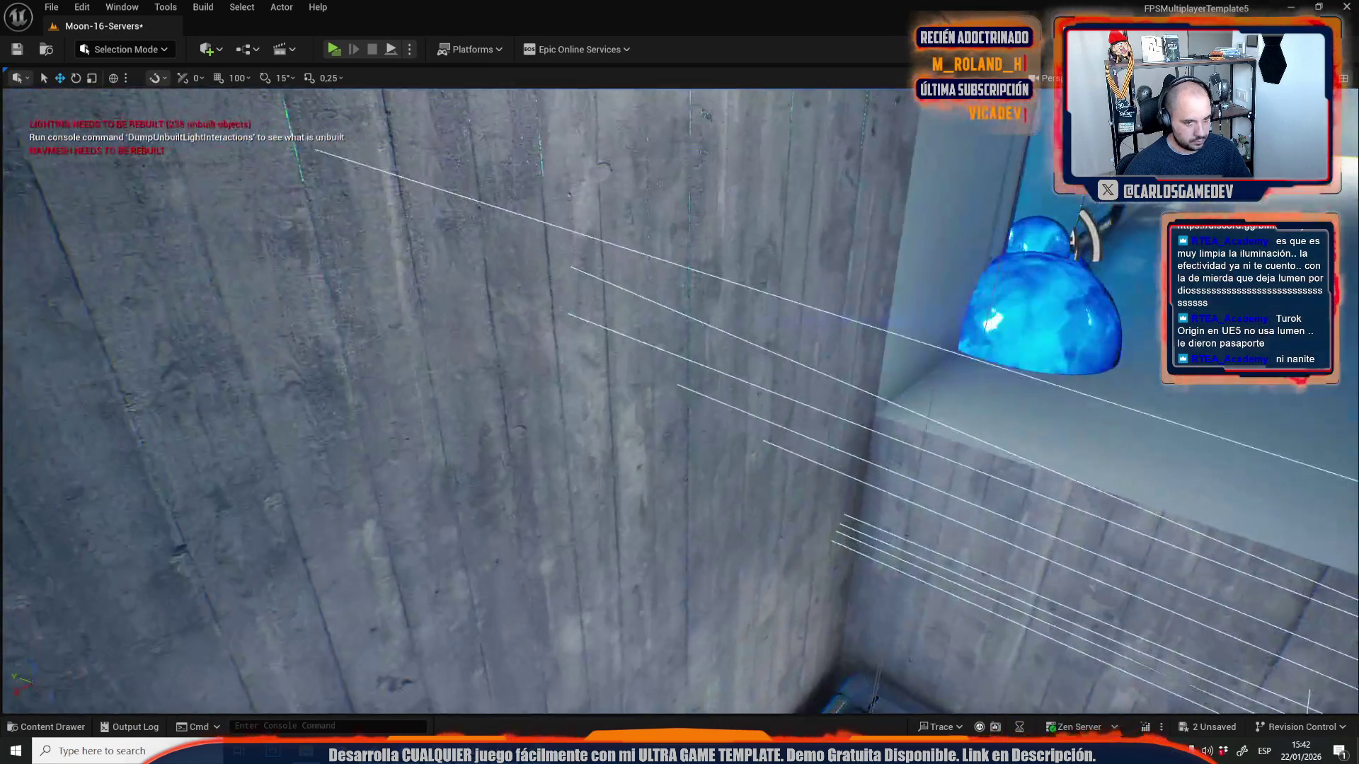
left_click_drag(568, 263, 568, 264)
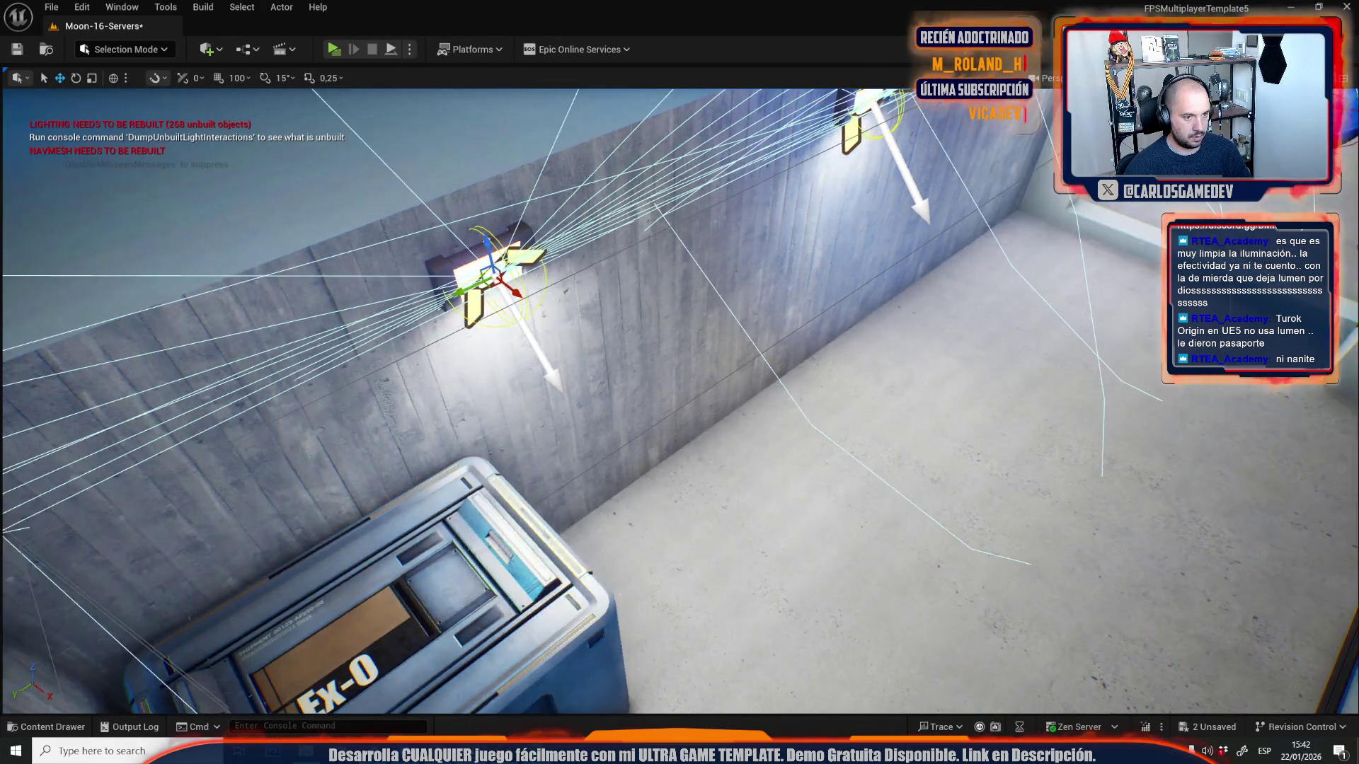
mouse_move(870, 217)
left_mouse_down()
mouse_move(835, 219)
mouse_move(871, 218)
mouse_move(824, 256)
mouse_move(835, 283)
left_mouse_up()
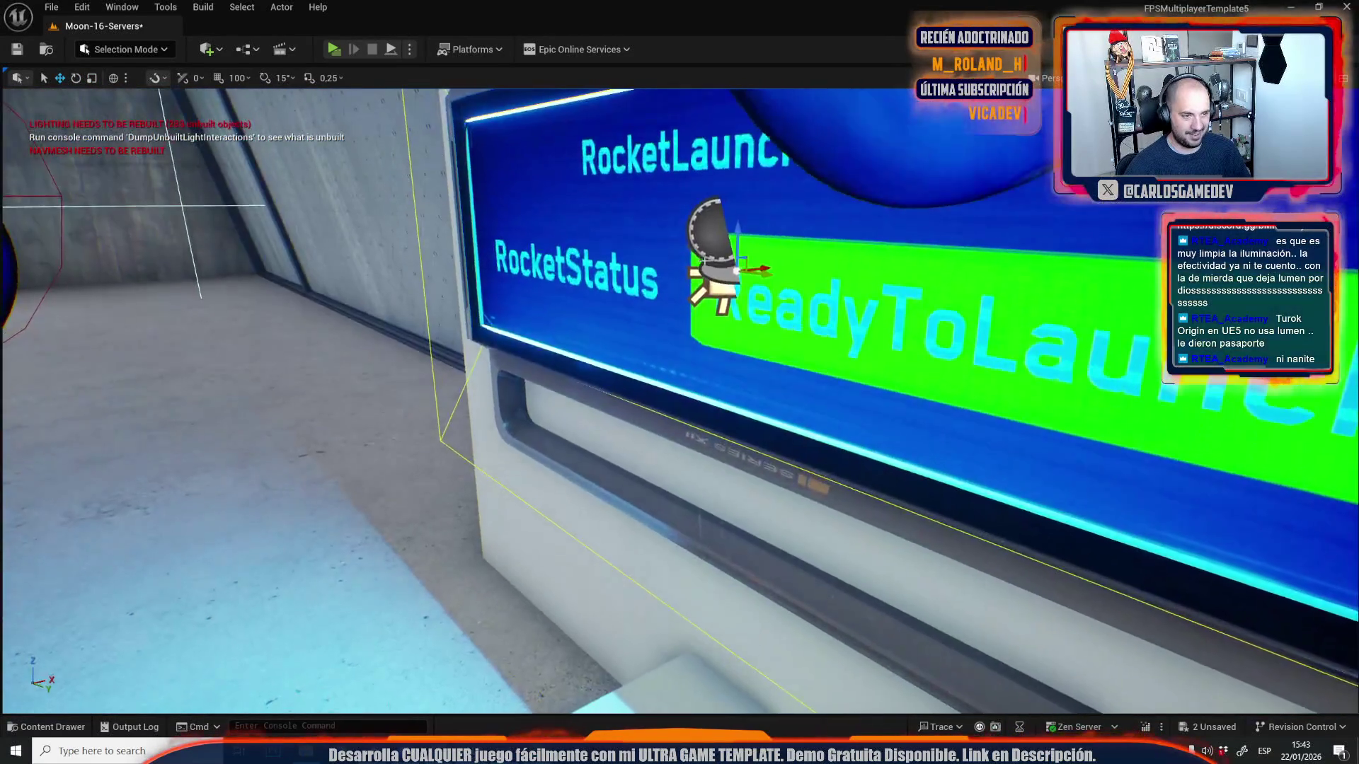
- Fly the camera from the sign down the corridor to the wall, door and blue sphere
scroll(680, 396, "down", 3)
scroll(813, 319, "down", 5)
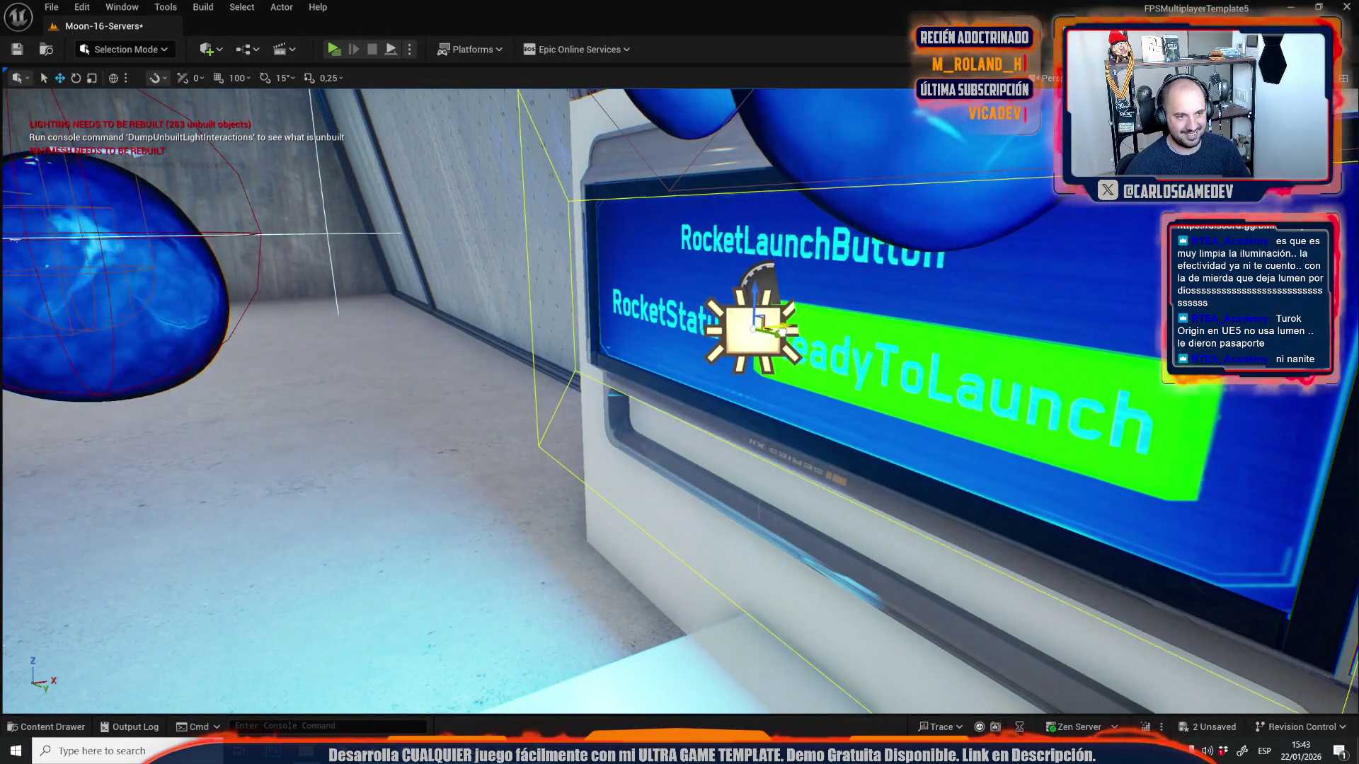
key("a")
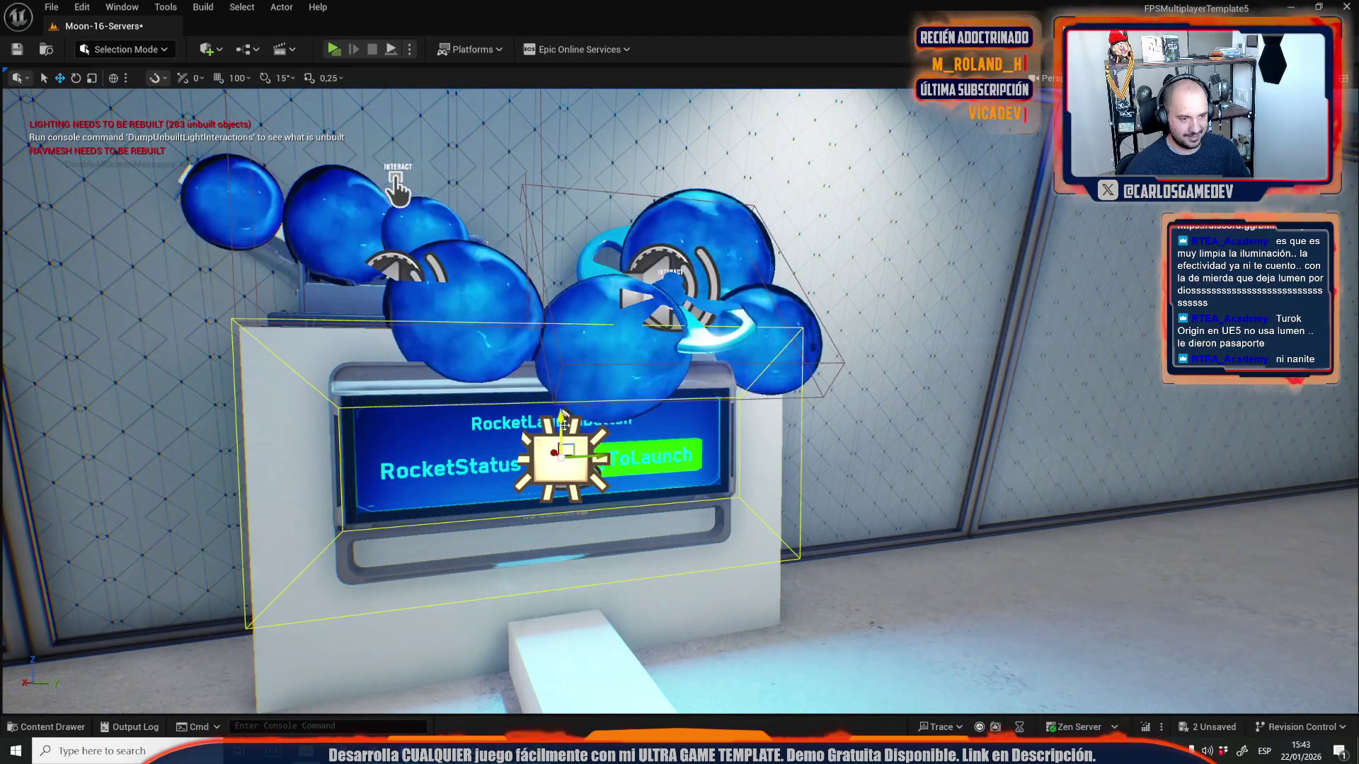
key("w")
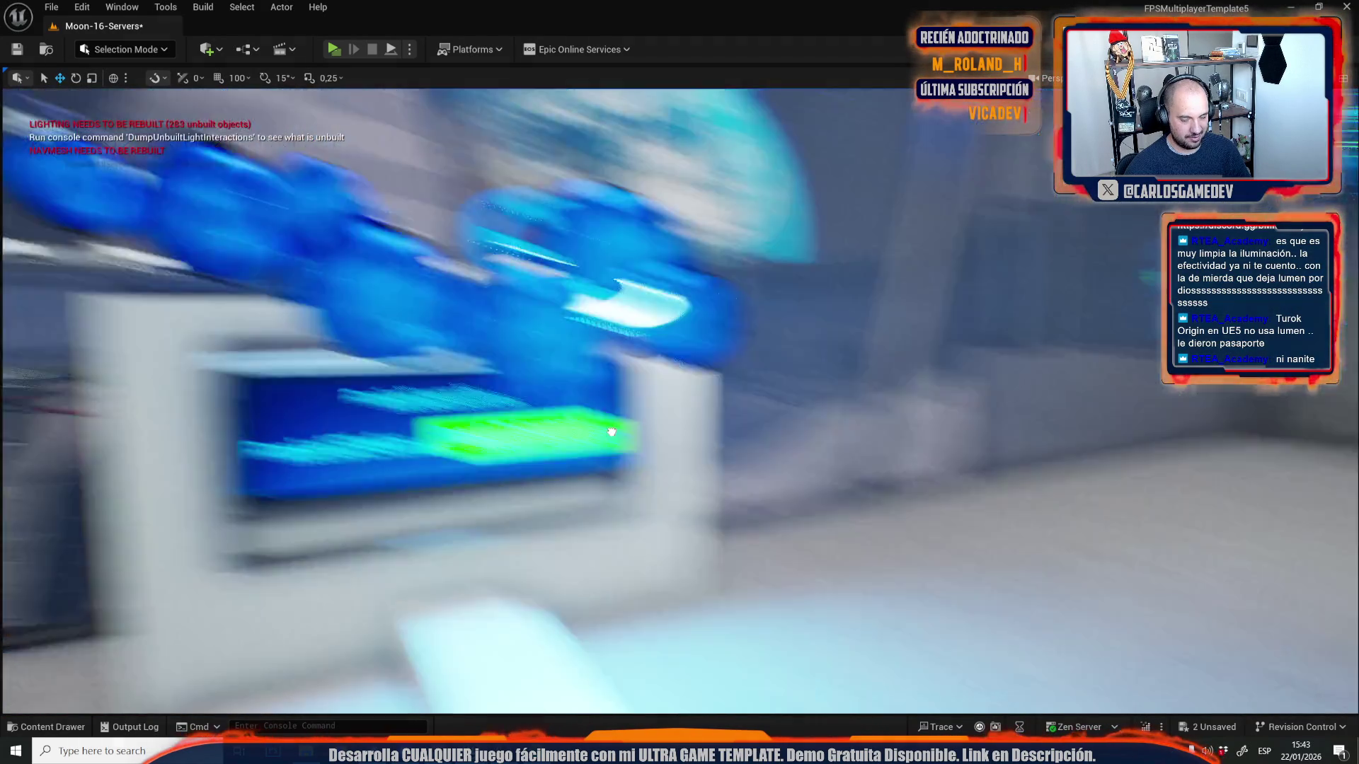
key("w")
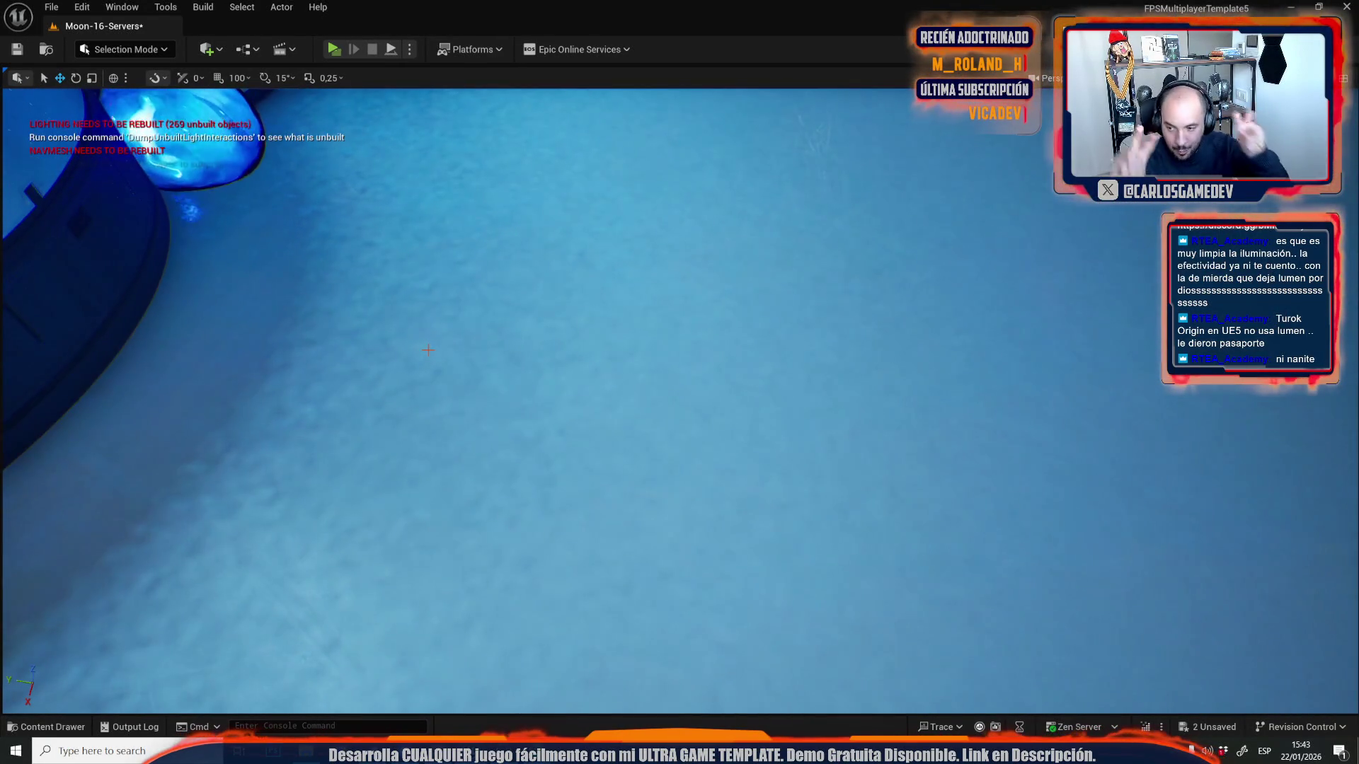
left_click_drag(428, 349, 428, 350)
left_click_drag(715, 263, 715, 262)
left_click_drag(358, 352, 358, 351)
- Save all modified content, including the Moon-16-Servers map, from the Content Drawer
key("ctrl+space")
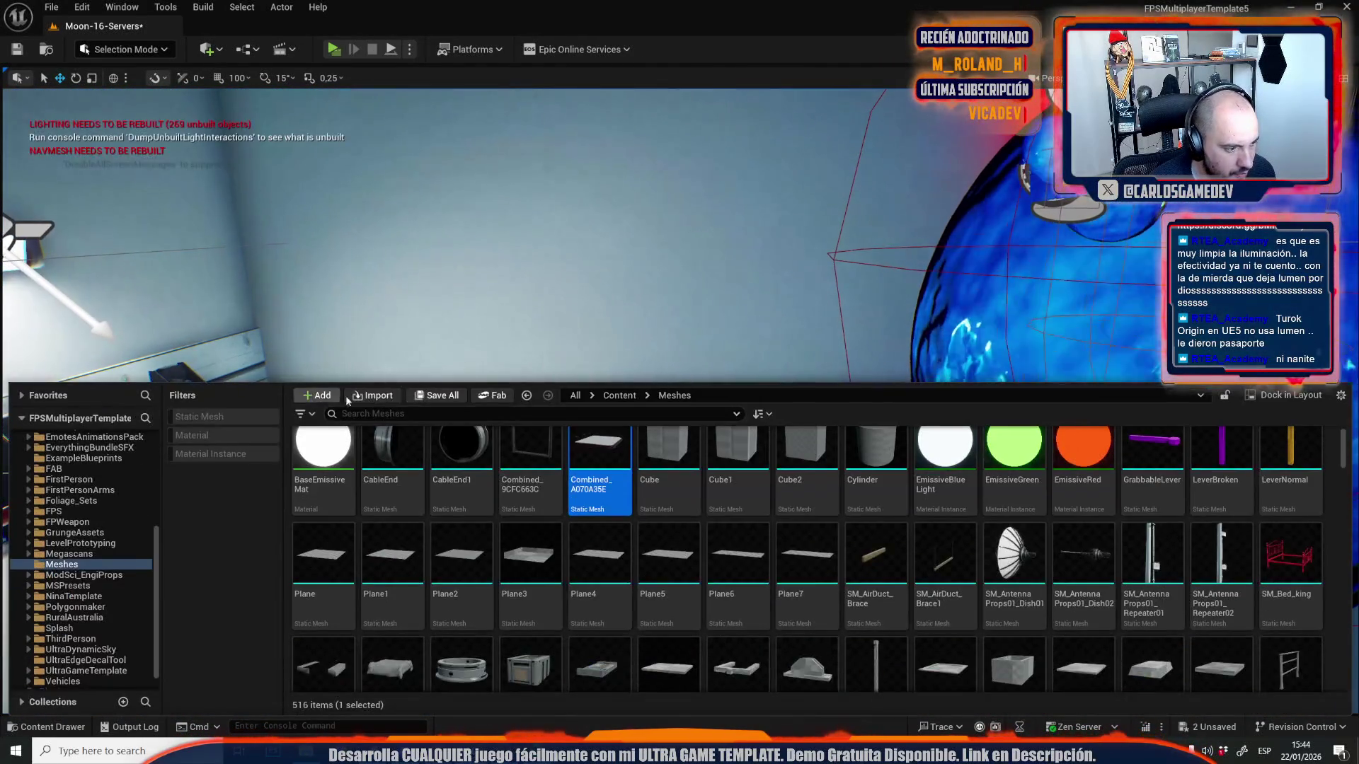
left_click(436, 396)
left_click(754, 523)
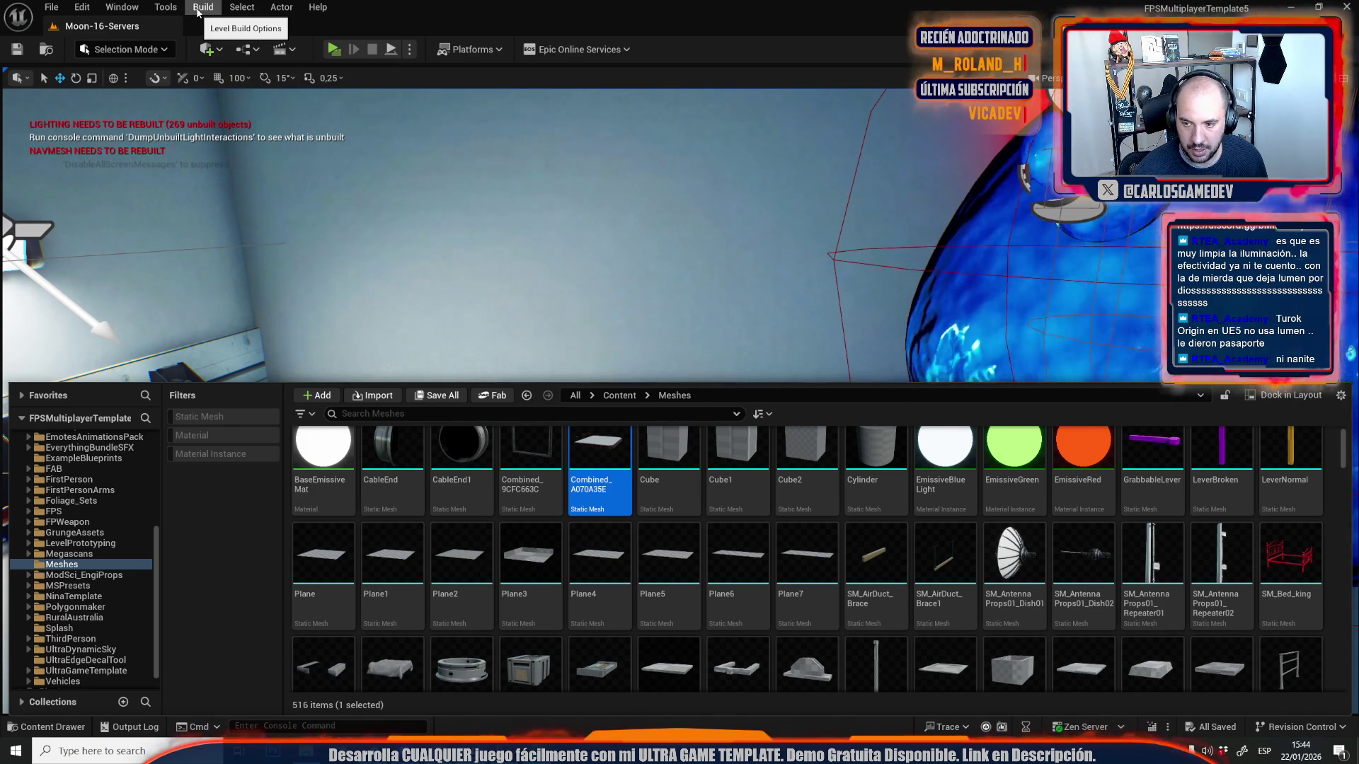
- Start a GPU Lightmass Build Lighting bake from the Build menu
left_click(198, 10)
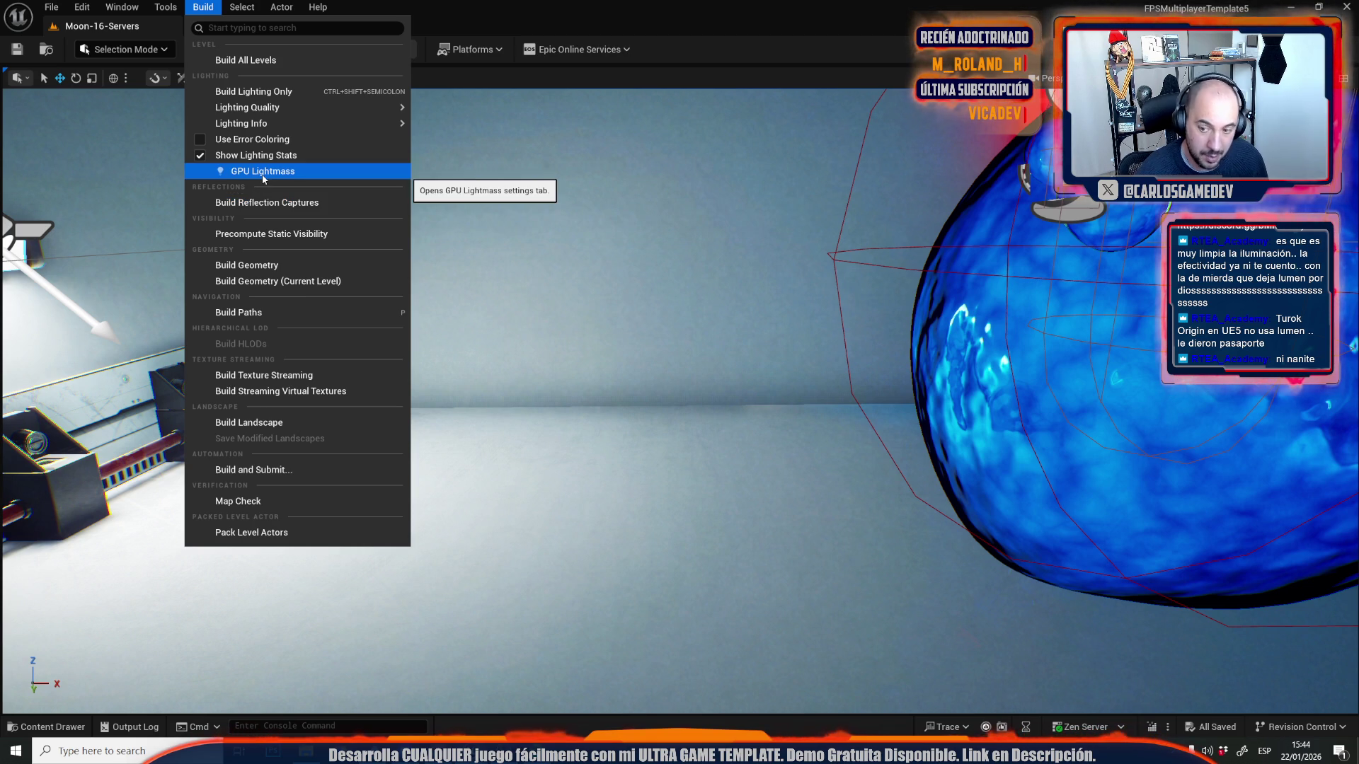
left_click(261, 172)
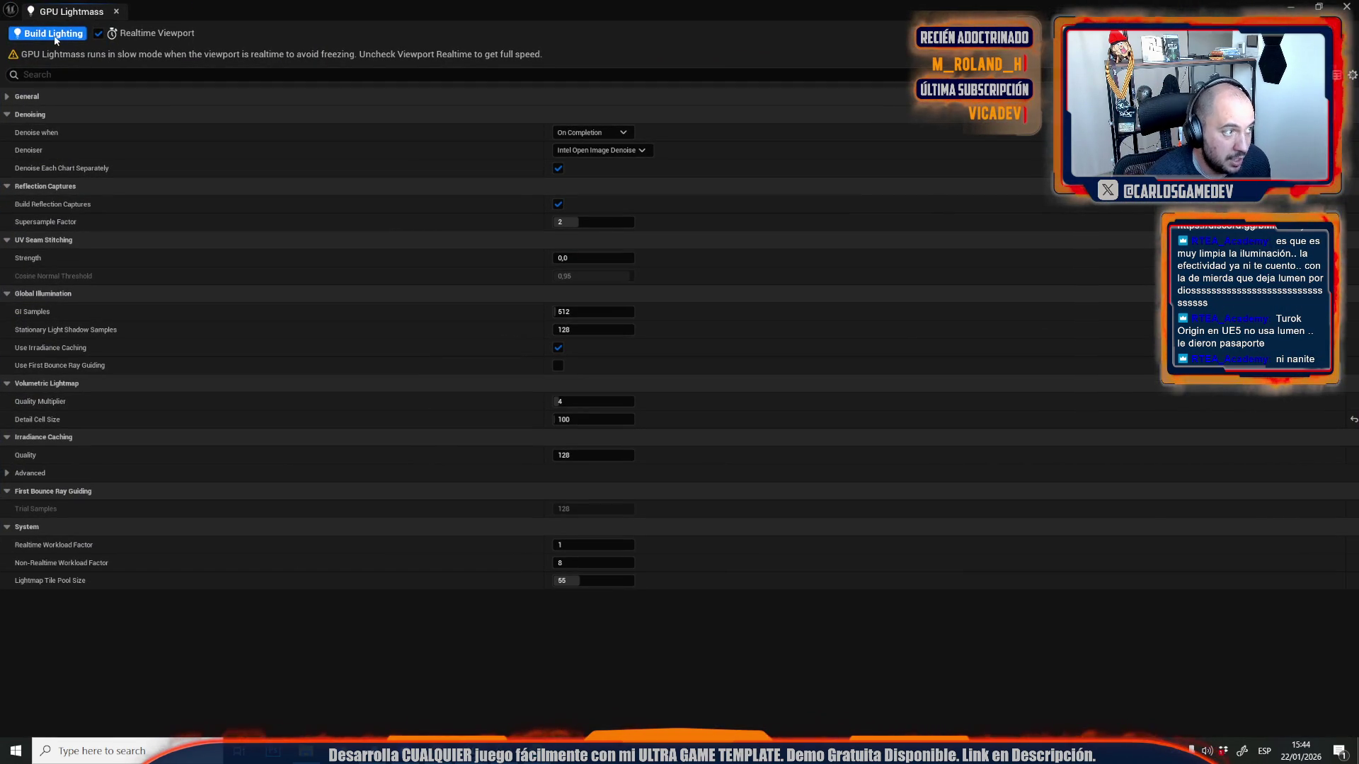
left_click(55, 39)
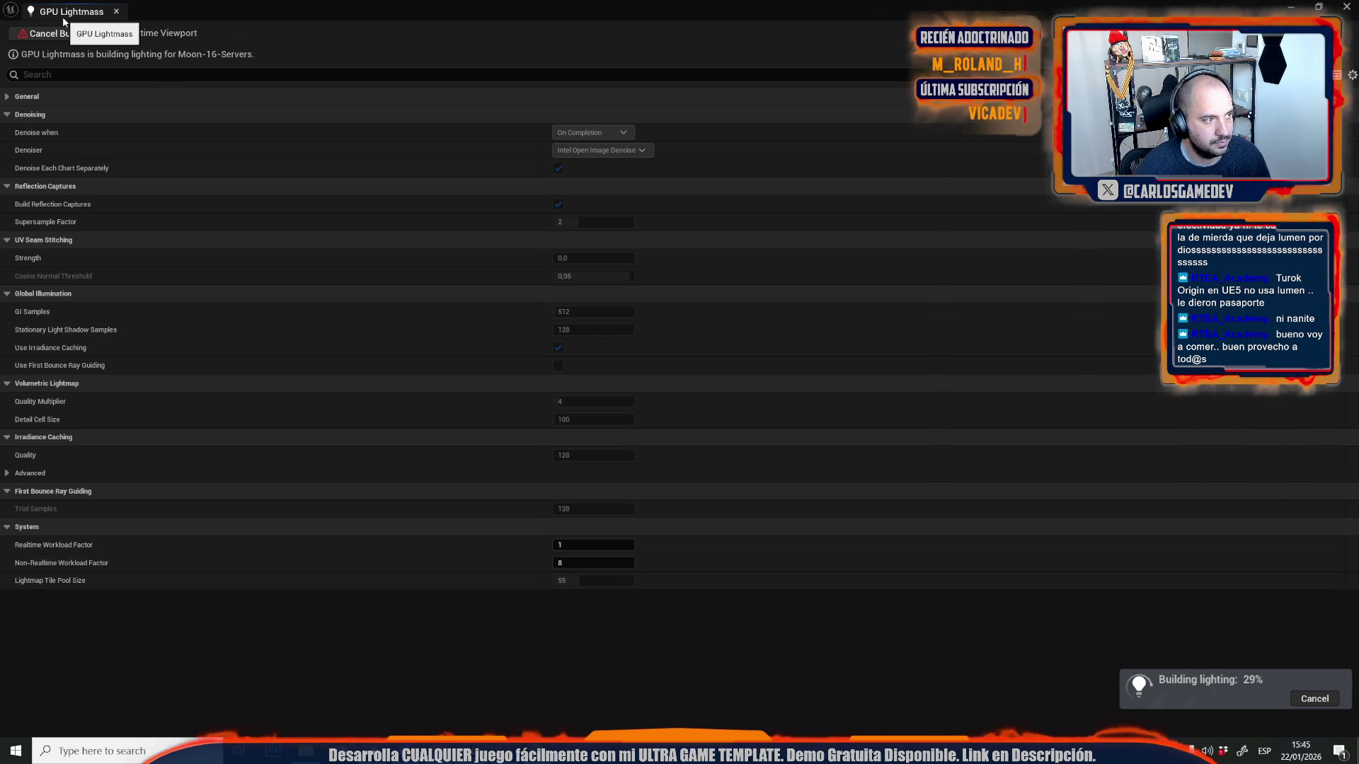
- Return to the level editor while GPU Lightmass keeps baking the lighting
key("alt+Tab")
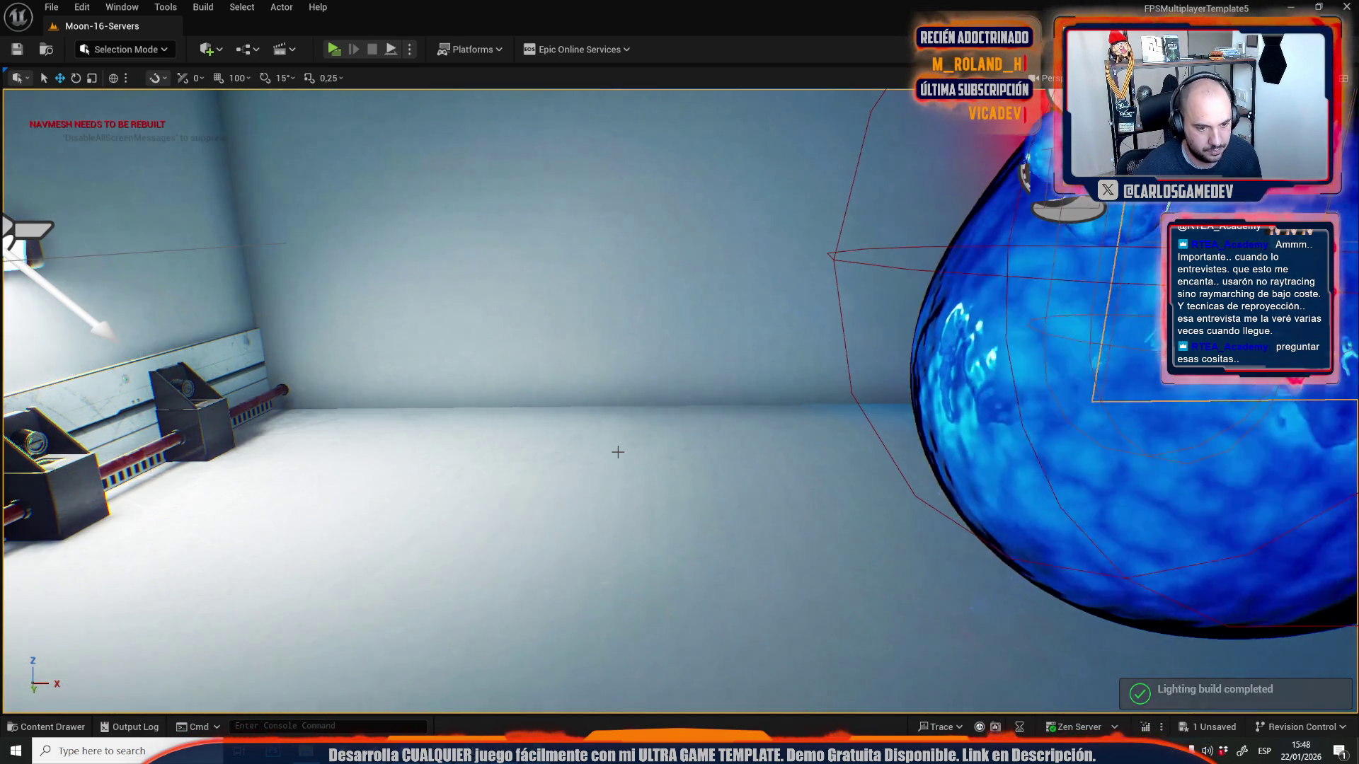
- Move the camera to the rocket control panel, then pull back to a wide room view
mouse_move(616, 449)
left_mouse_down()
mouse_move(637, 488)
mouse_move(573, 487)
left_mouse_up()
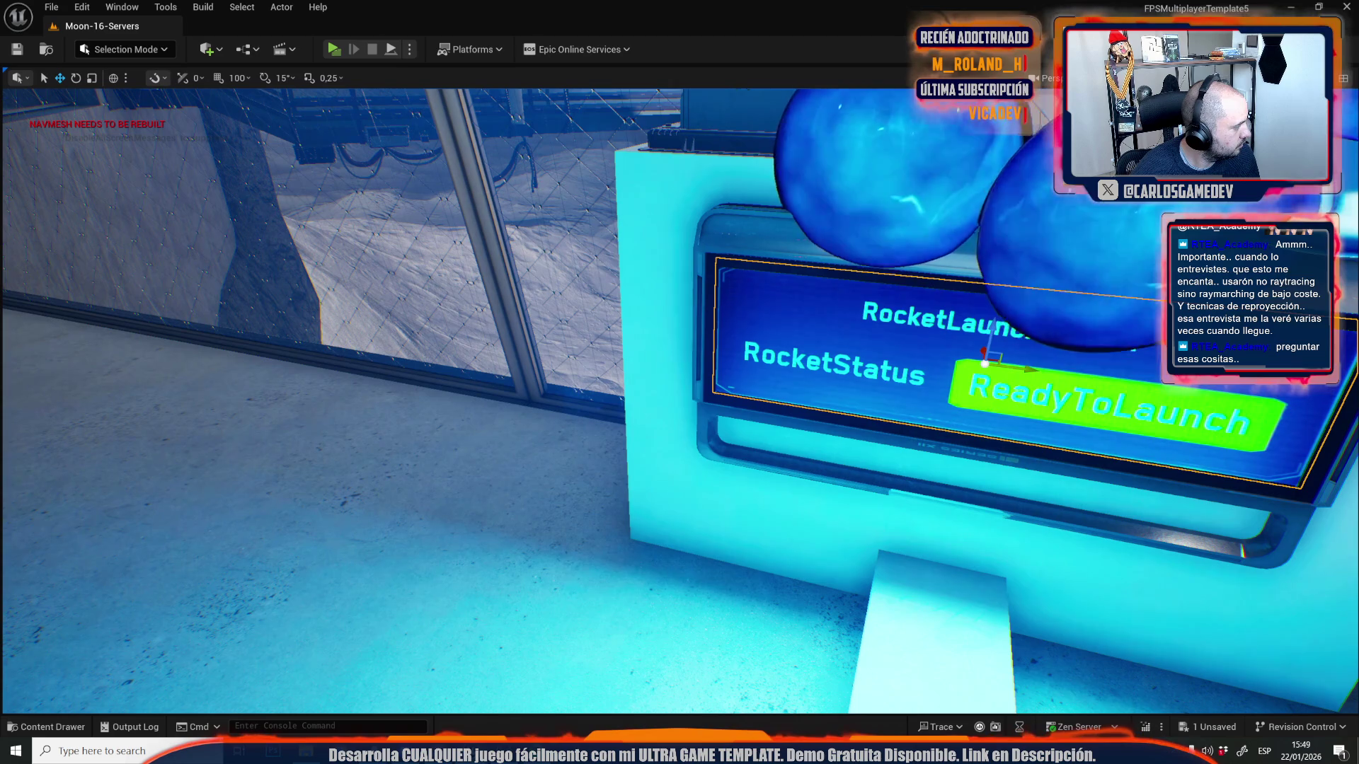
left_click_drag(766, 216, 766, 216)
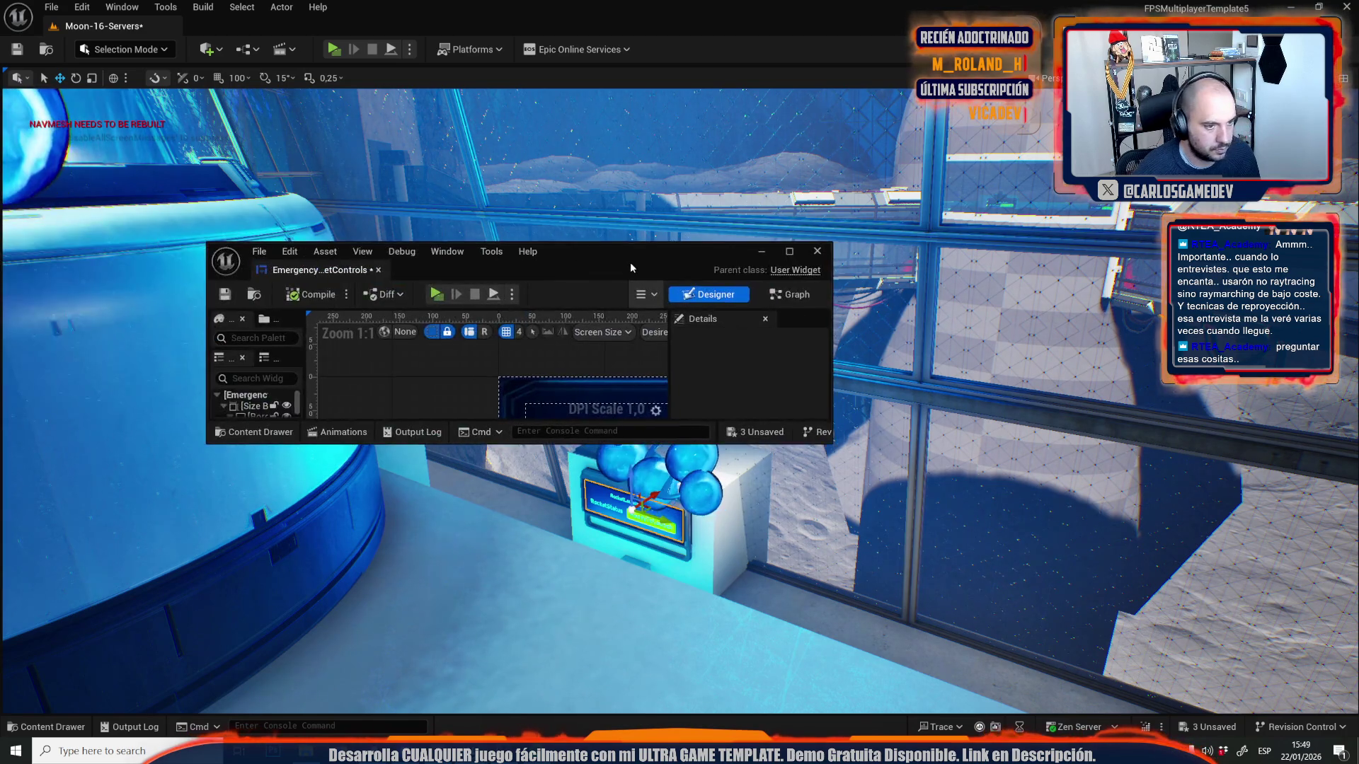
- Maximize the widget editor and bring the event graph's SetText and localize nodes into view
double_click(631, 266)
left_click(804, 188)
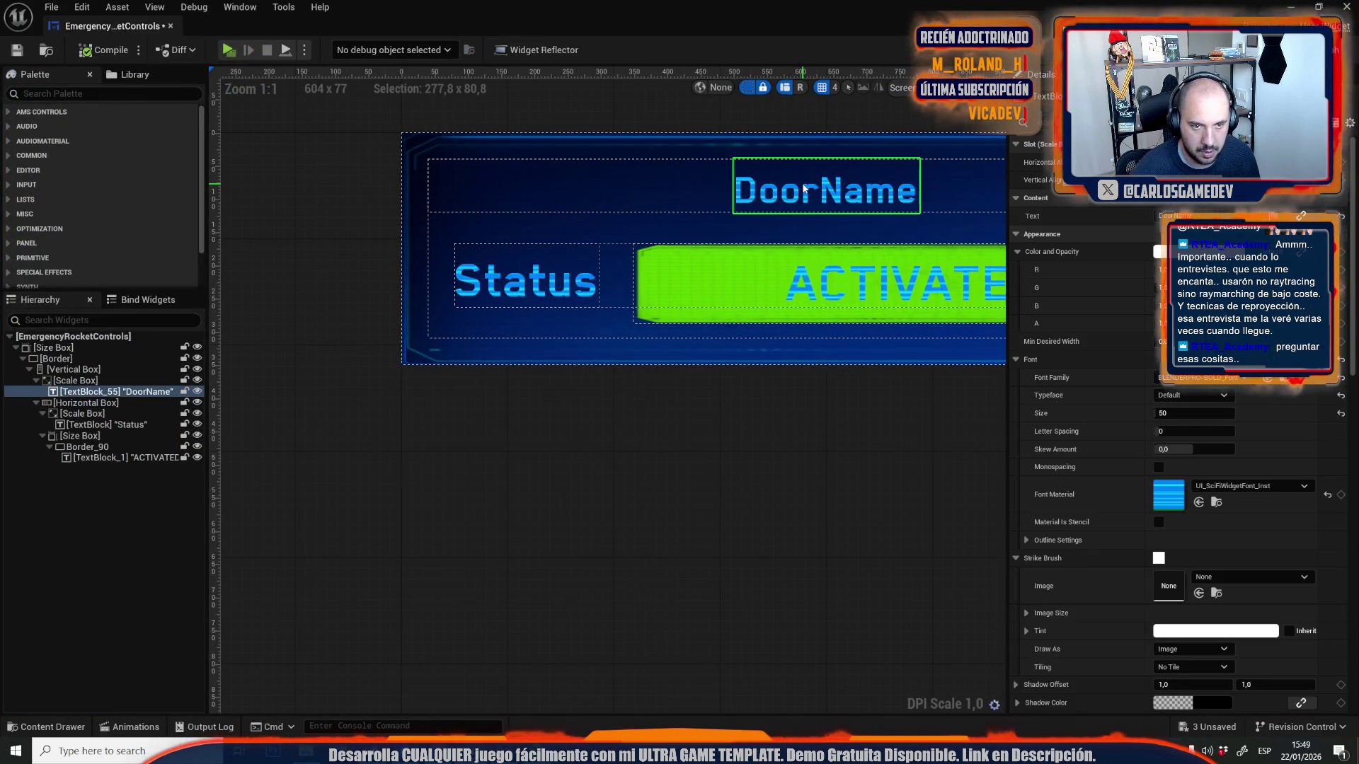
double_click(805, 188)
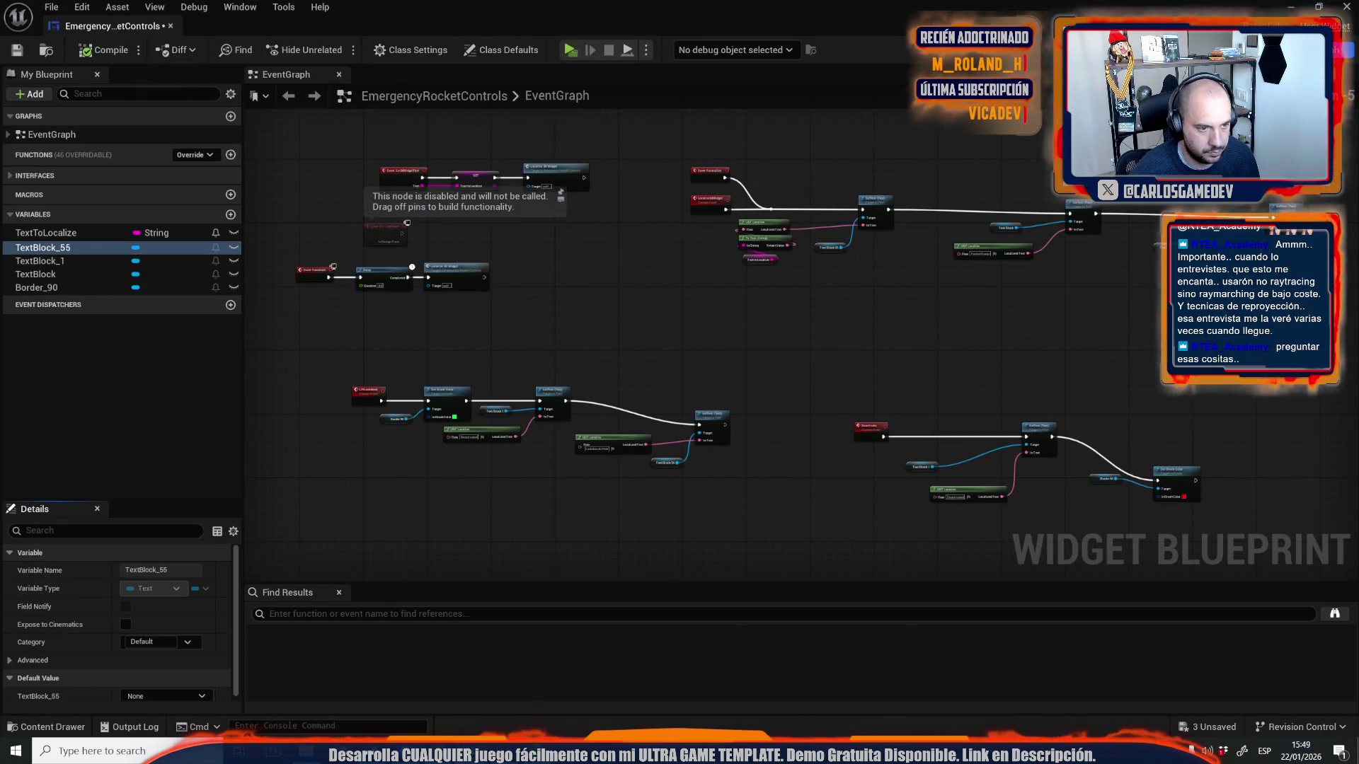
scroll(449, 253, "up", 2)
scroll(511, 279, "up", 2)
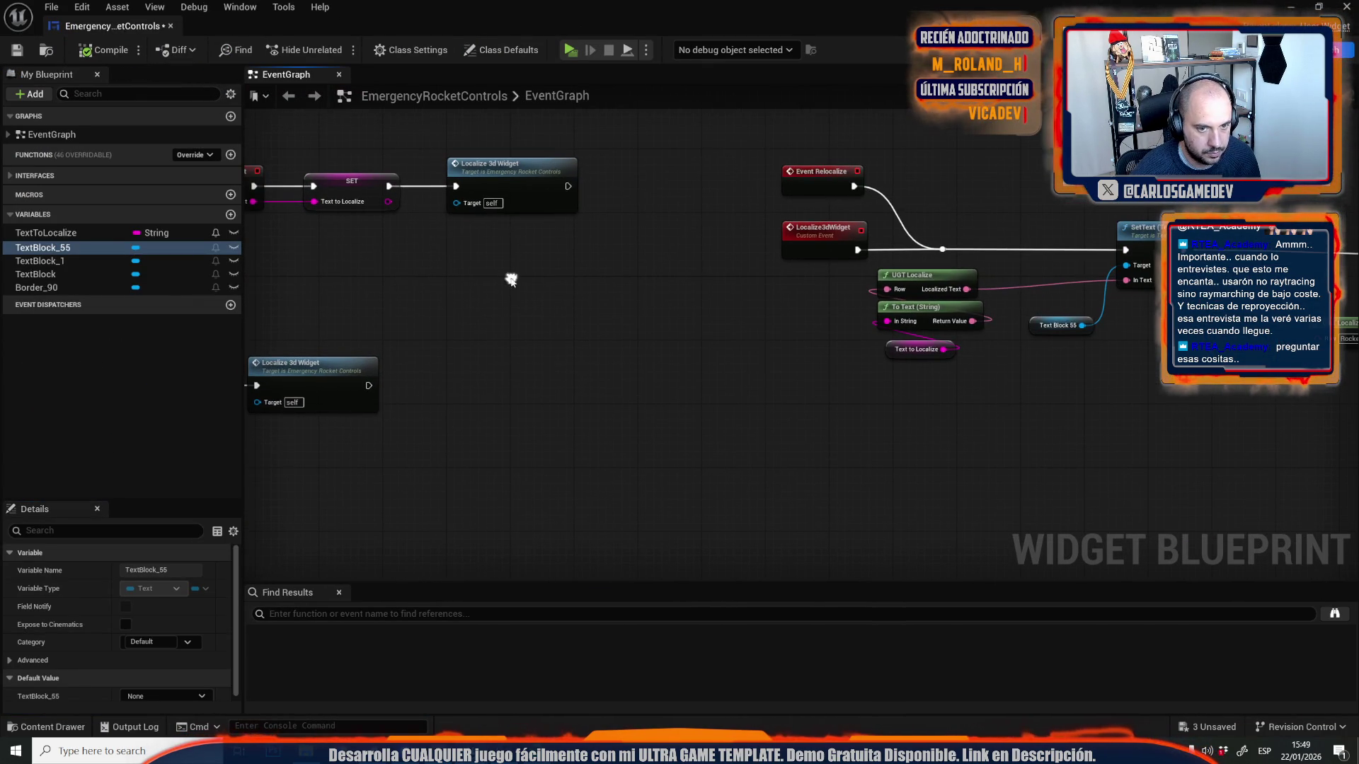
left_click_drag(775, 335, 421, 343)
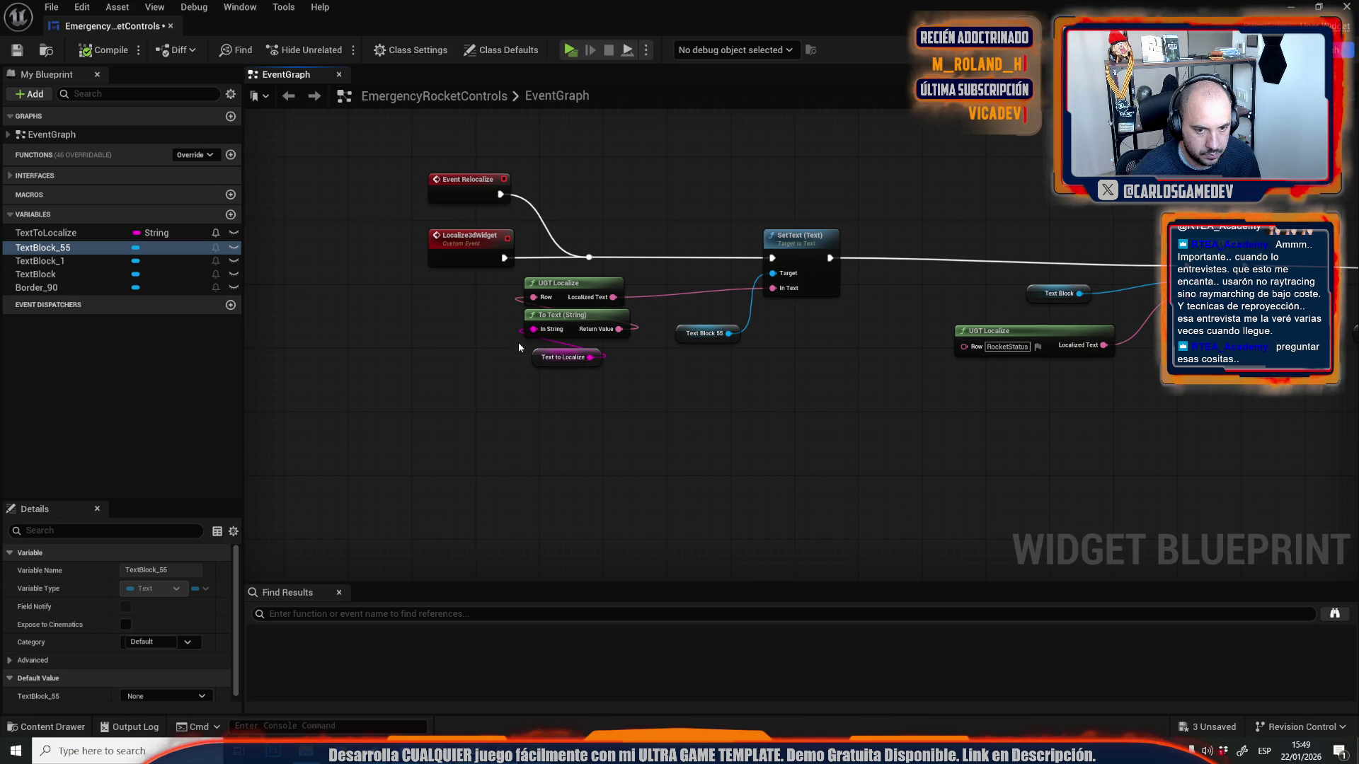
- Rename the RocketStatus localize row to ControlsStatus
left_click(1009, 346)
left_click(1009, 346)
key("BackSpace")
key("BackSpace")
key("BackSpace")
type("Co")
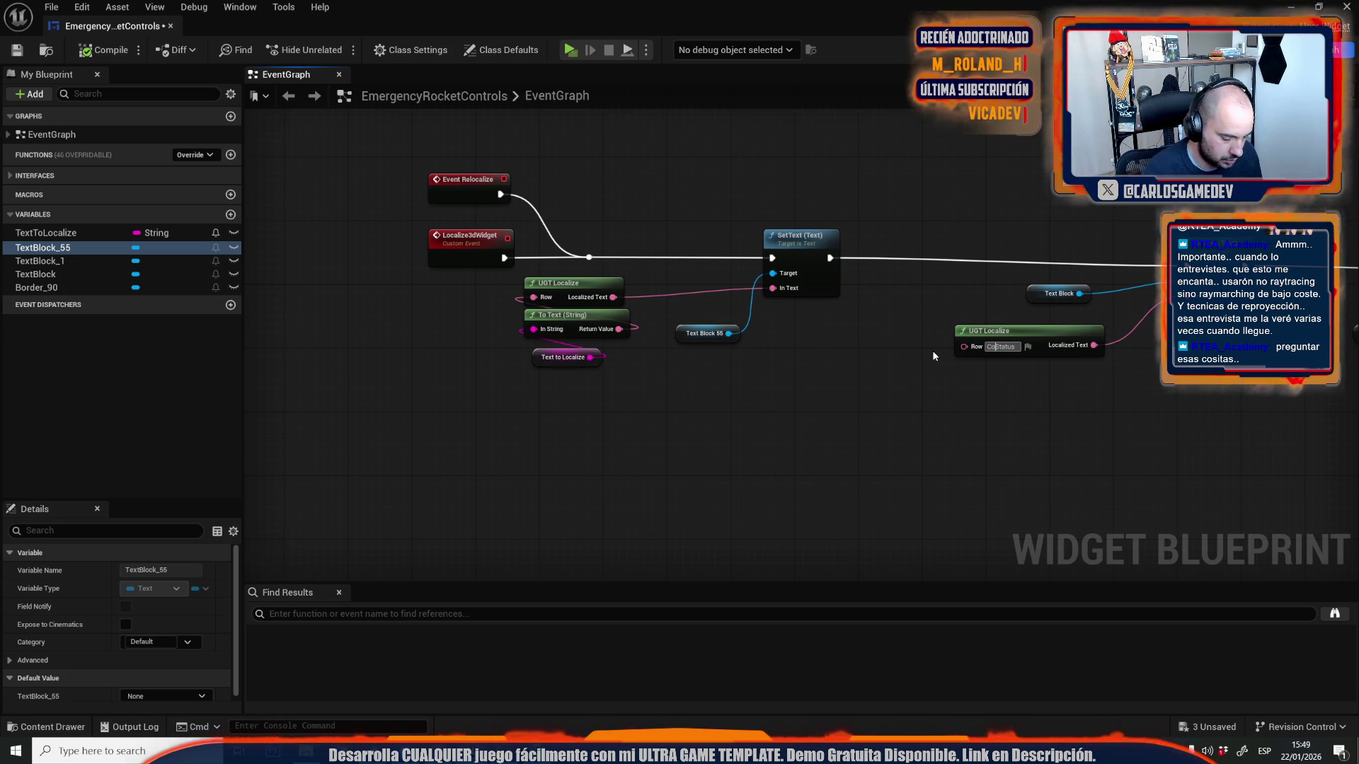
type("ntrols")
key("Return")
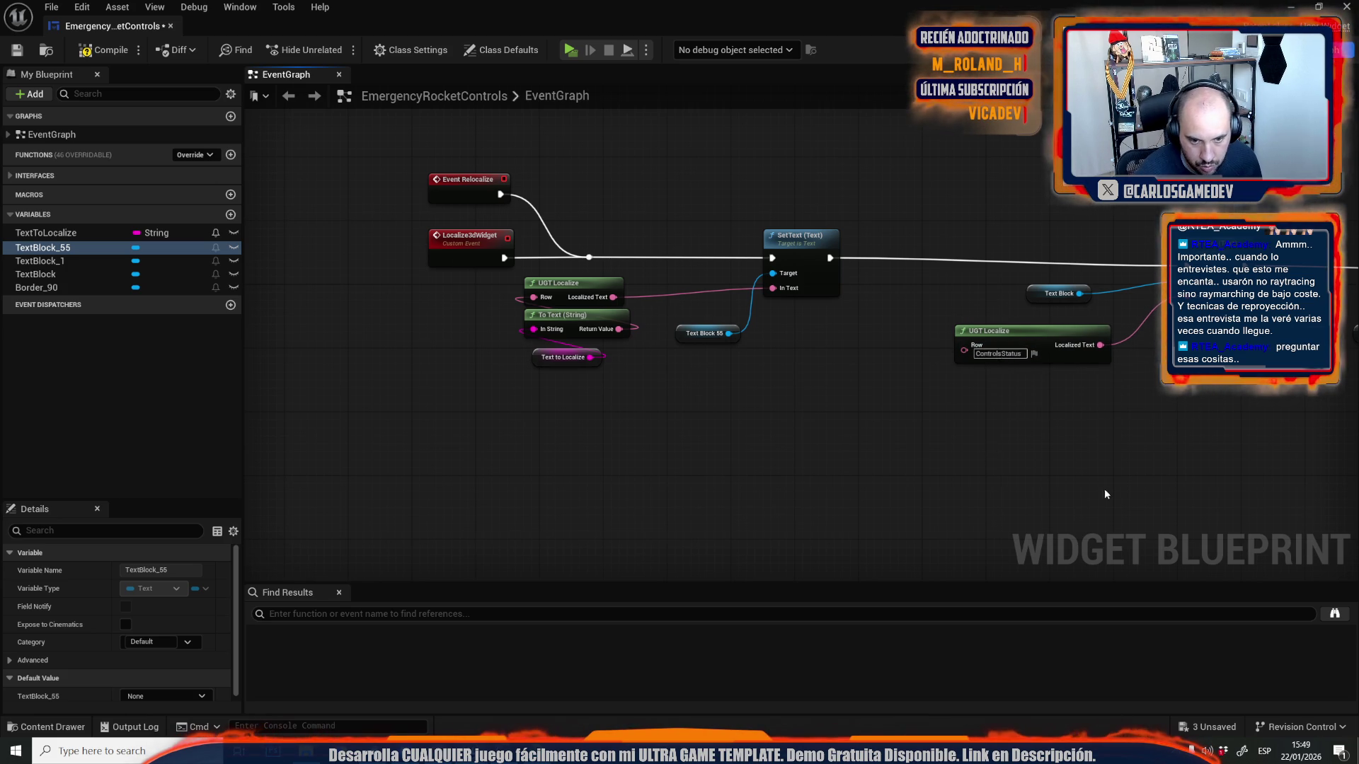
- Change the ReadyToLaunch row to ReadyToOperate, then compile and close the widget blueprint
left_click_drag(1322, 461, 932, 432)
scroll(1049, 374, "up", 2)
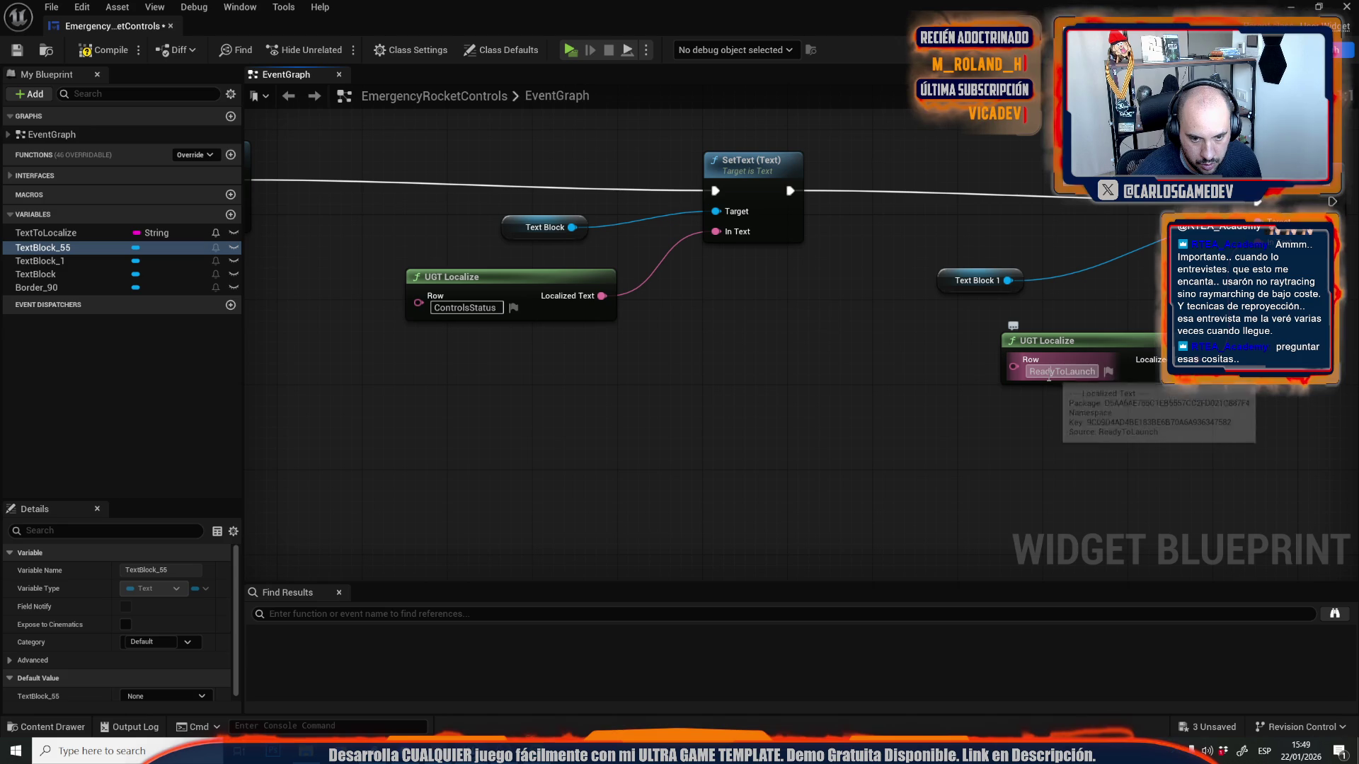
left_click_drag(1062, 371, 1164, 372)
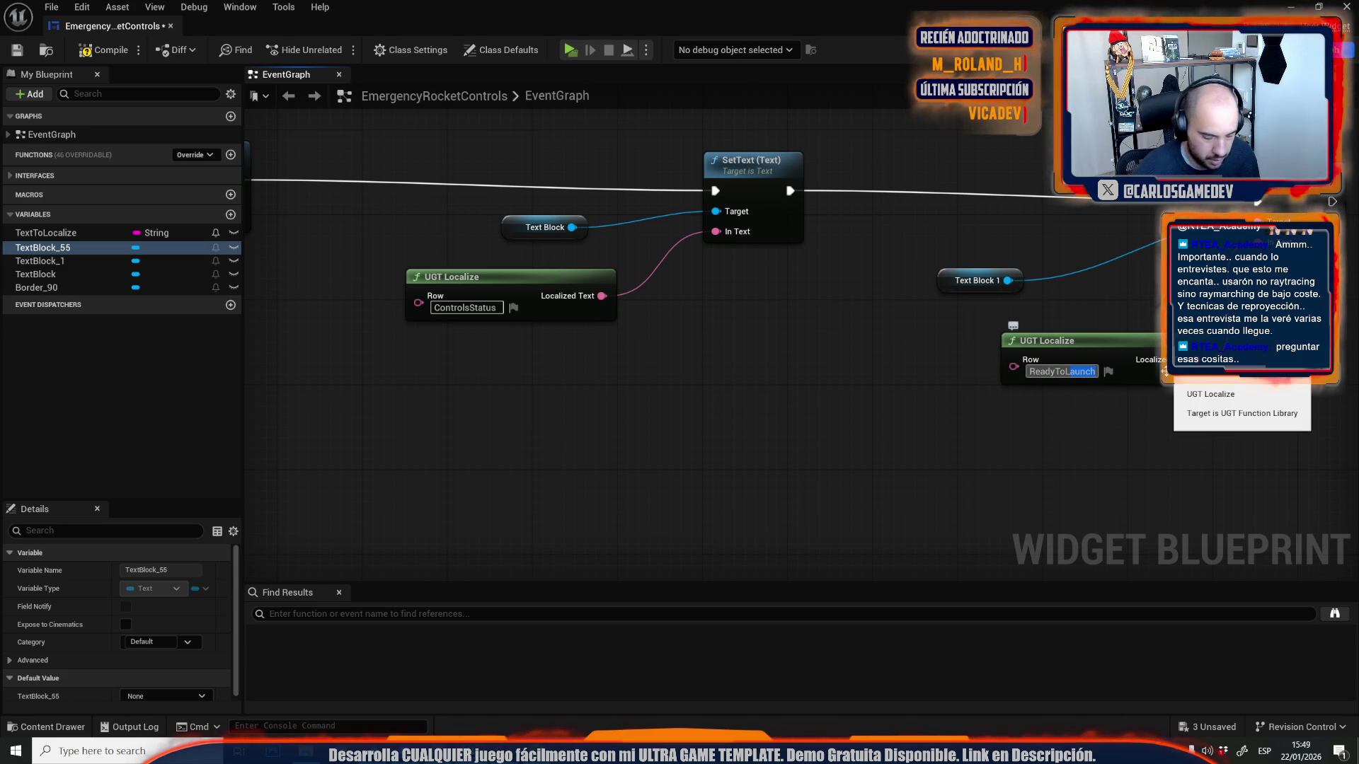
type("Operate")
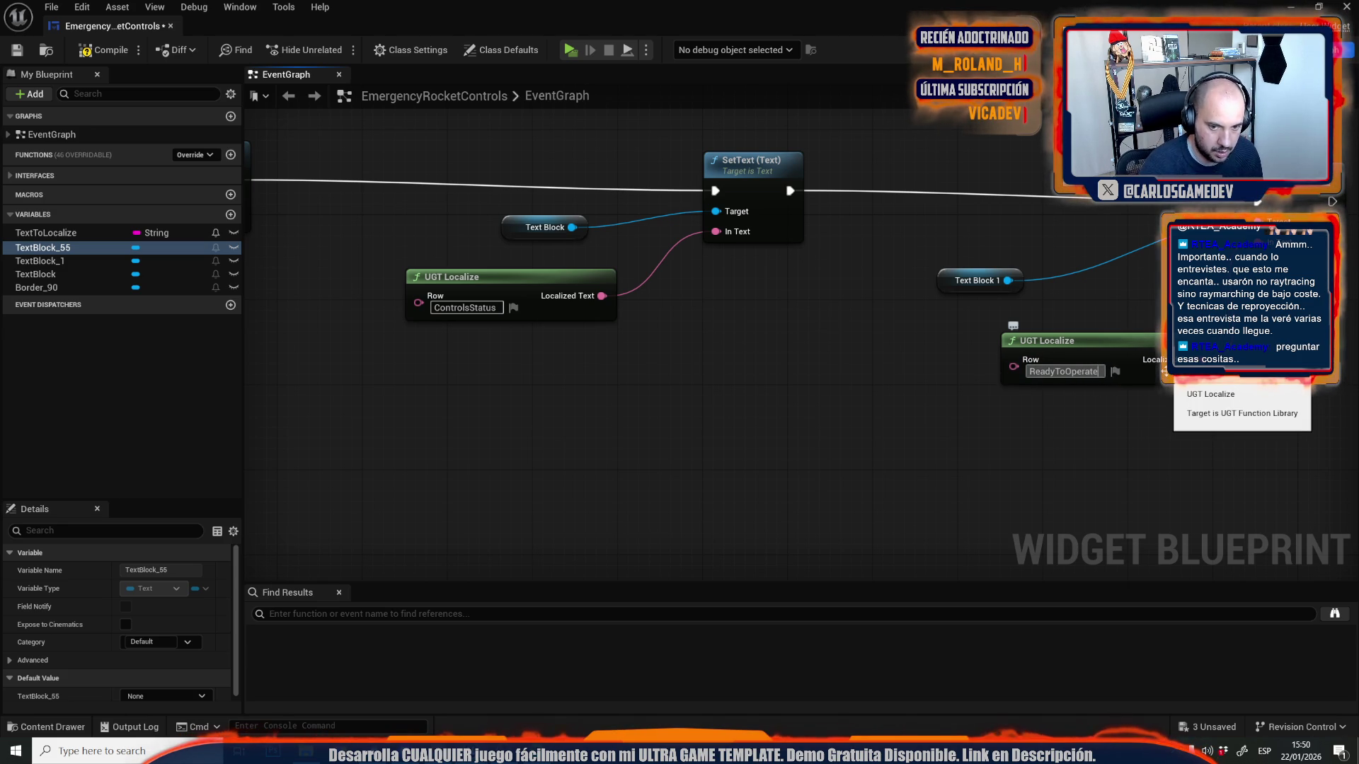
left_click(103, 50)
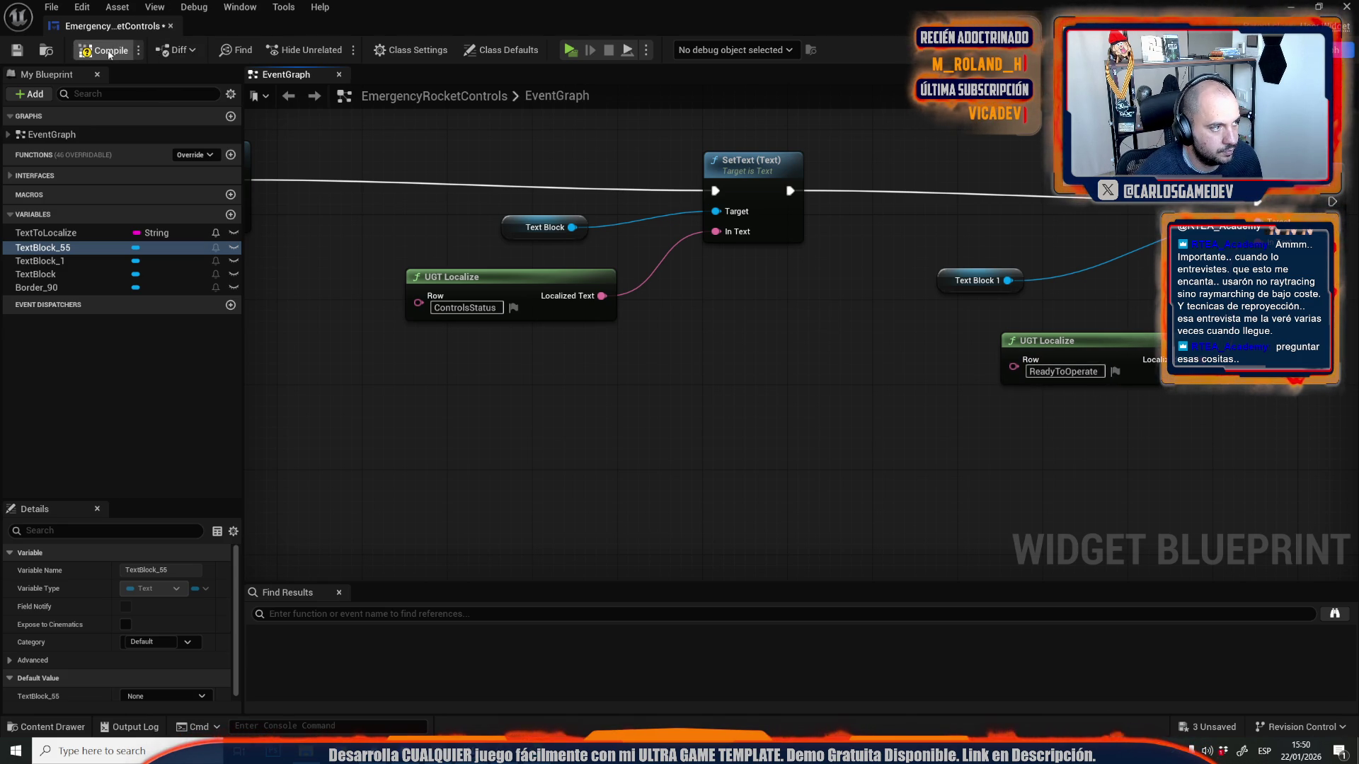
left_click(170, 26)
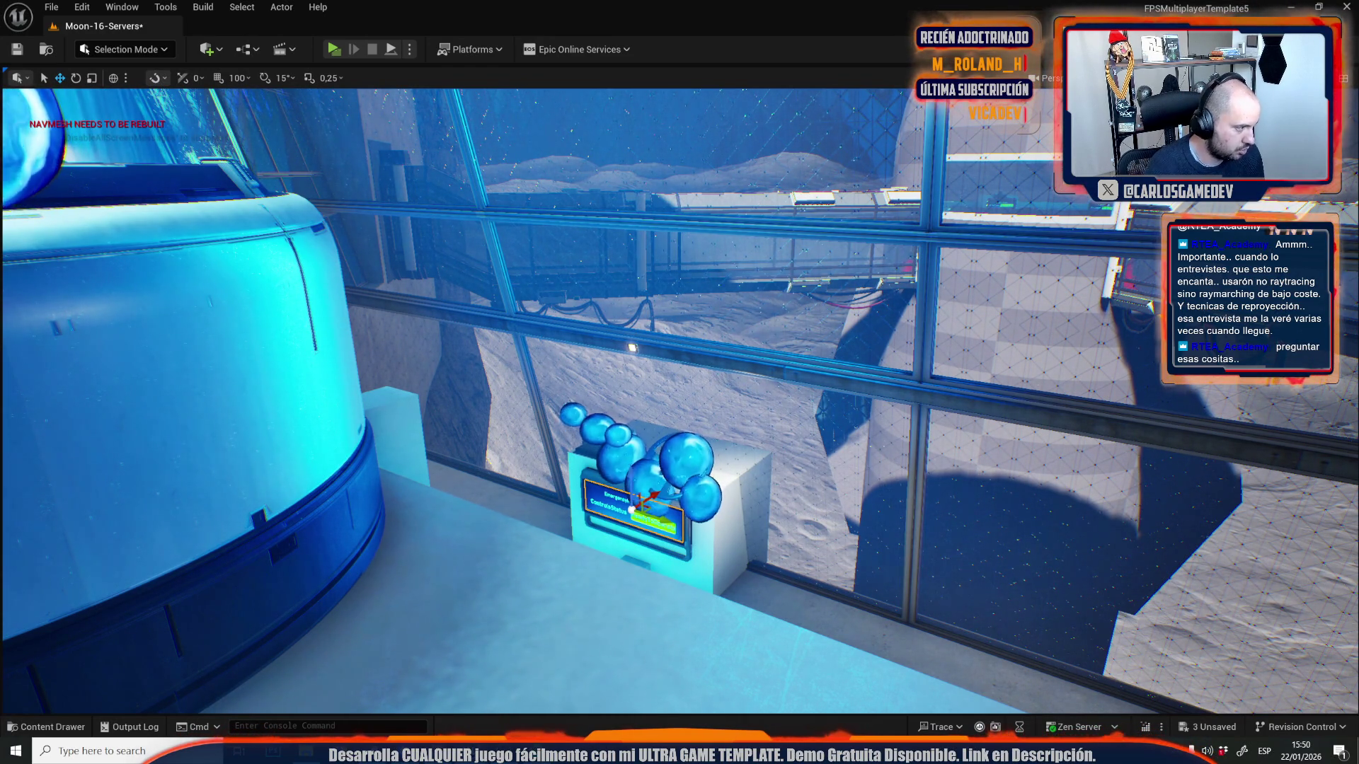
- Frame the rocket status screen up close, then save the three unsaved assets
key("f")
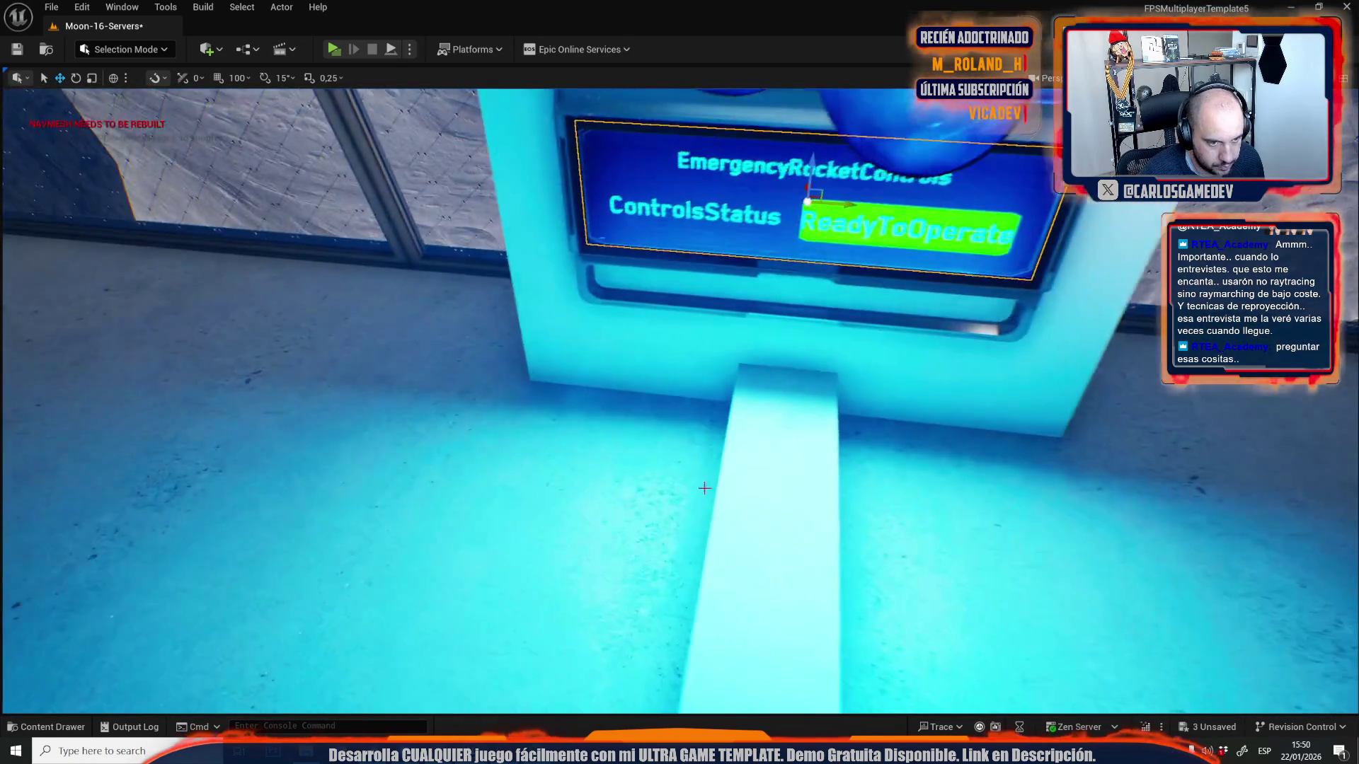
mouse_move(691, 508)
left_mouse_down()
mouse_move(679, 581)
mouse_move(659, 482)
mouse_move(608, 510)
mouse_move(651, 489)
left_mouse_up()
key("ctrl+space")
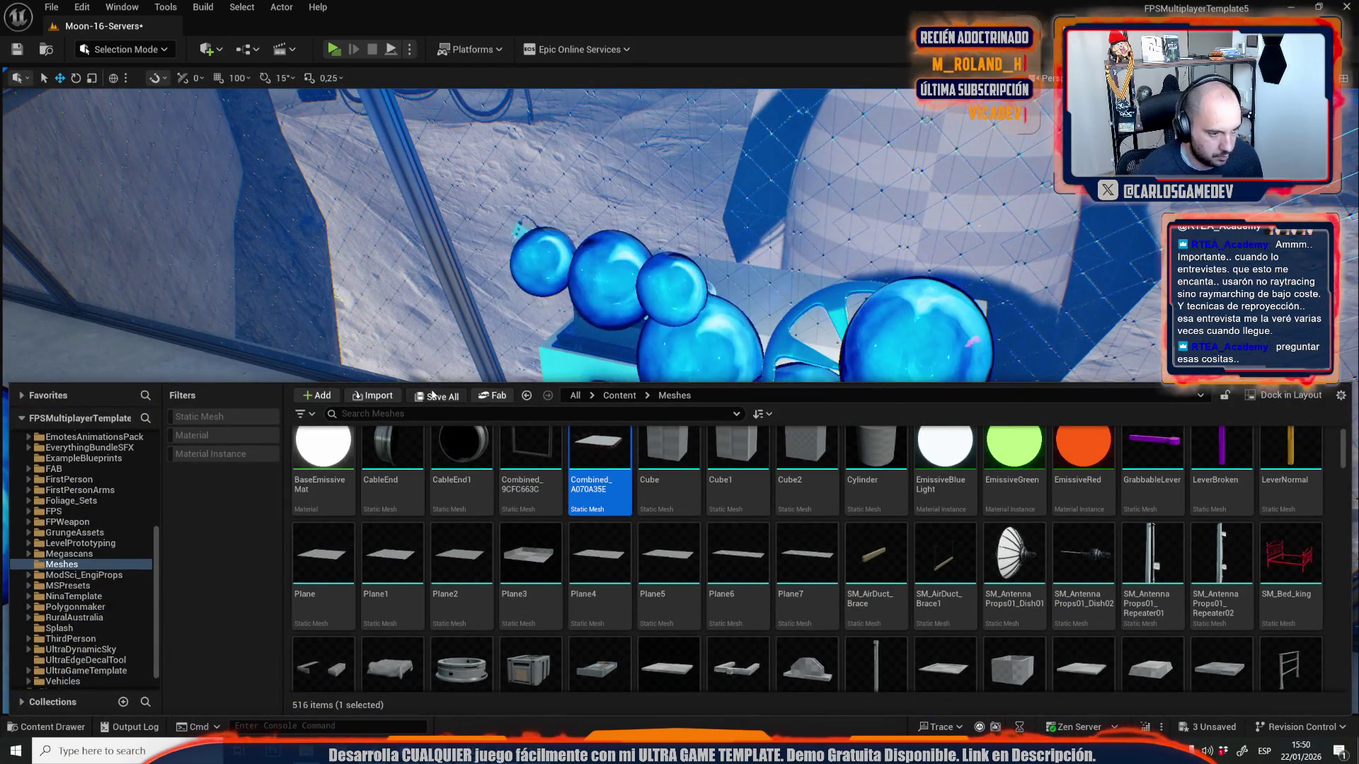
left_click(437, 396)
left_click(783, 524)
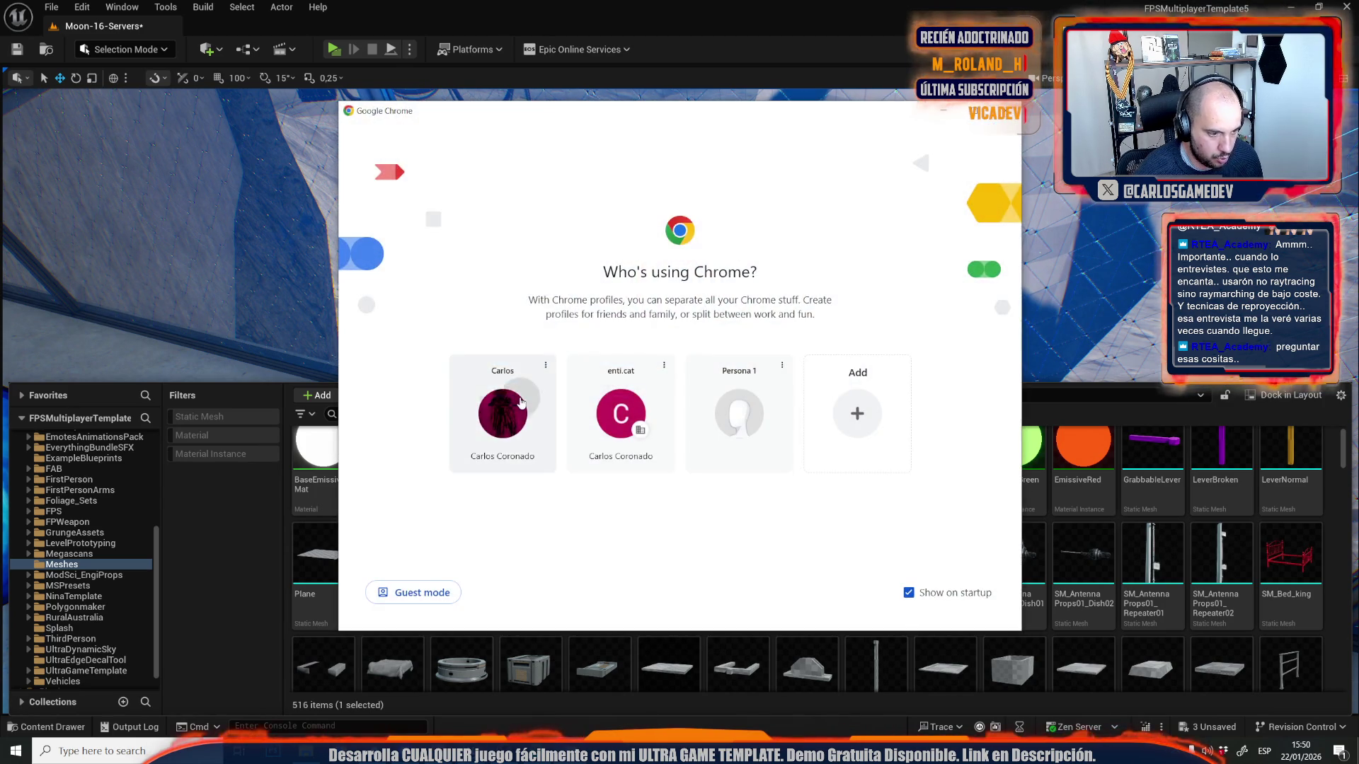
- In Chrome, load Google Drive's recent files and close the unrelated tabs
left_click(522, 400)
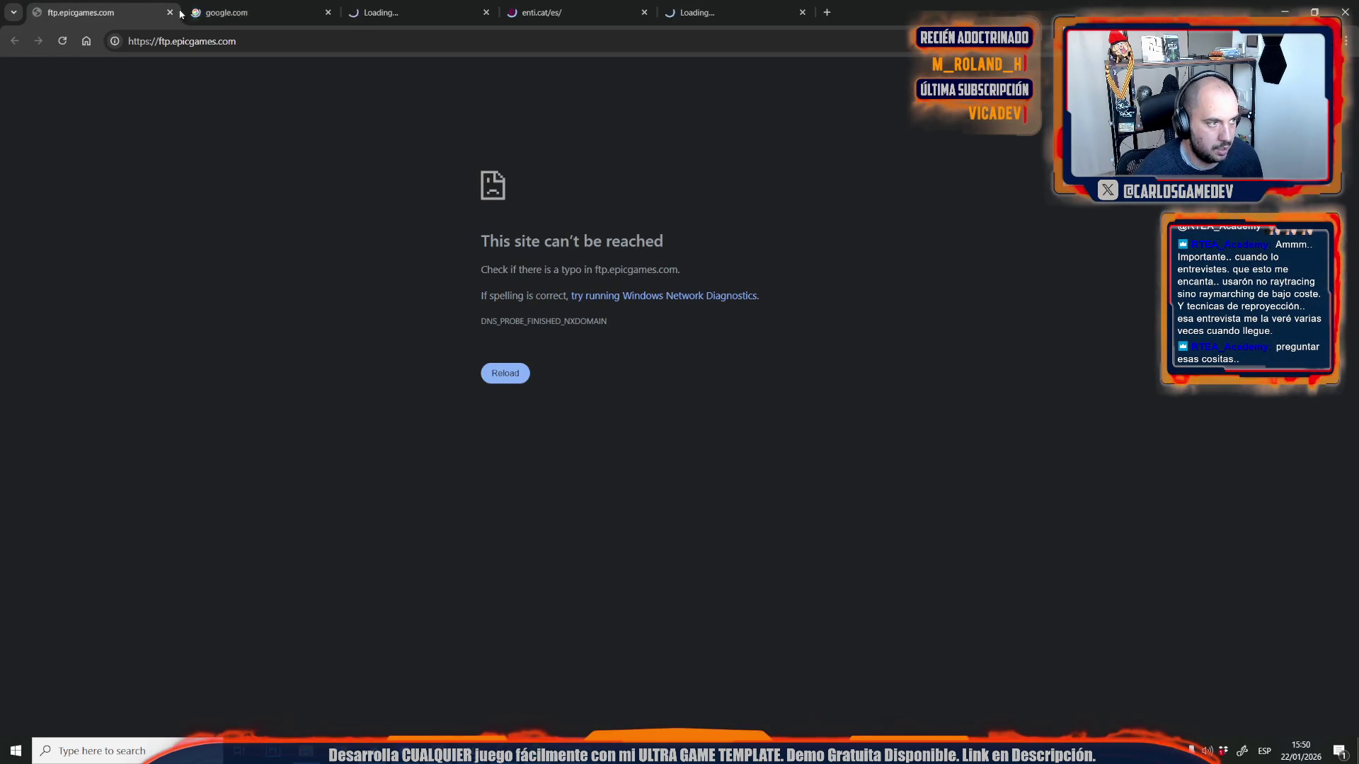
left_click(230, 41)
key("Return")
middle_click(271, 12)
middle_click(271, 3)
middle_click(271, 3)
- Open the Coop_Moon_Localization spreadsheet and scroll to the rocket status rows
double_click(249, 212)
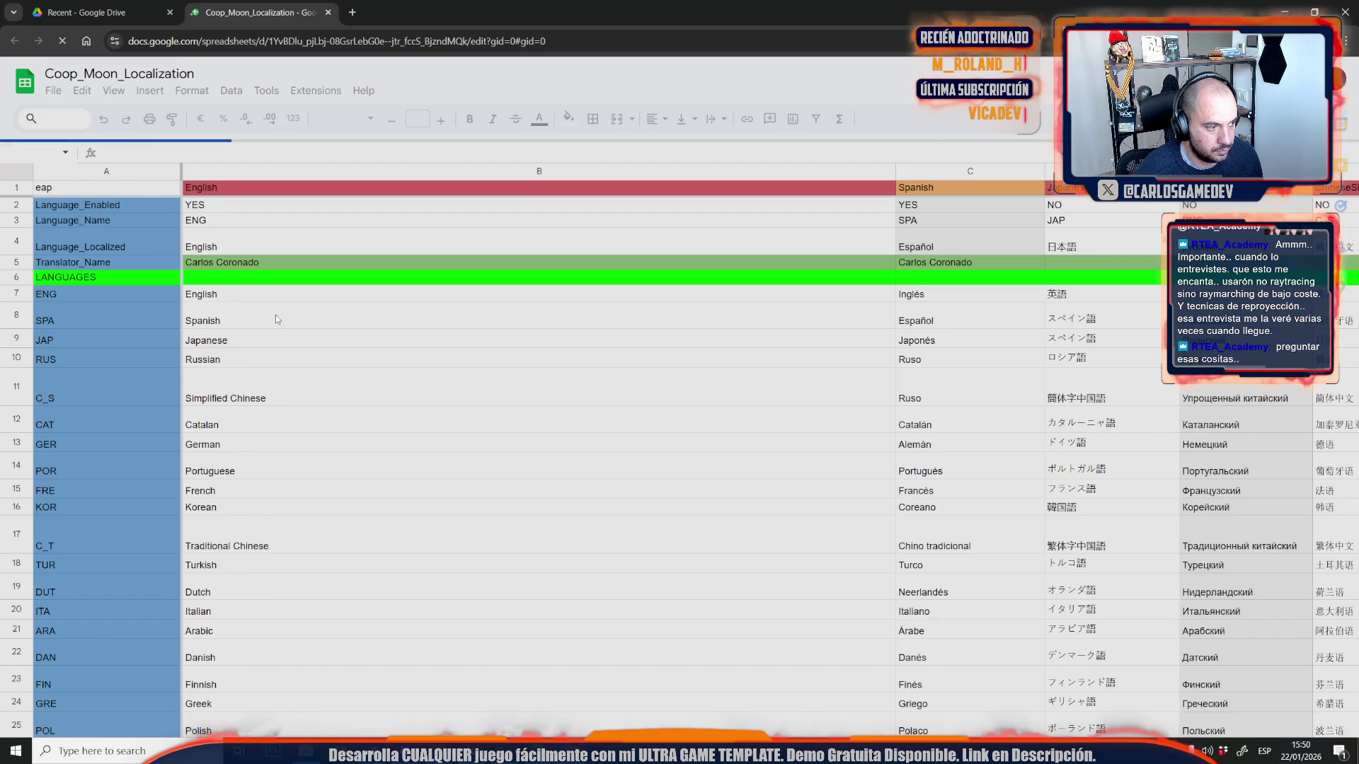
left_click(340, 446)
scroll(388, 467, "down", 10)
scroll(388, 467, "down", 20)
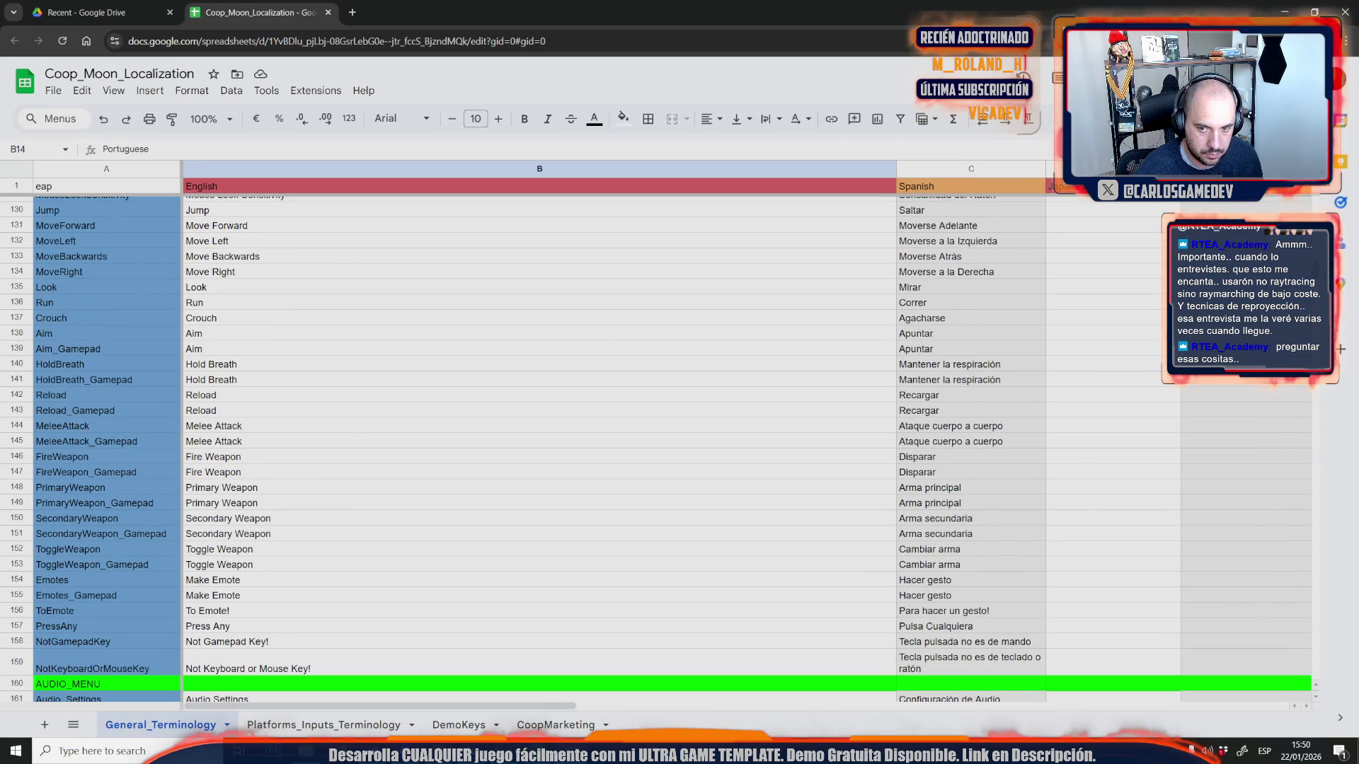
mouse_move(1313, 297)
left_mouse_down()
mouse_move(1313, 591)
mouse_move(1318, 569)
left_mouse_up()
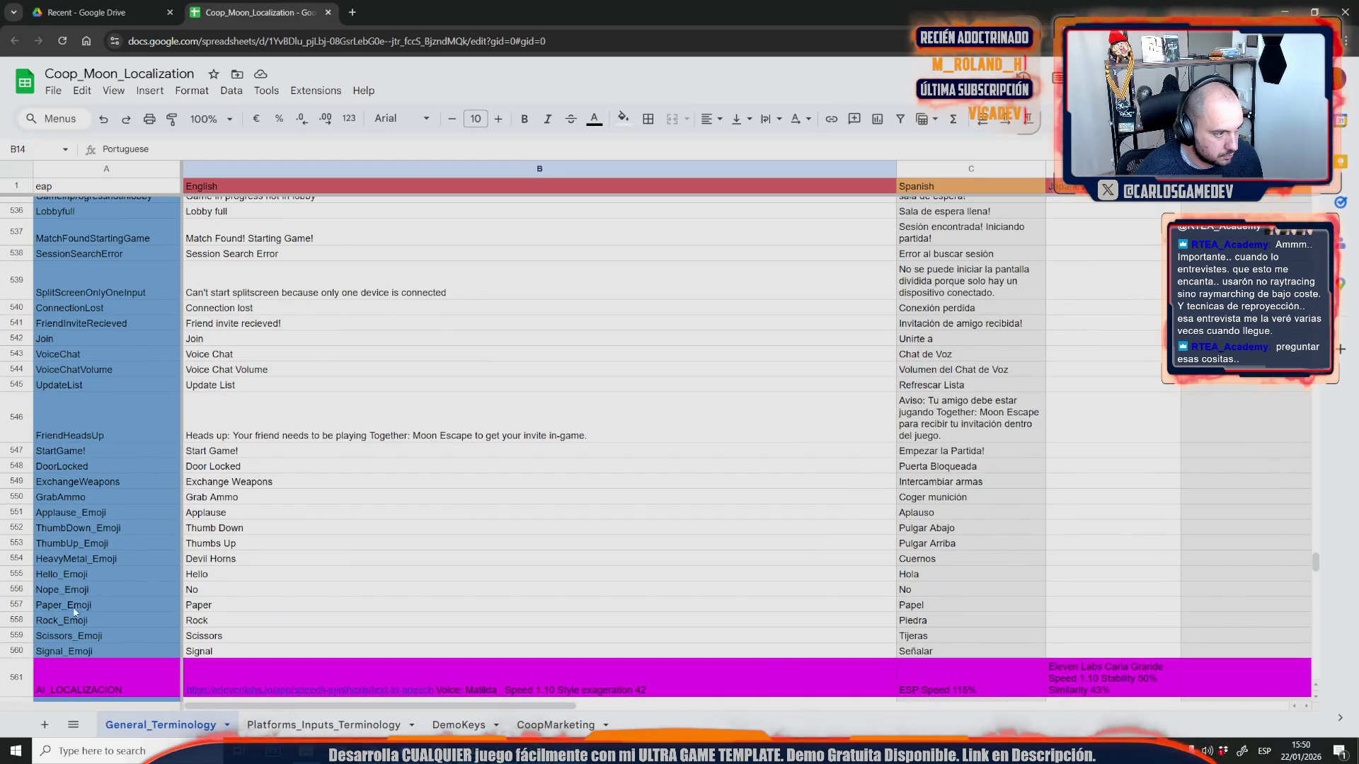
scroll(150, 532, "up", 7)
scroll(157, 500, "up", 10)
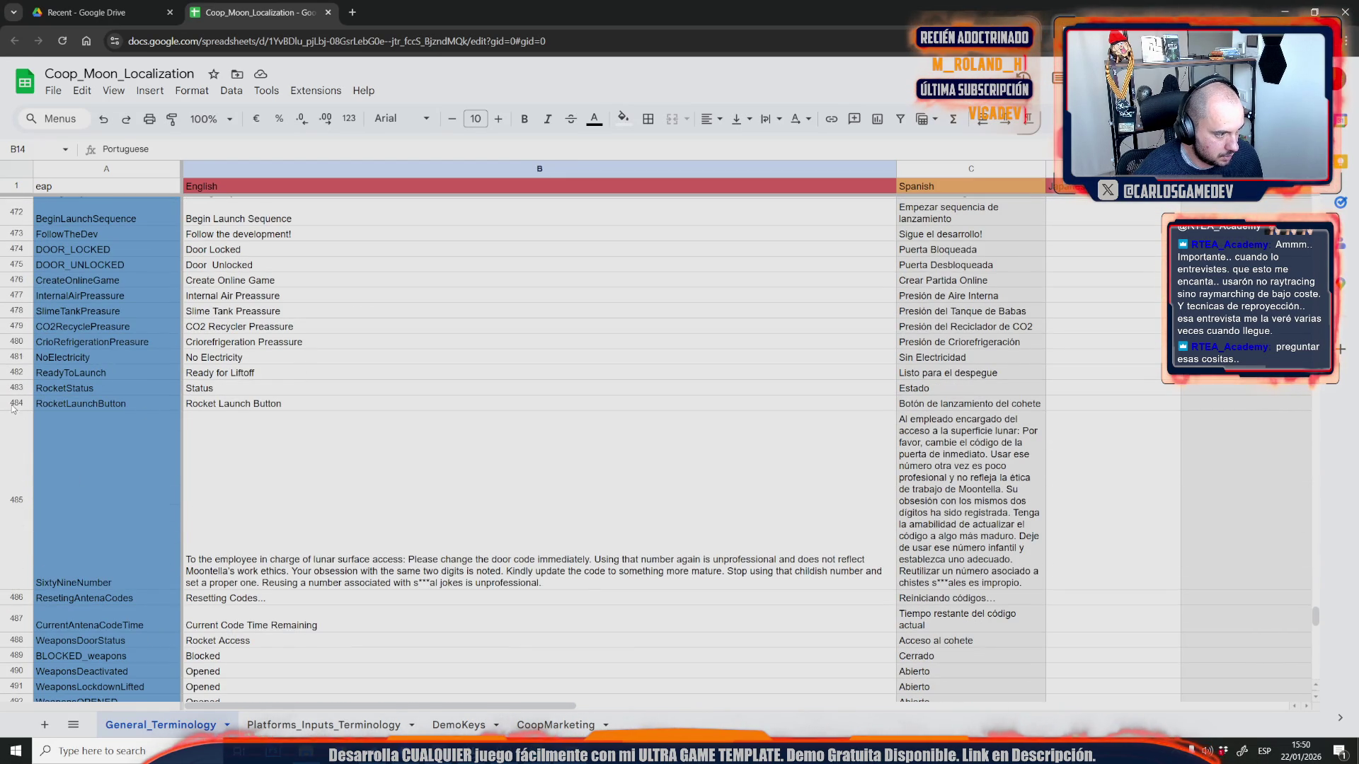
- Insert empty rows below RocketLaunchButton in row 484
left_click(16, 403)
right_click(15, 405)
left_click(63, 498)
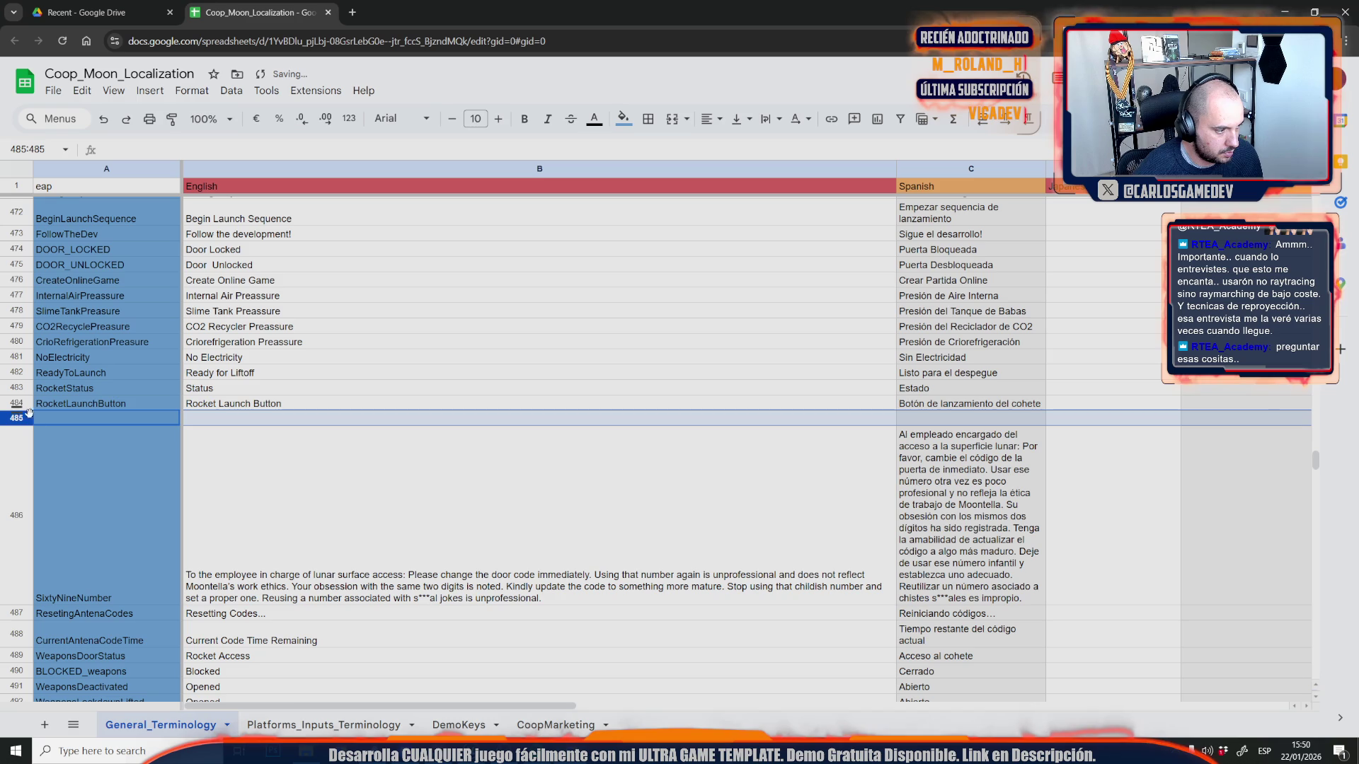
right_click(14, 419)
left_click(64, 498)
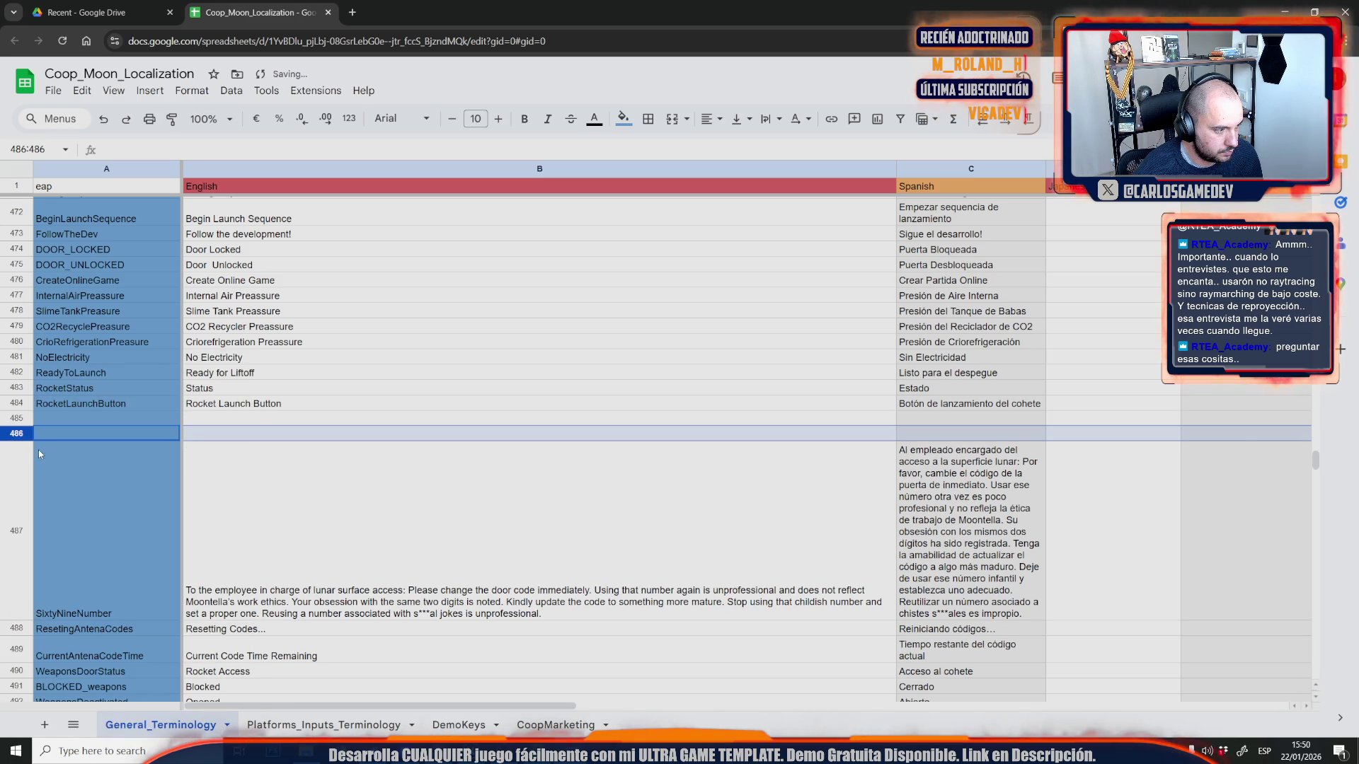
right_click(27, 433)
left_click(108, 499)
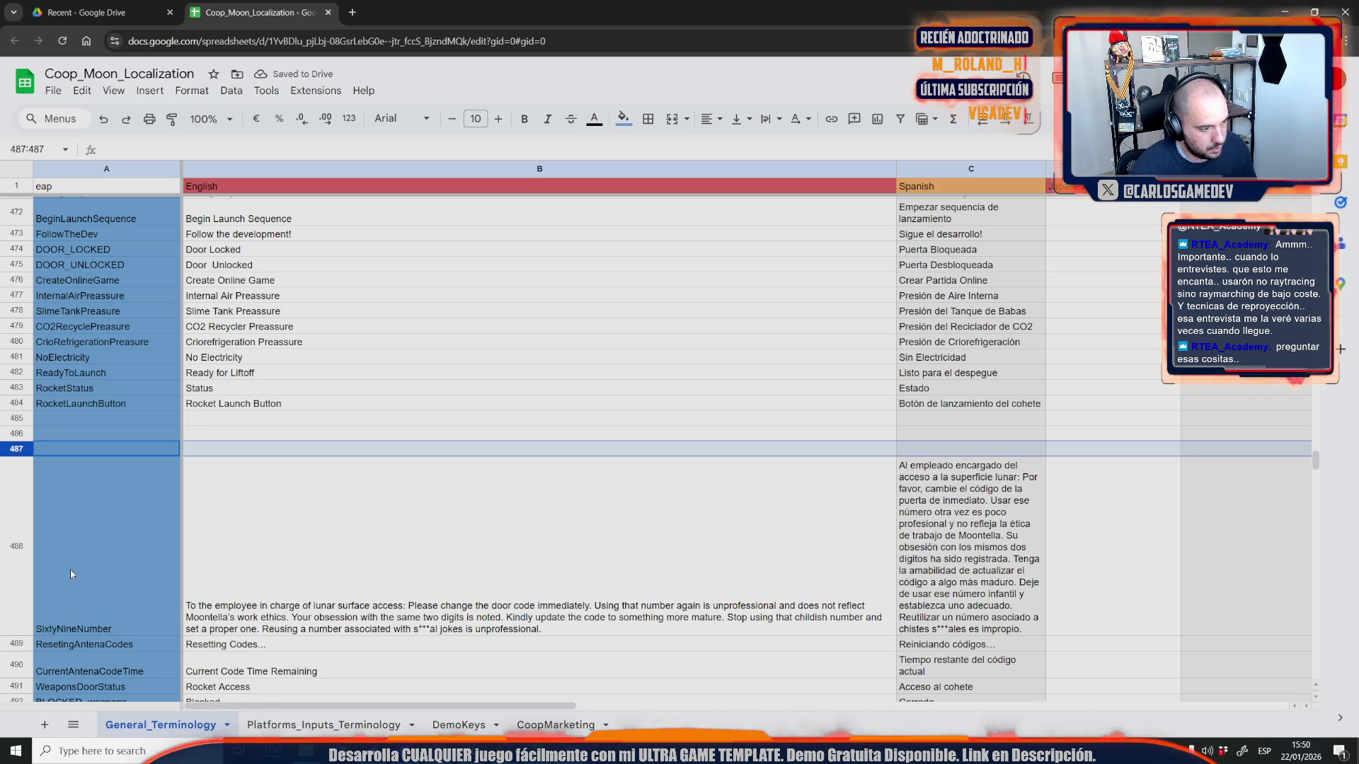
- Shrink the tall SixtyNineNumber row to normal height, then switch back to the Unreal Editor
mouse_move(16, 635)
left_mouse_down()
mouse_move(28, 513)
mouse_move(58, 486)
left_mouse_up()
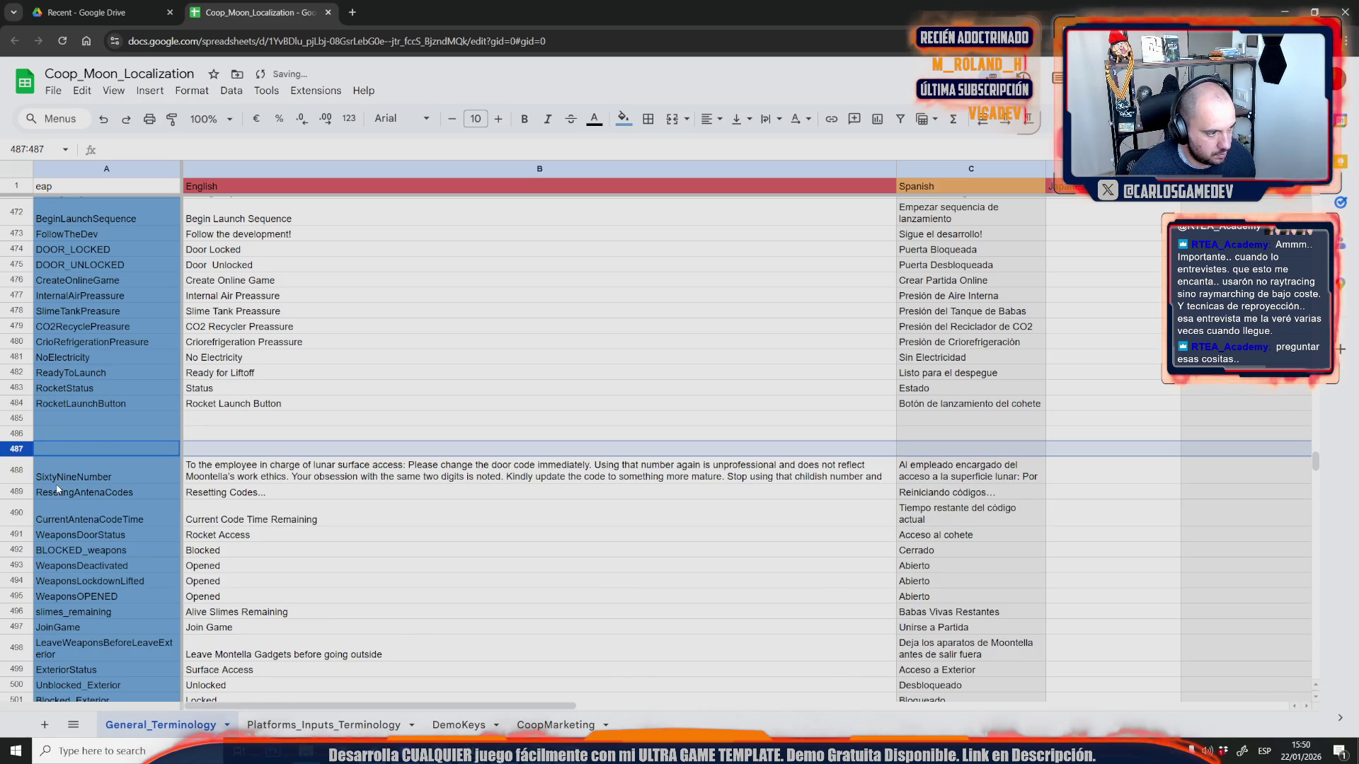
left_click(111, 3)
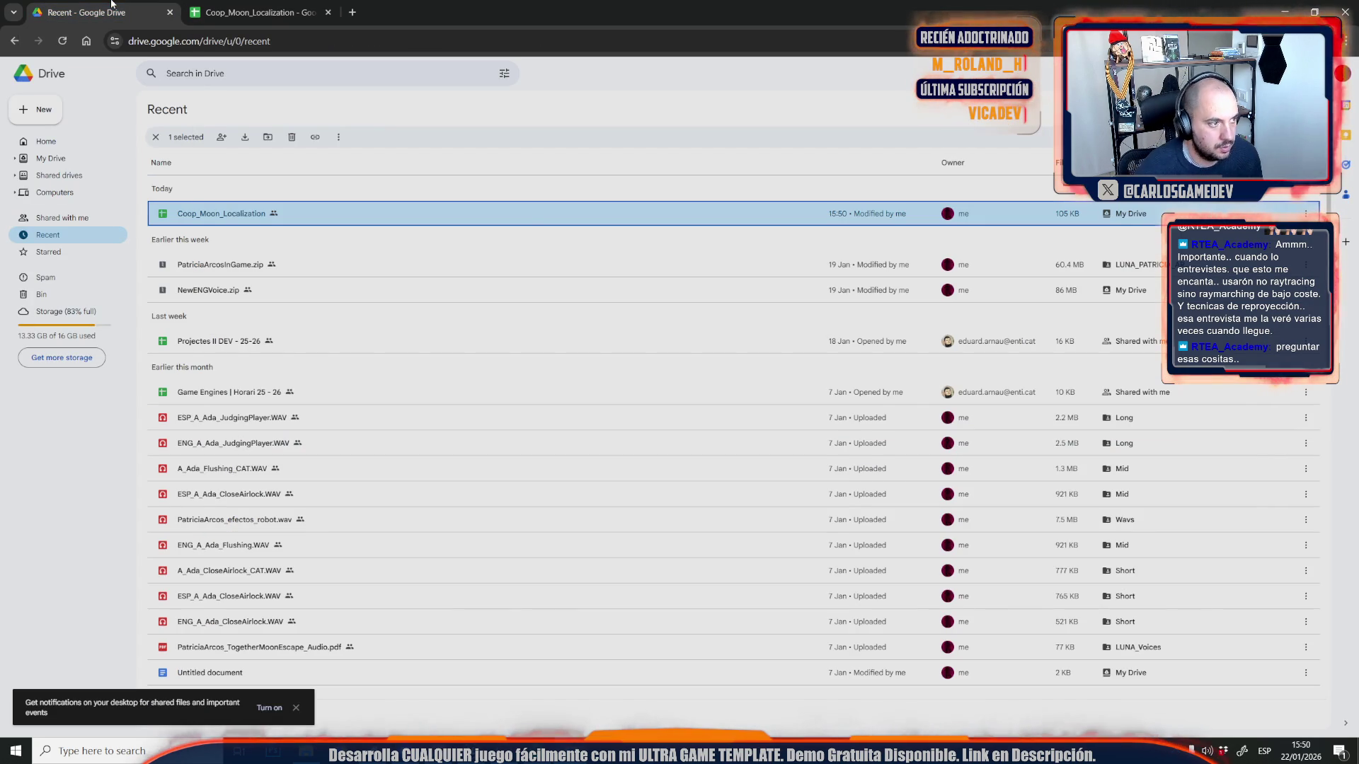
left_click(226, 4)
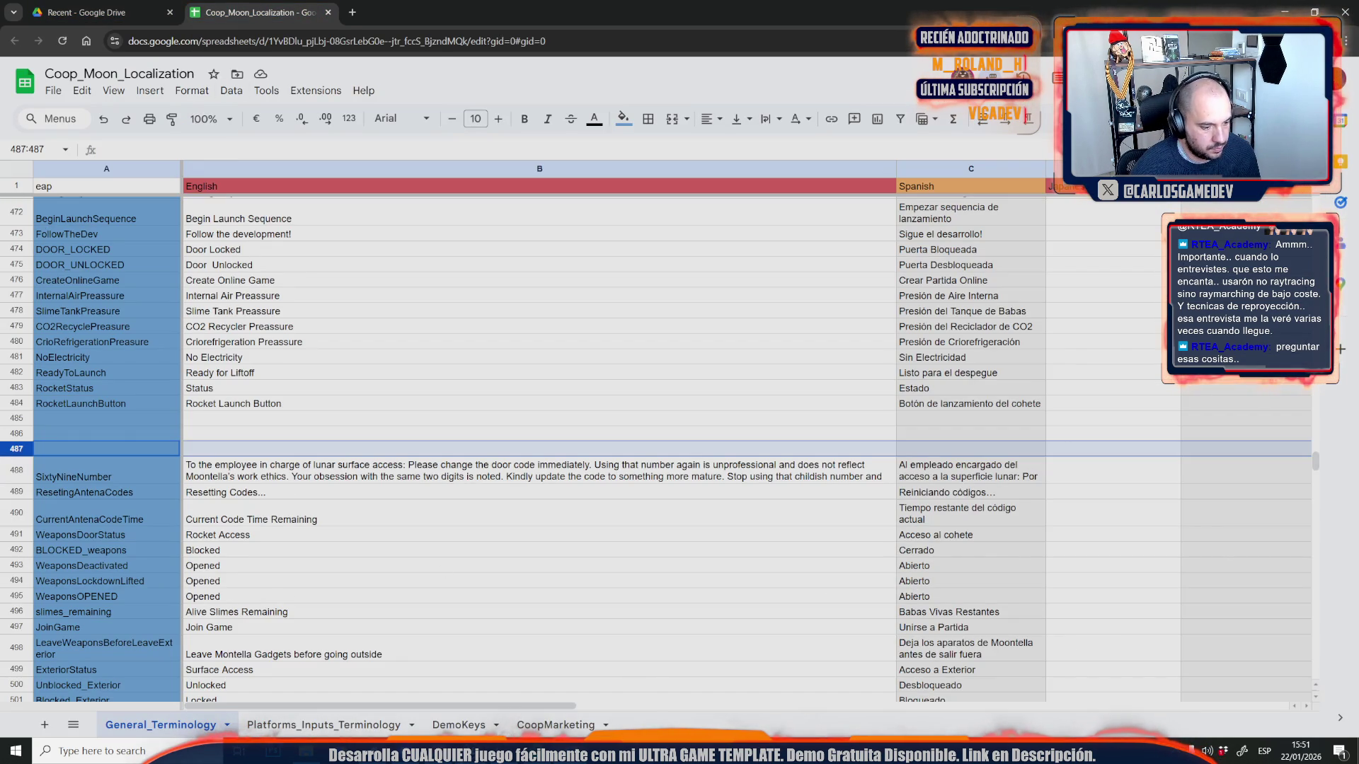
left_click(561, 698)
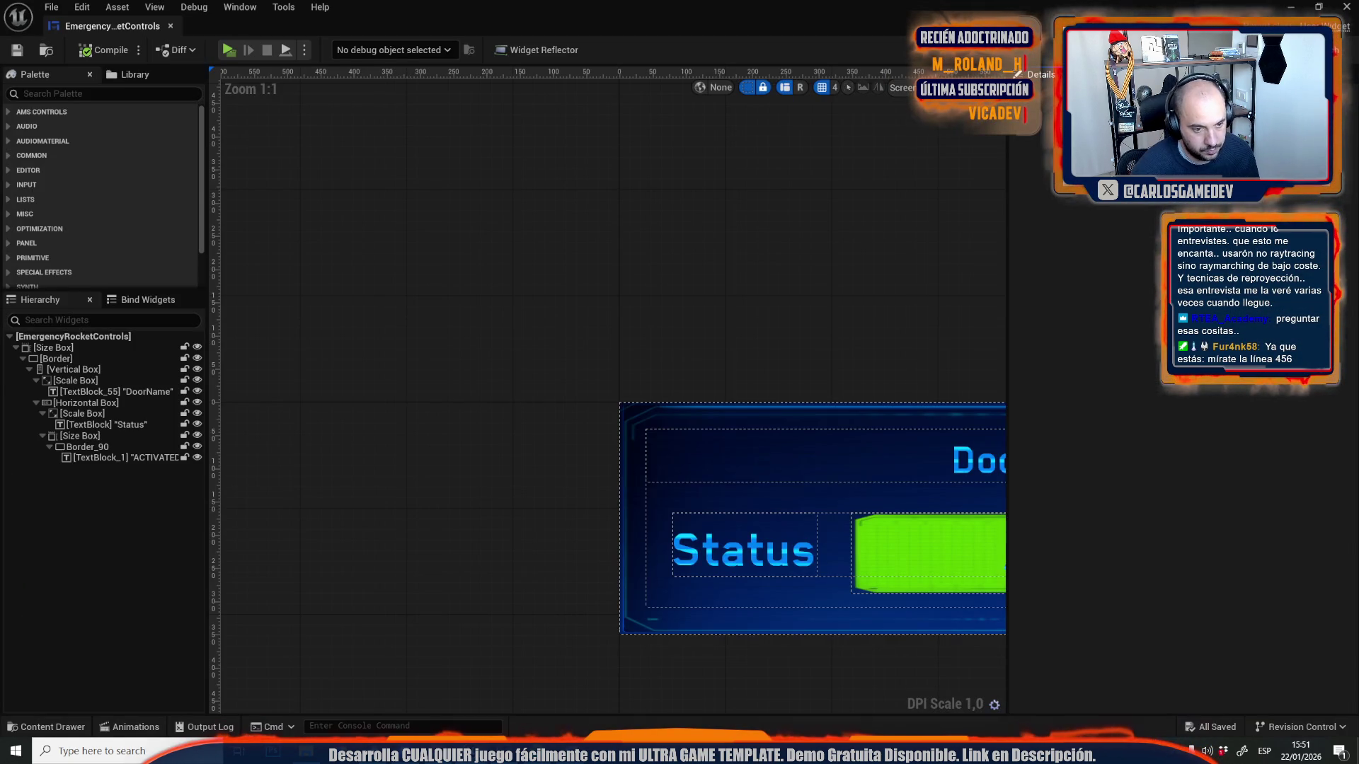
- Restore the widget editor window to reveal the level, then return to the localization spreadsheet
mouse_move(1058, 3)
left_mouse_down()
mouse_move(1186, 283)
mouse_move(1224, 290)
left_mouse_up()
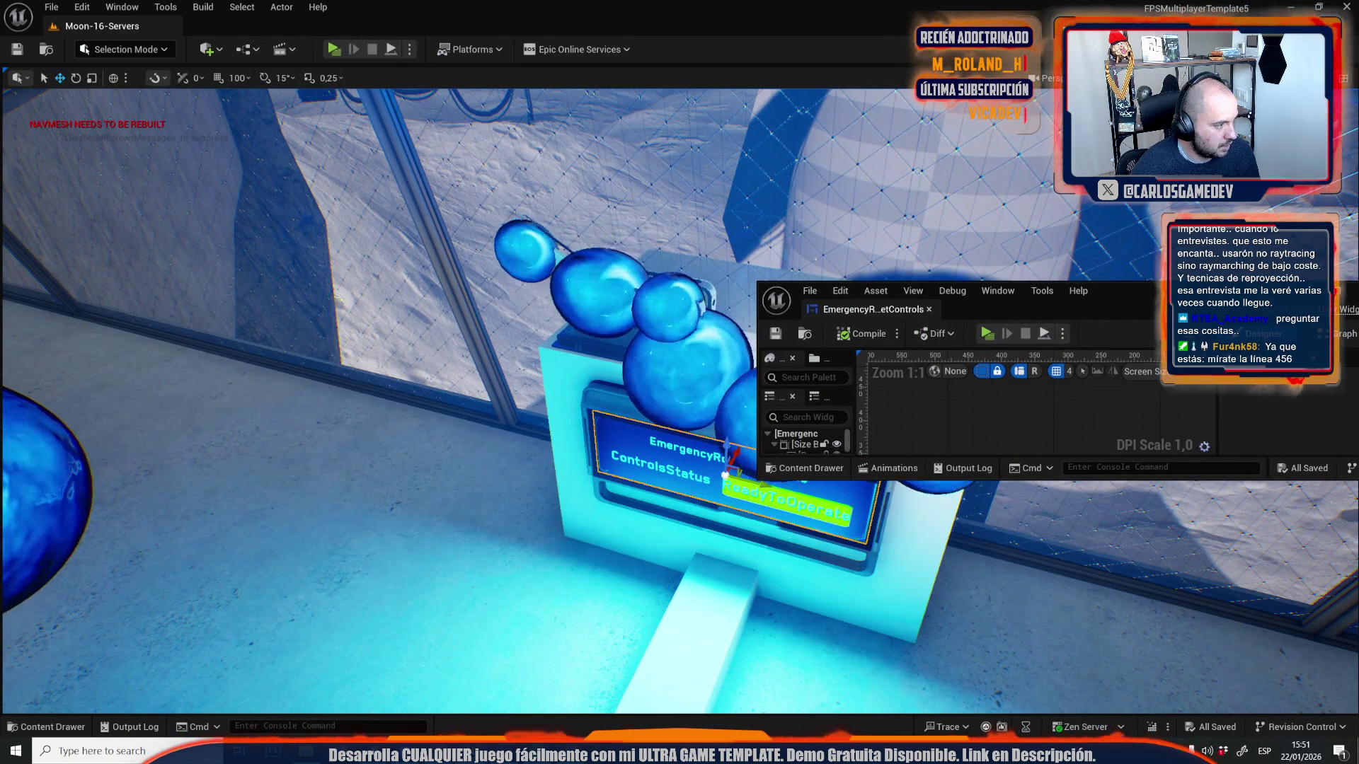
key("alt+Tab")
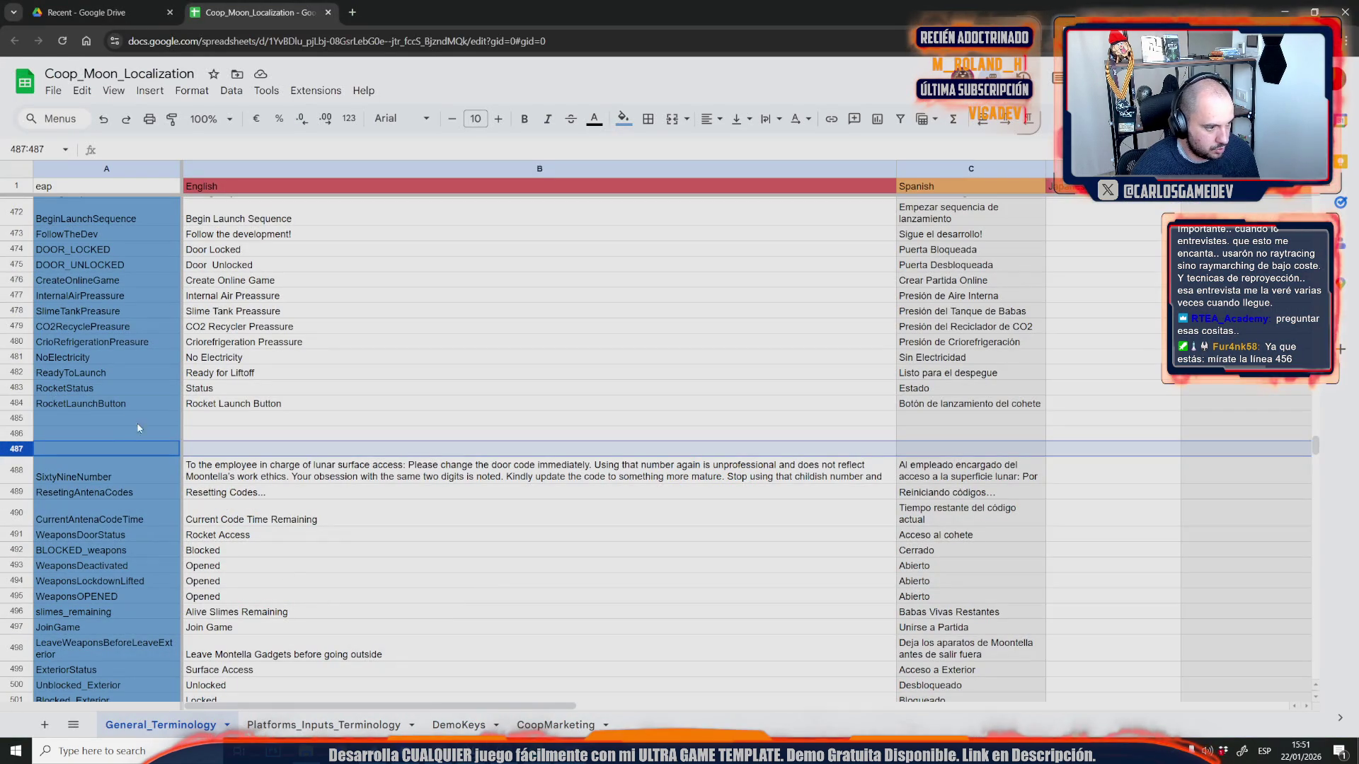
- Add key EmergencyRocketControls in A485 with English text 'Emergency Rocket Controls' in B485
left_click(126, 418)
type("EmergencyRocketControls")
double_click(207, 423)
type("EmergencyRocketControls")
left_click(234, 418)
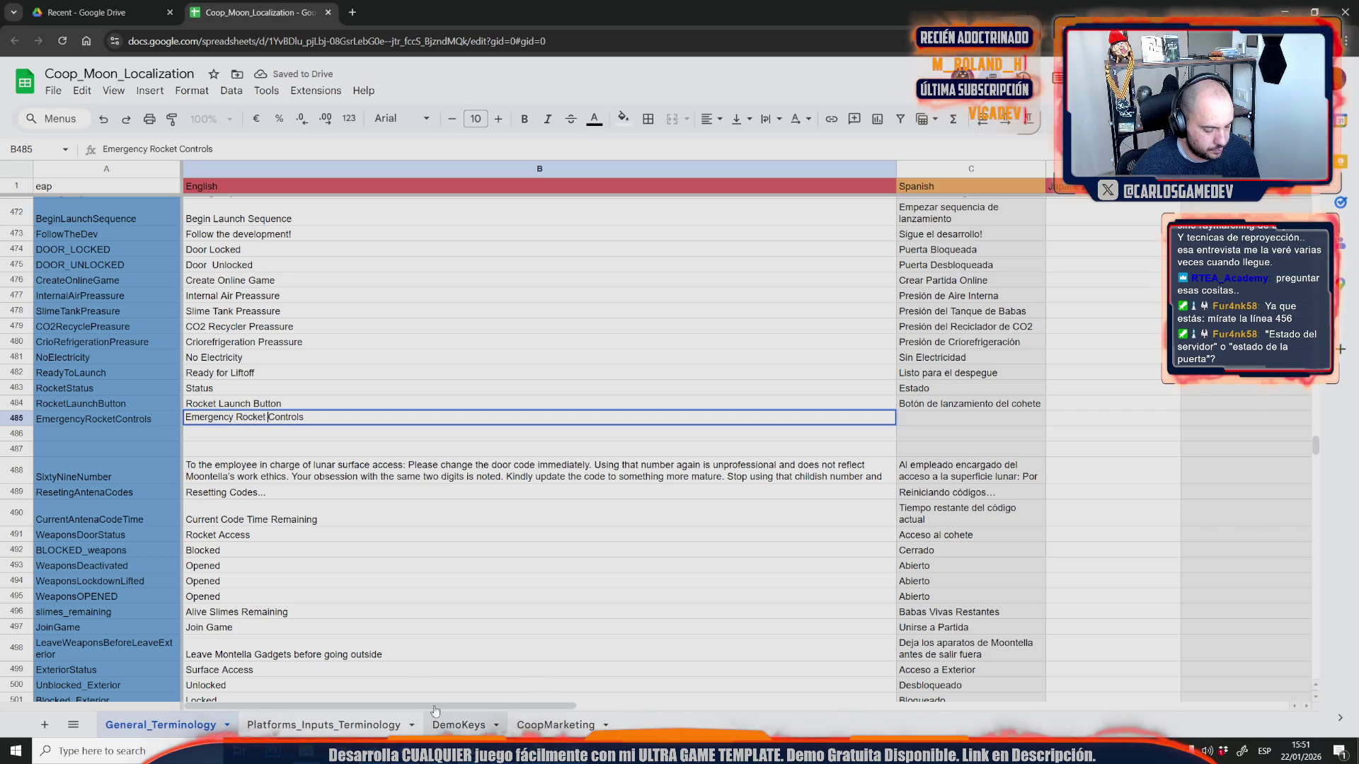
left_click(291, 552)
- Copy the ControlsStatus row name from the widget's event graph into cell A486
mouse_move(306, 750)
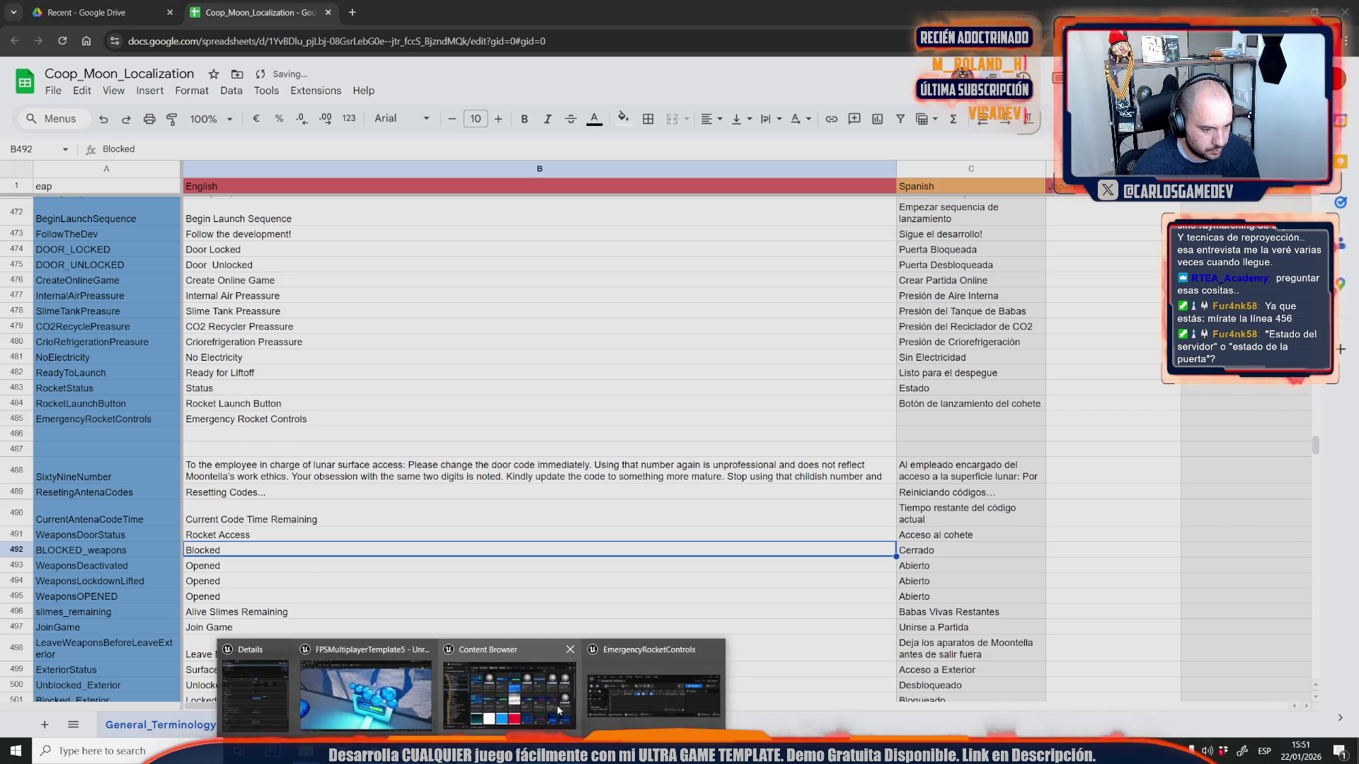
left_click(637, 690)
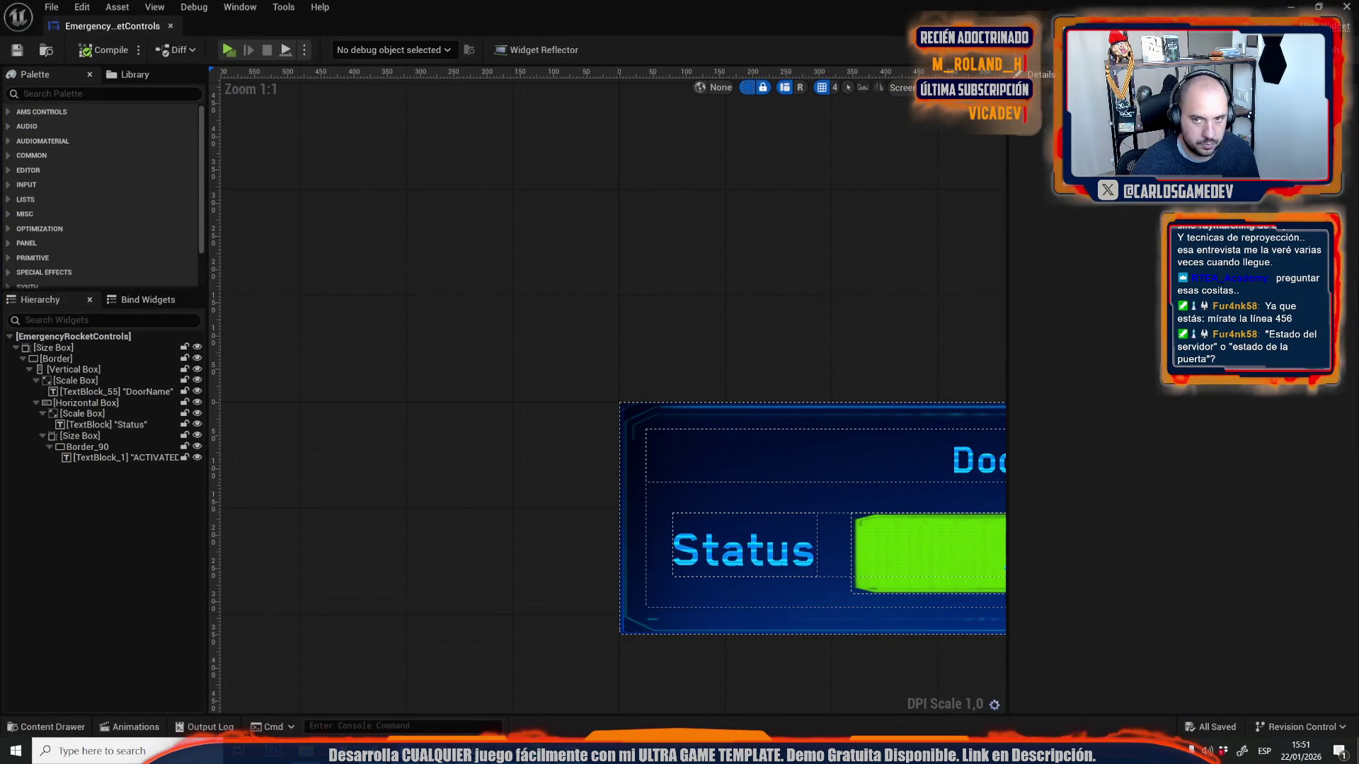
left_click(1334, 50)
left_click(465, 308)
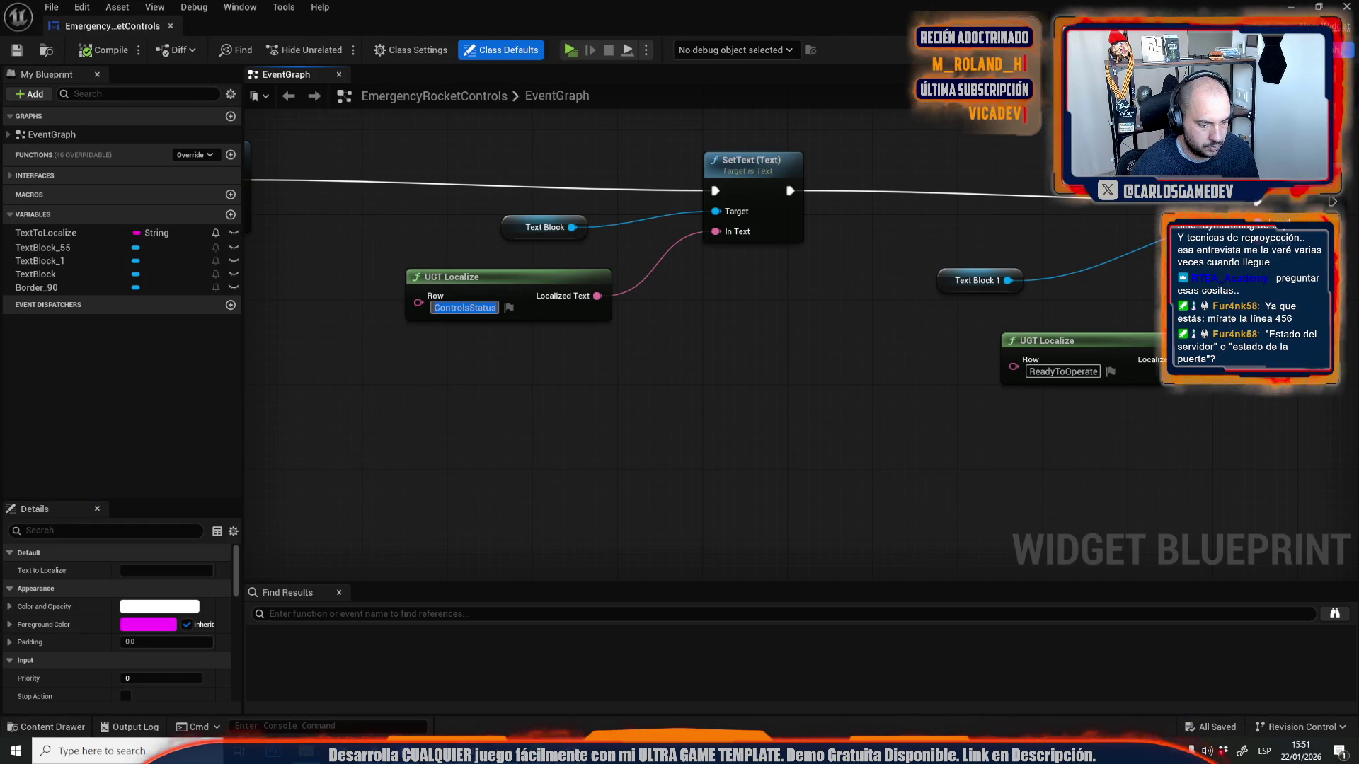
key("alt+Tab")
left_click(157, 434)
type("ControlsStatus")
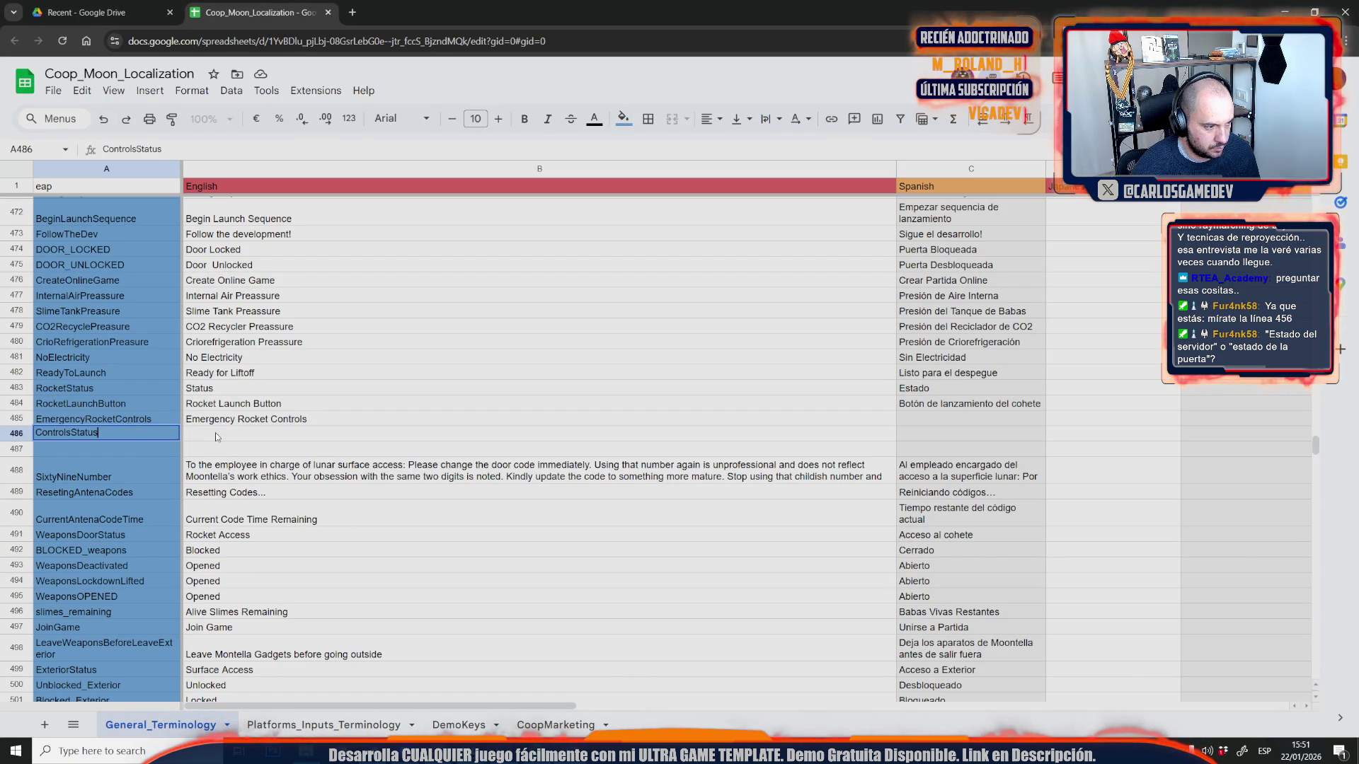
left_click(215, 432)
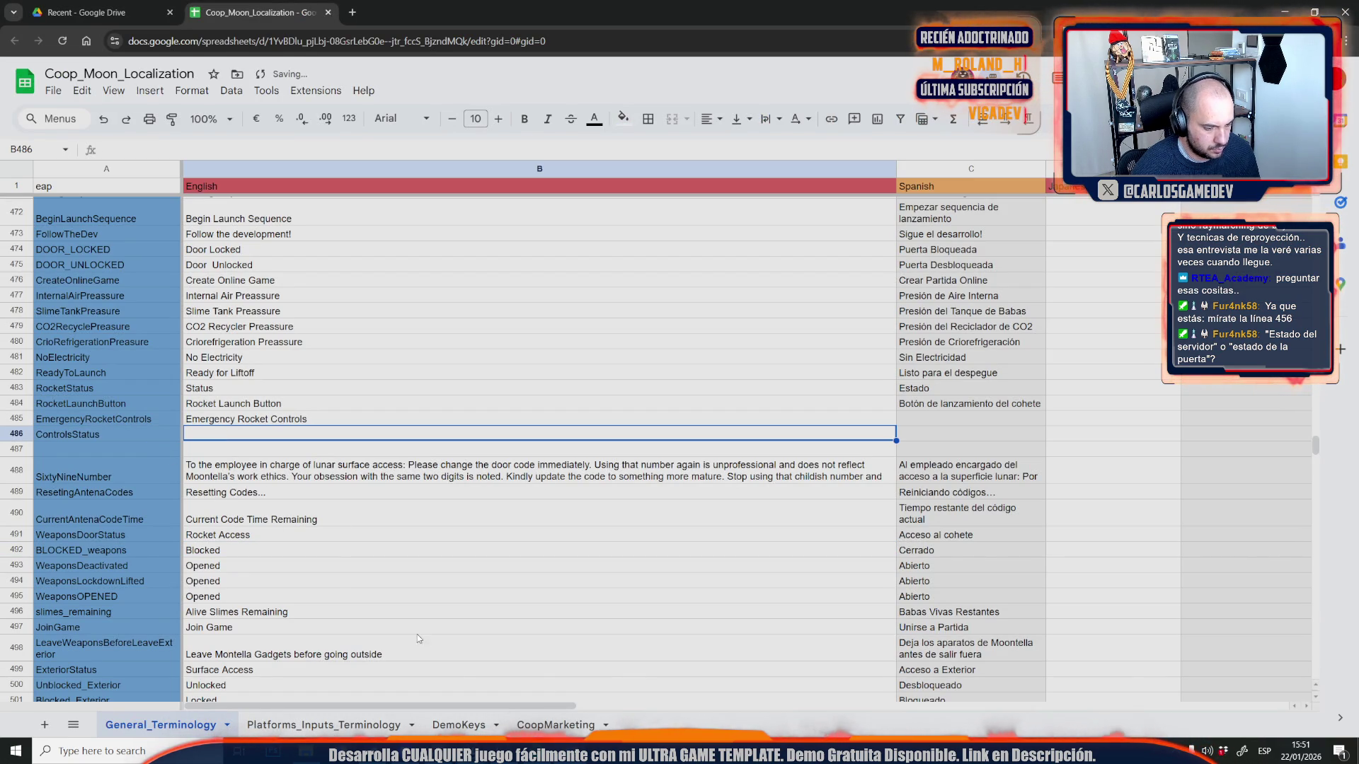
- Add key ReadyToOperate in A487 with English 'Ready', and enter 'Status' in B486
mouse_move(472, 750)
left_click(665, 690)
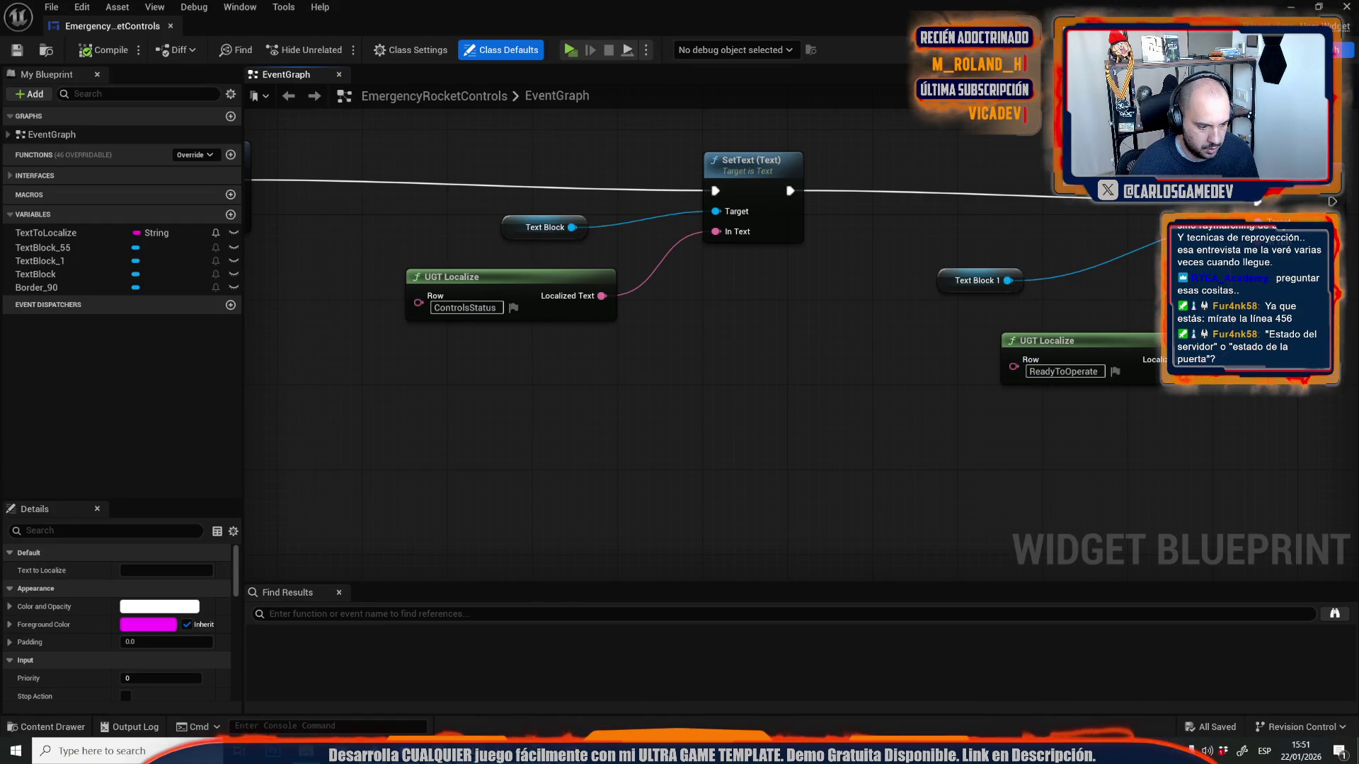
left_click(537, 740)
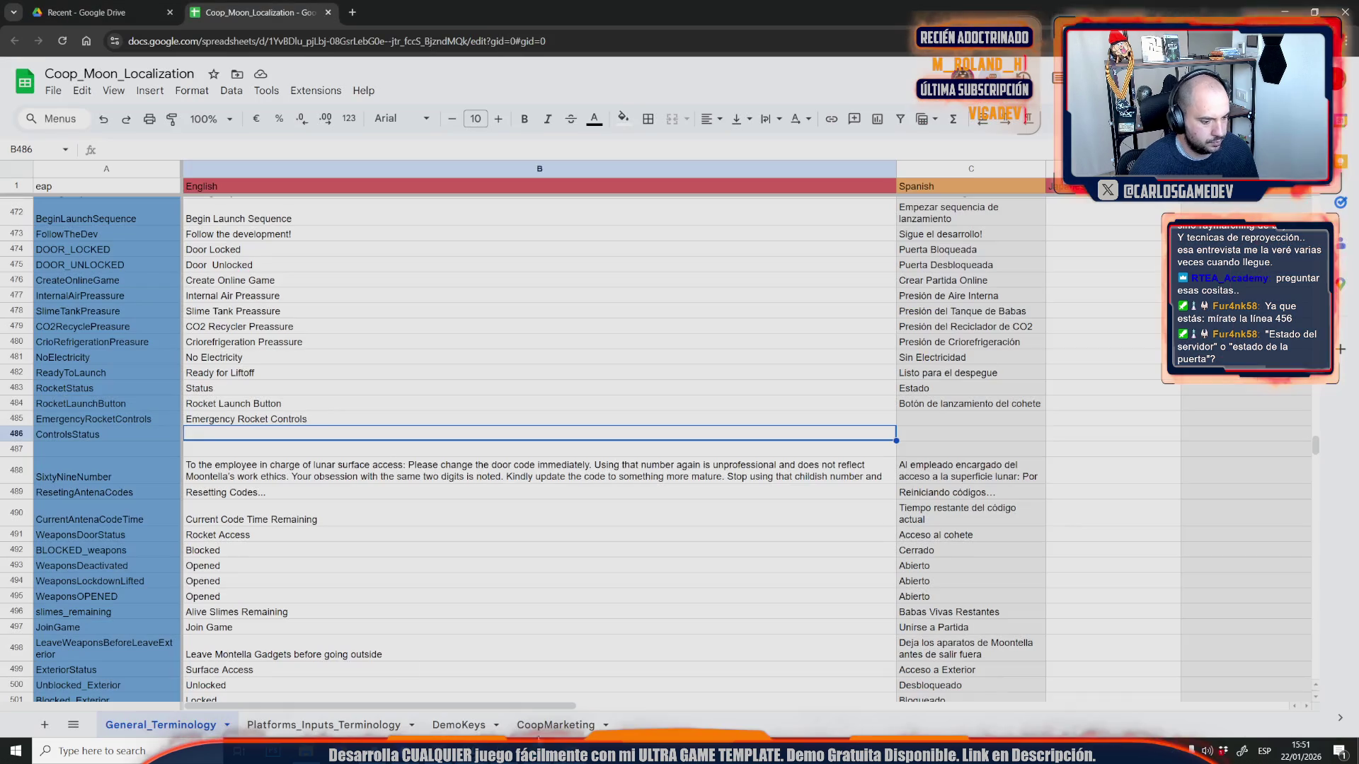
left_click(83, 450)
type("ReadyToOperate")
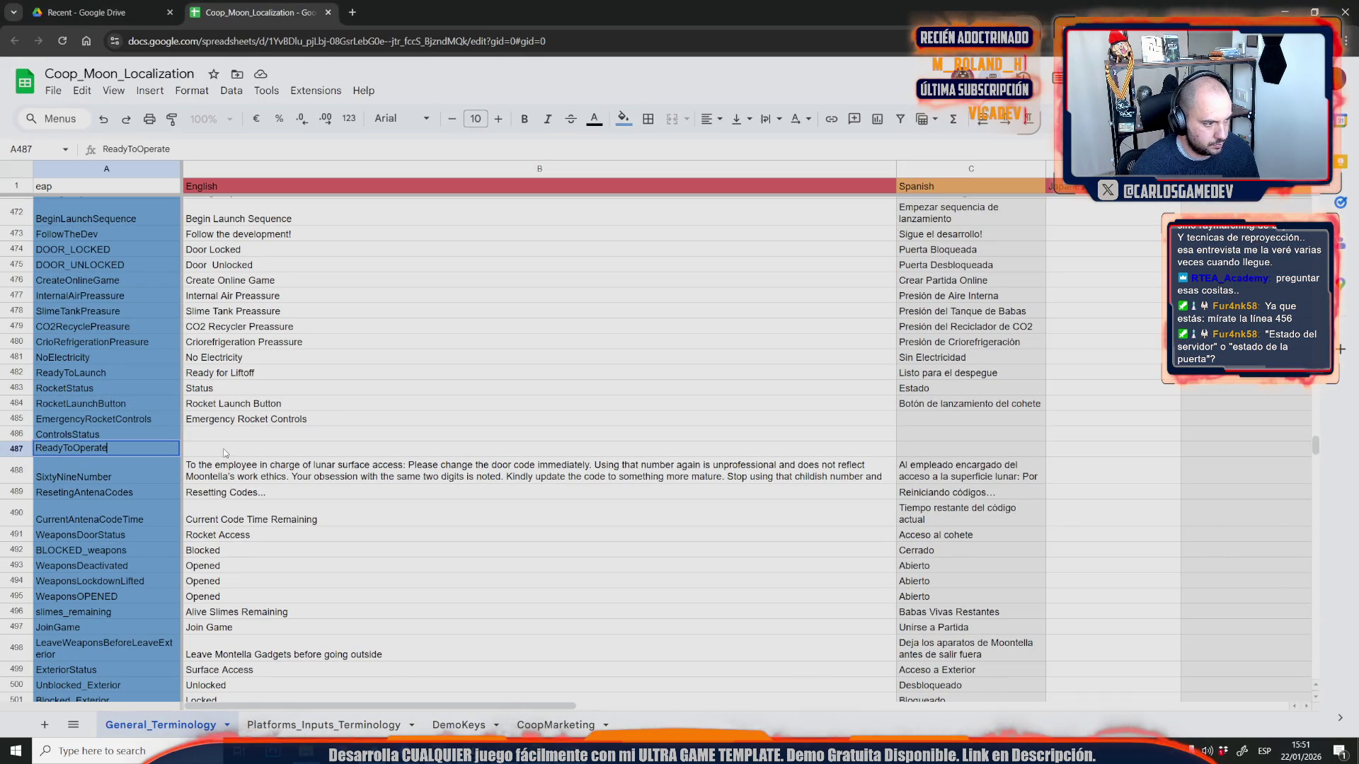
double_click(332, 443)
type("Re")
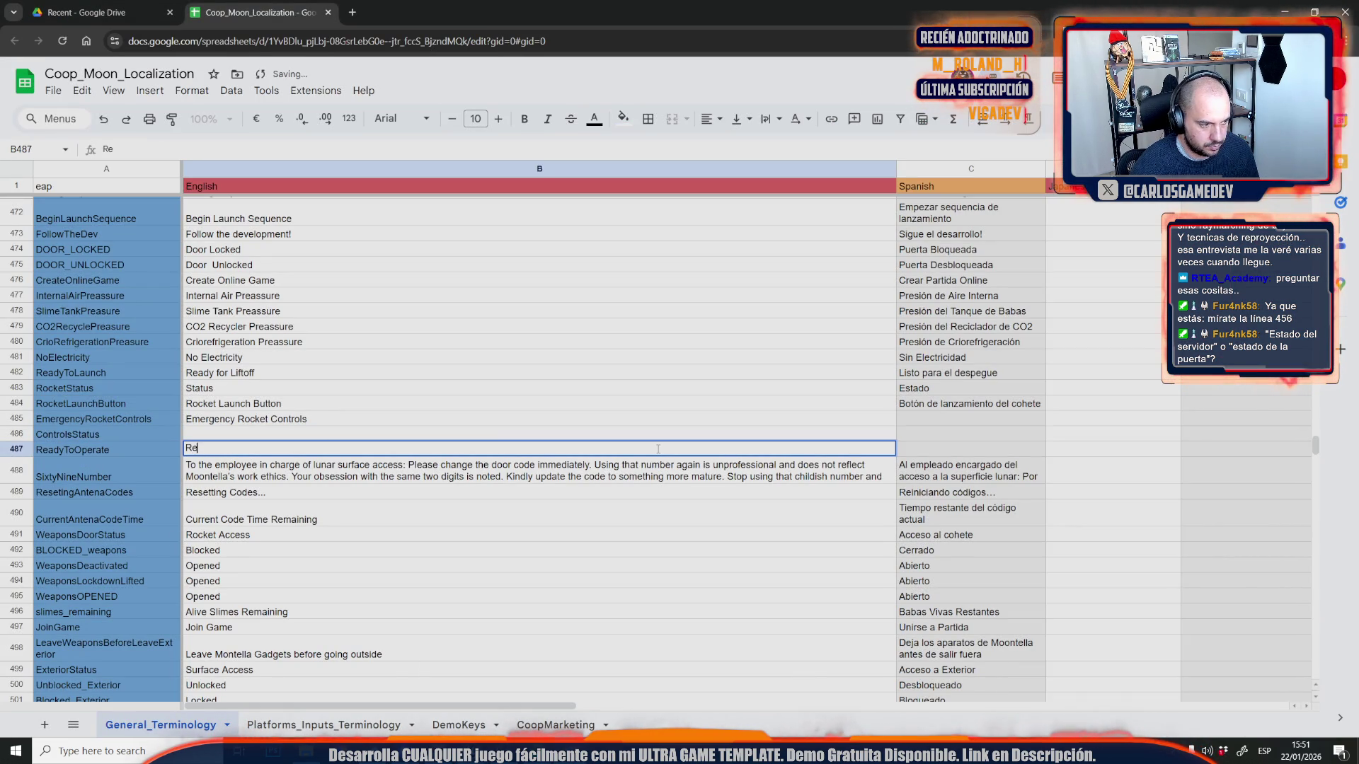
type("ady")
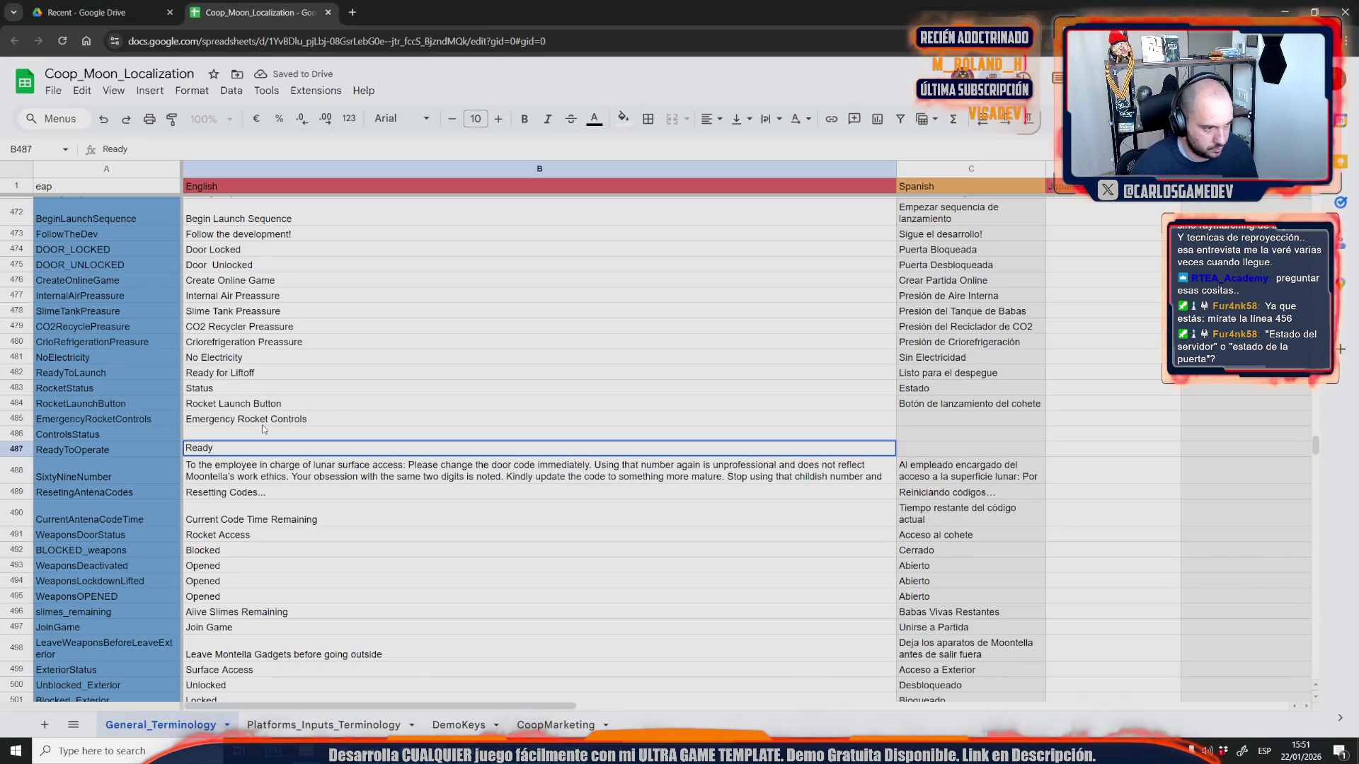
left_click(244, 434)
type("Status")
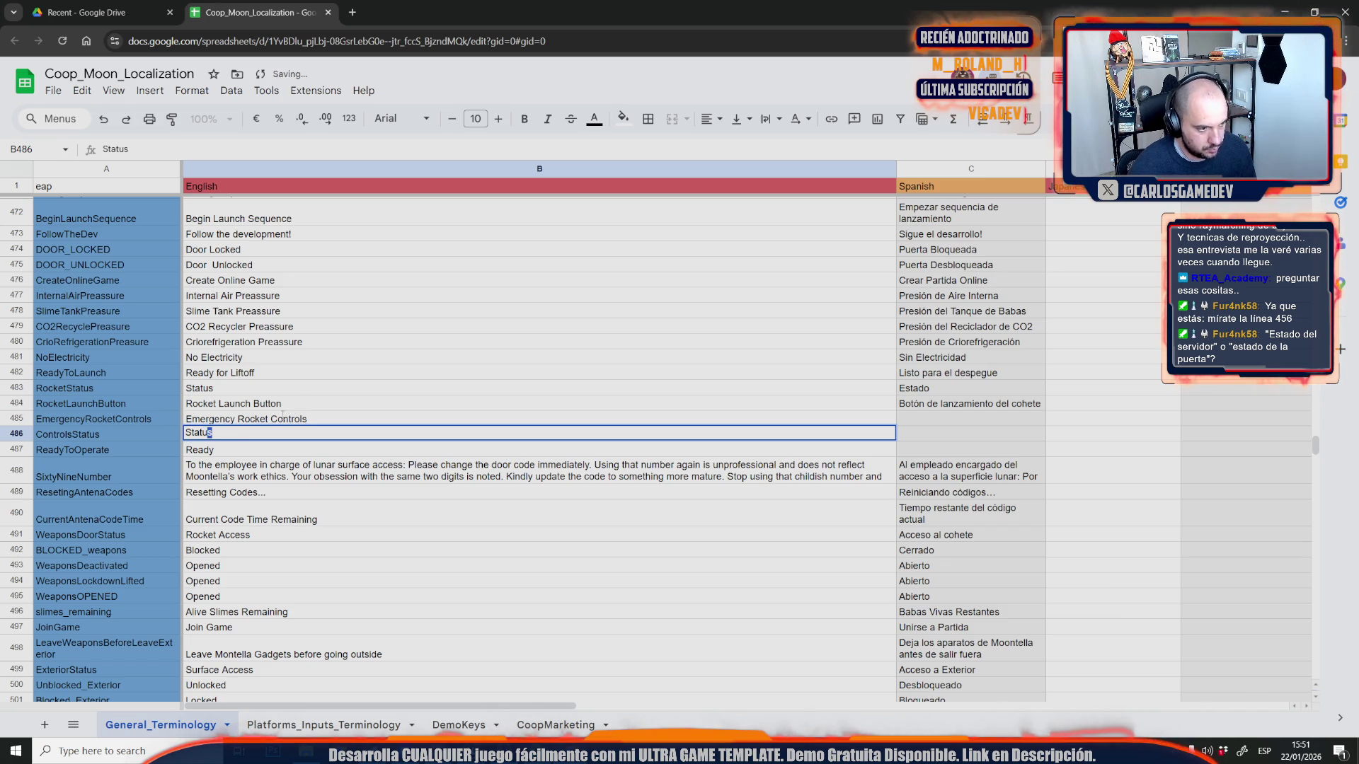
left_click(351, 14)
- Search Google for 'status', then close the search tab to return to the sheet
type("status")
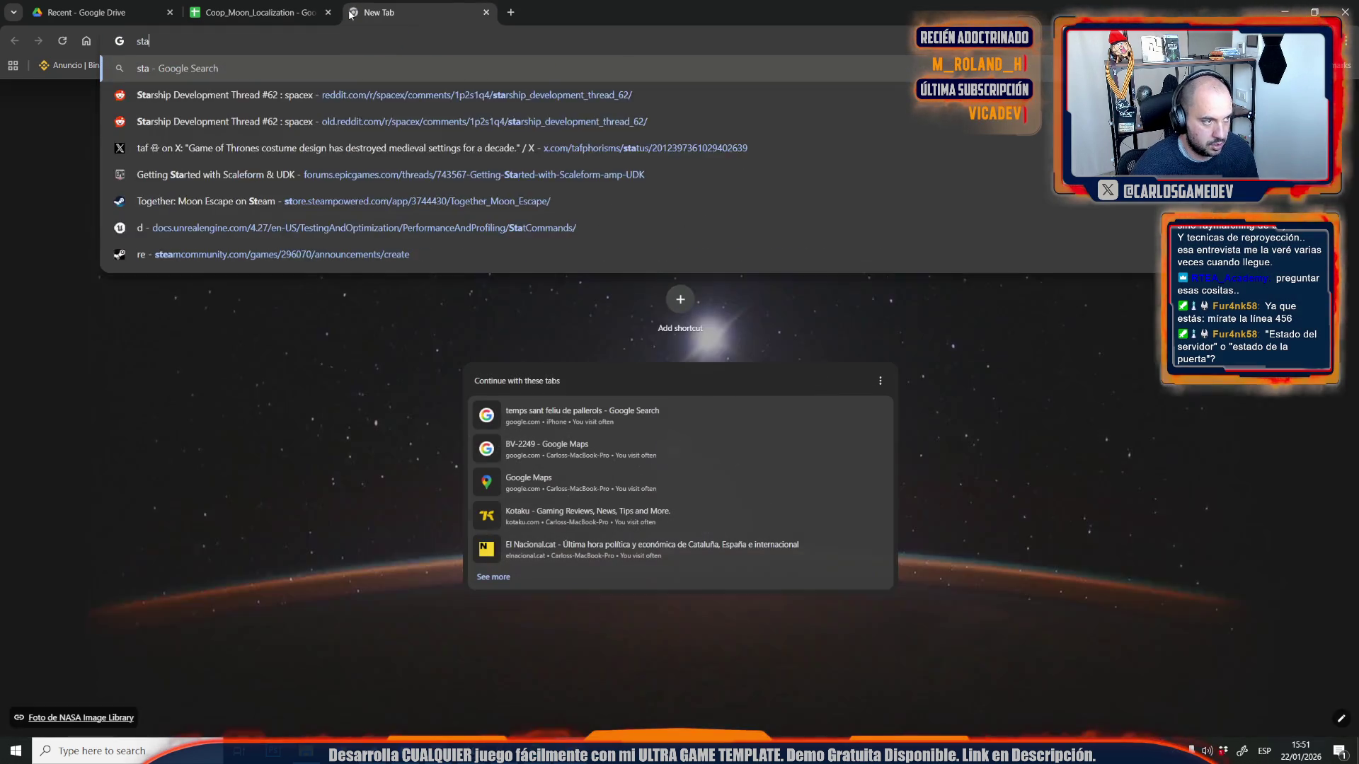
key("Return")
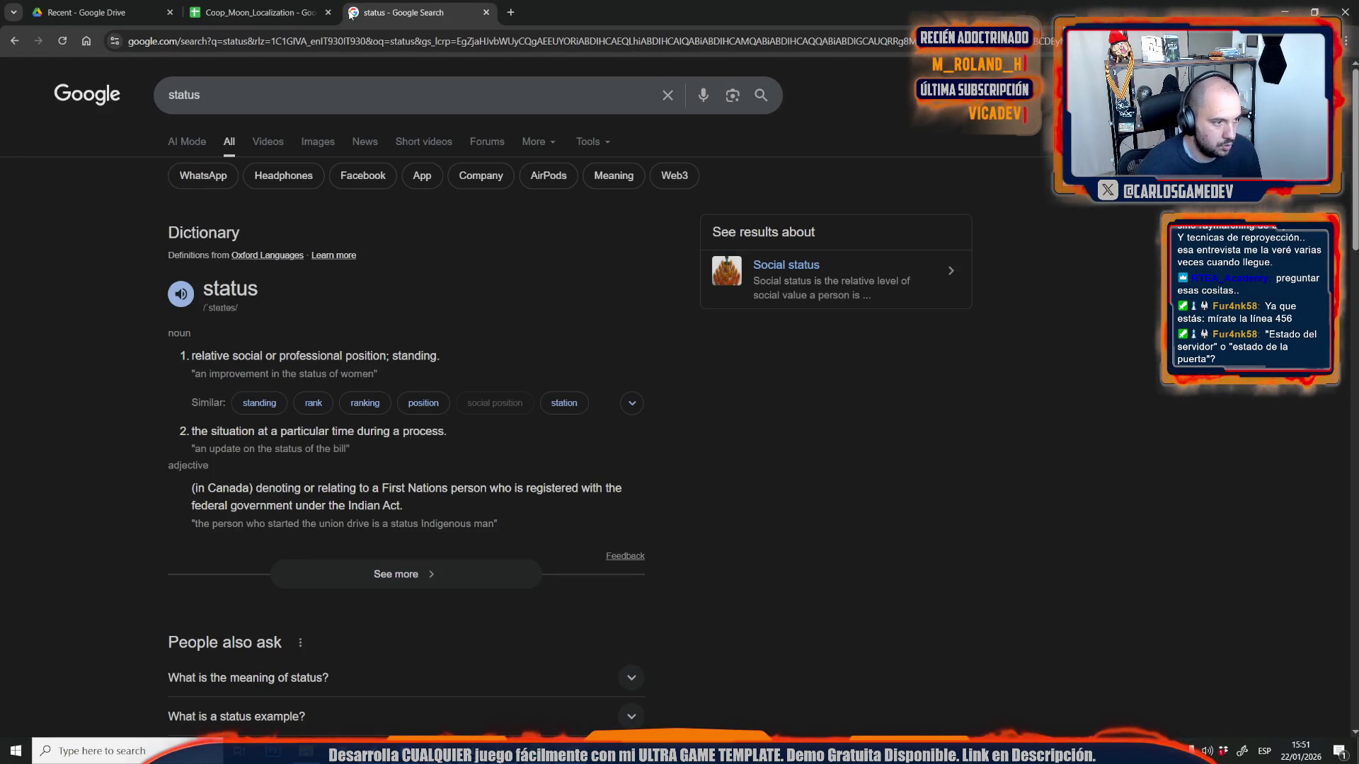
key("ctrl+w")
double_click(917, 416)
type("Controles del co")
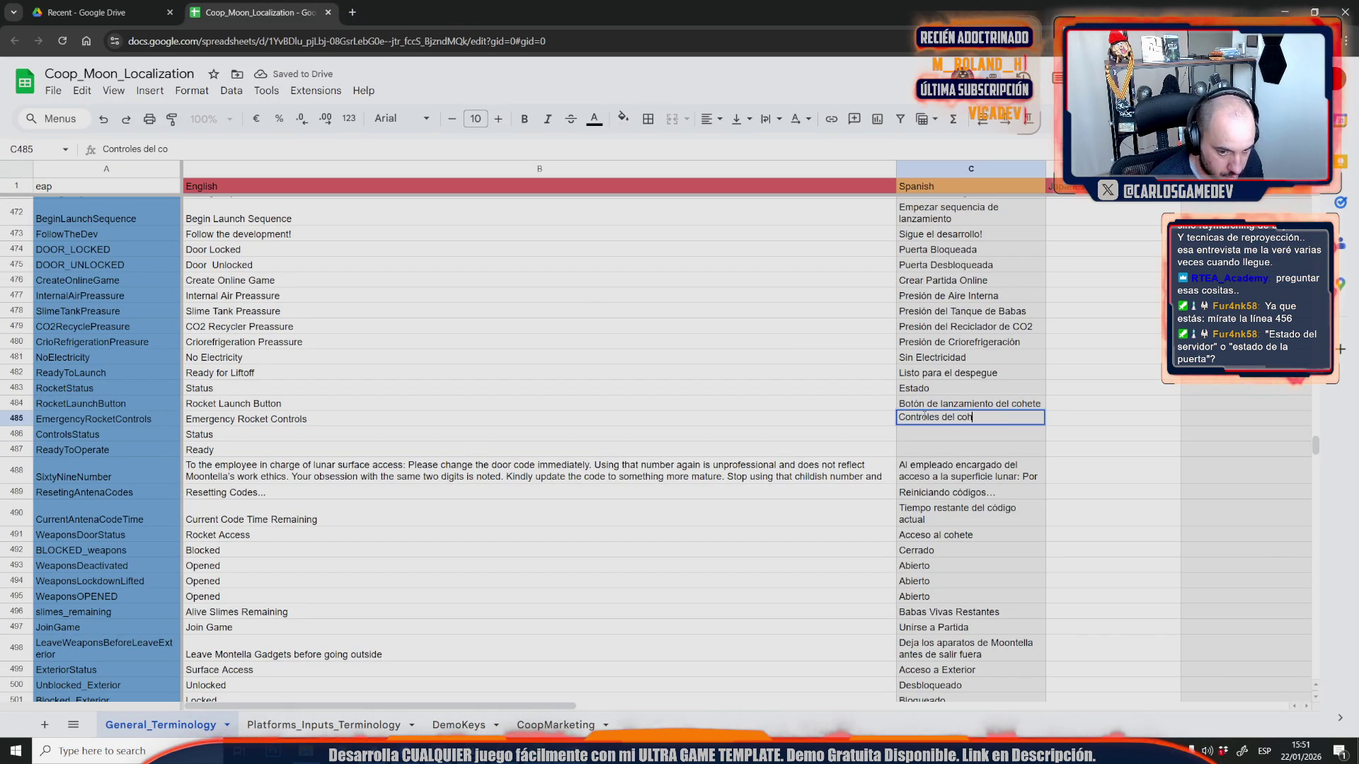
- Enter Spanish 'Controles del Cohete de Emergencia' in C485 and 'Estado' in C486
type("ete de ")
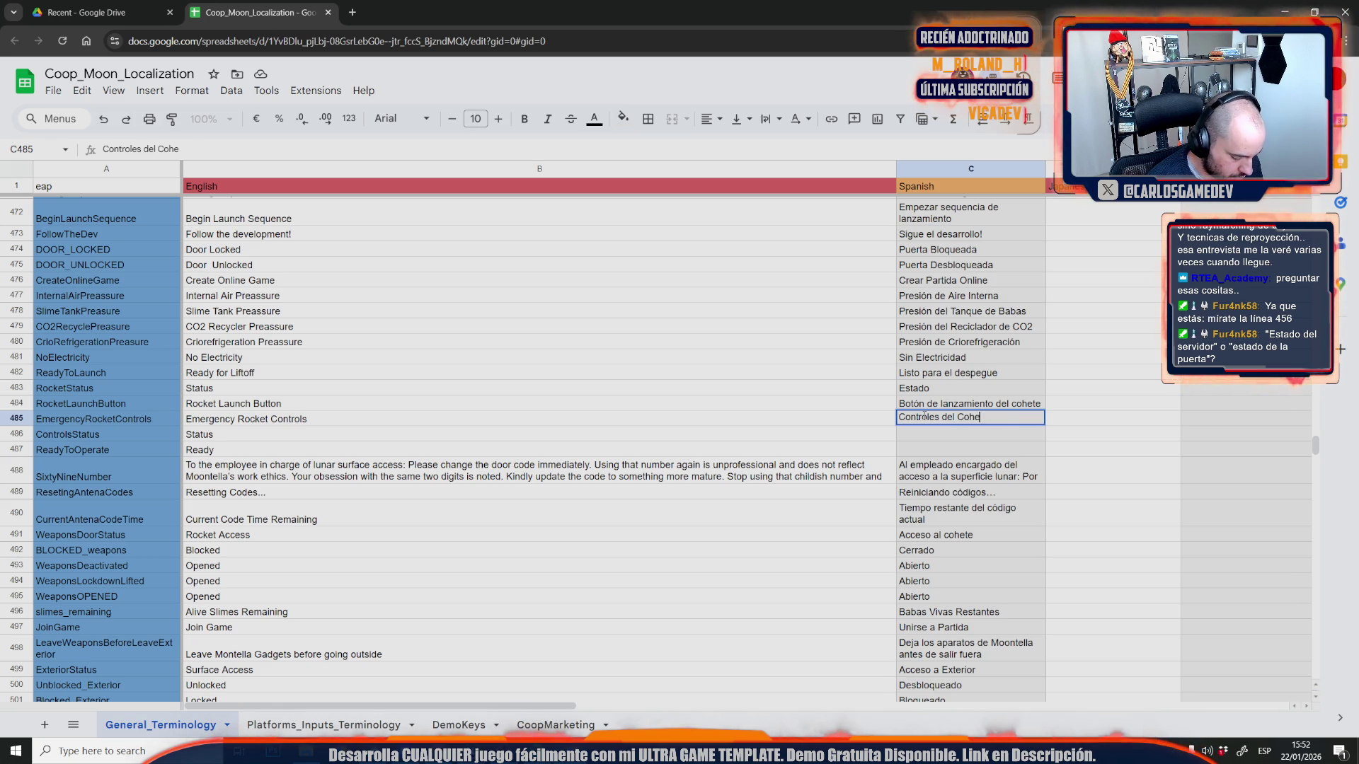
type("Emergencia")
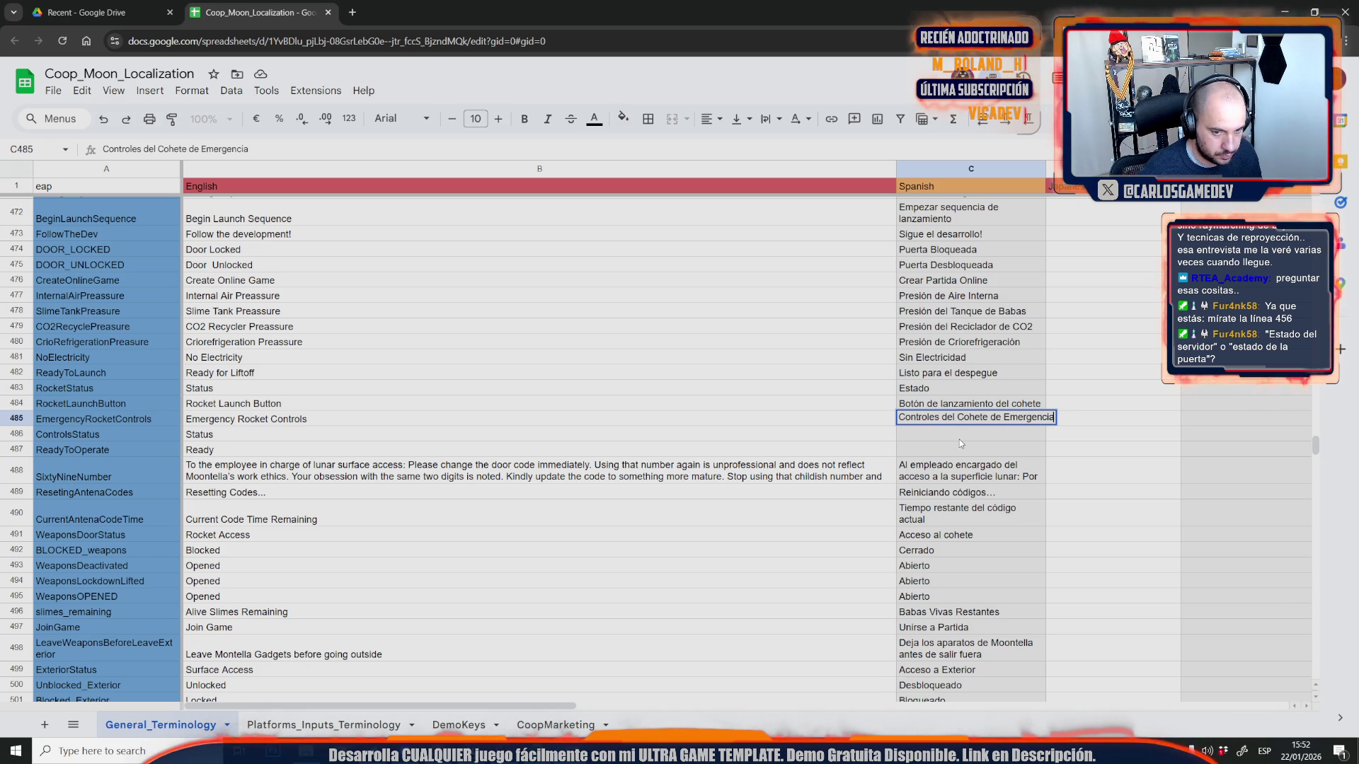
key("Return")
type("Estado")
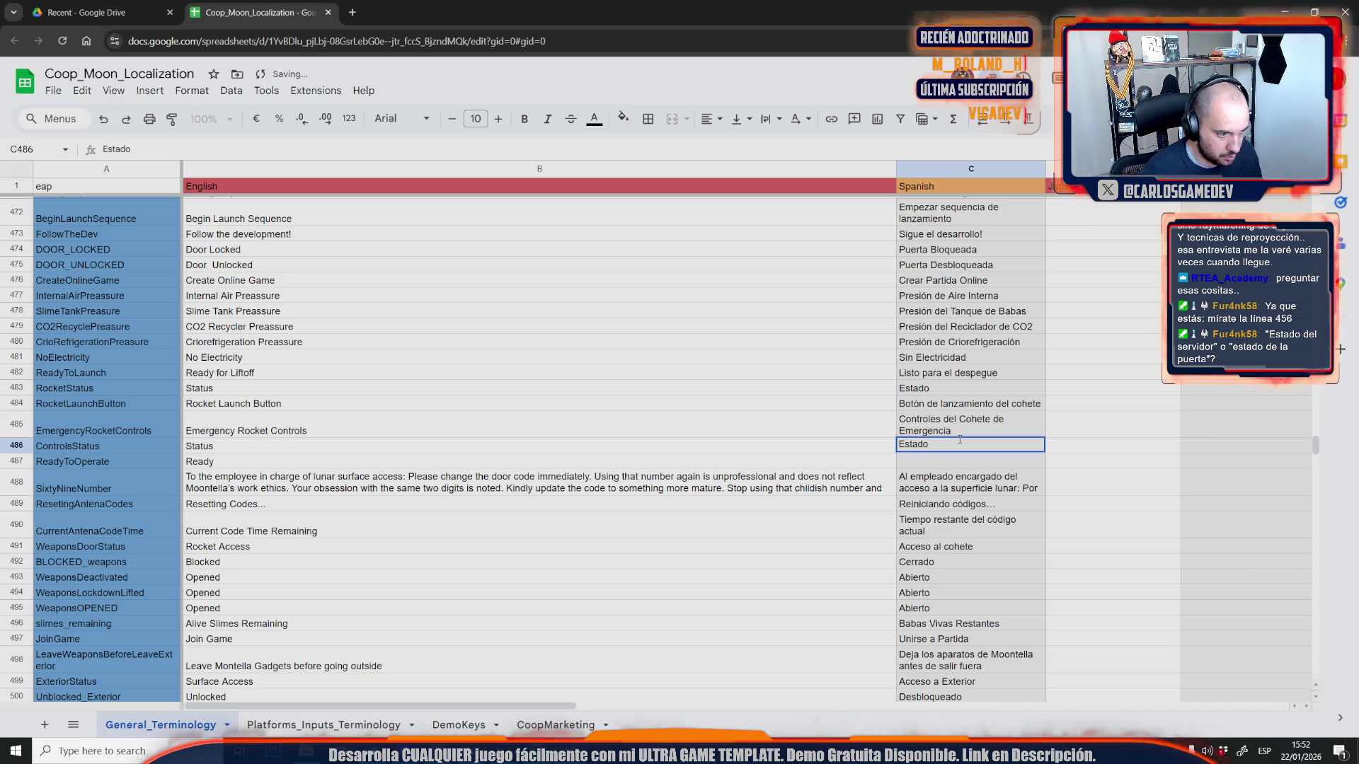
double_click(923, 463)
type("Operativos")
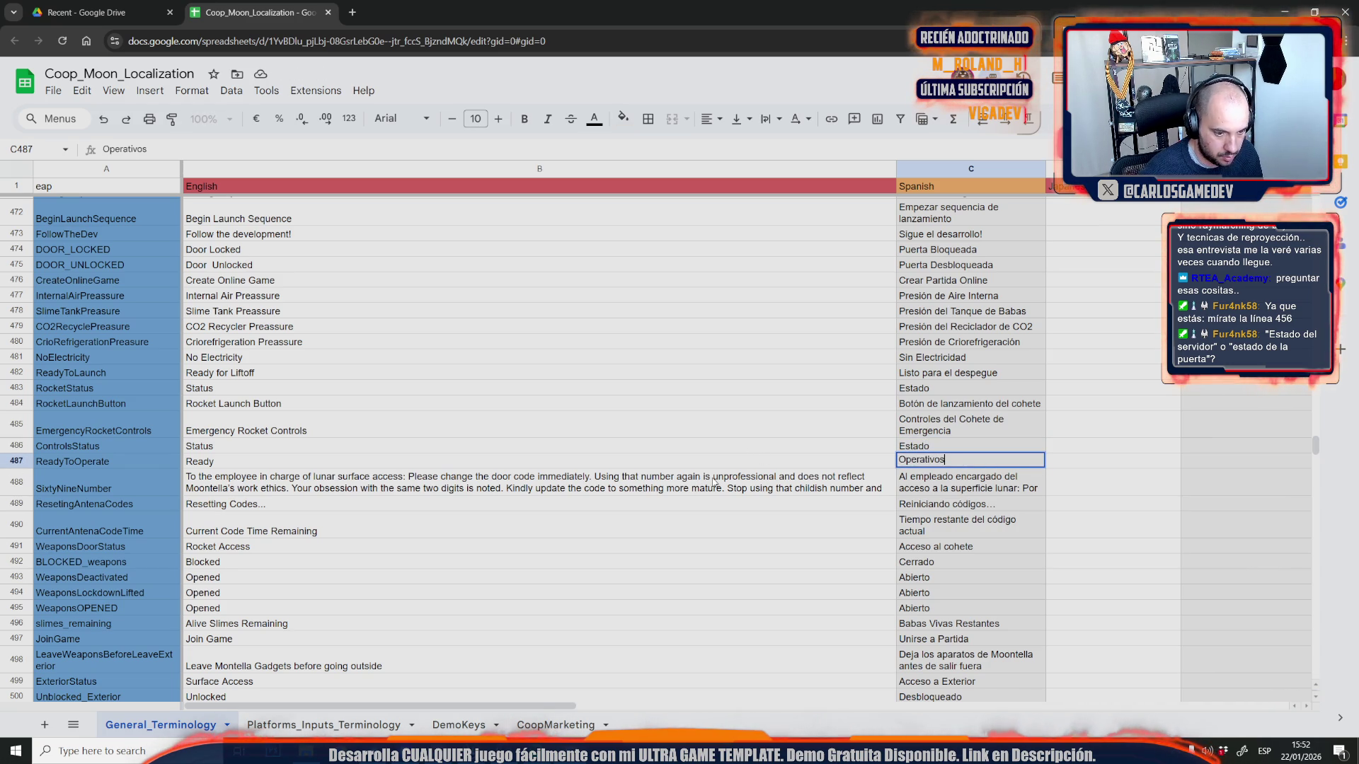
- Change C487 to 'Preparados' and select the Spanish texts in rows 485–487
double_click(732, 460)
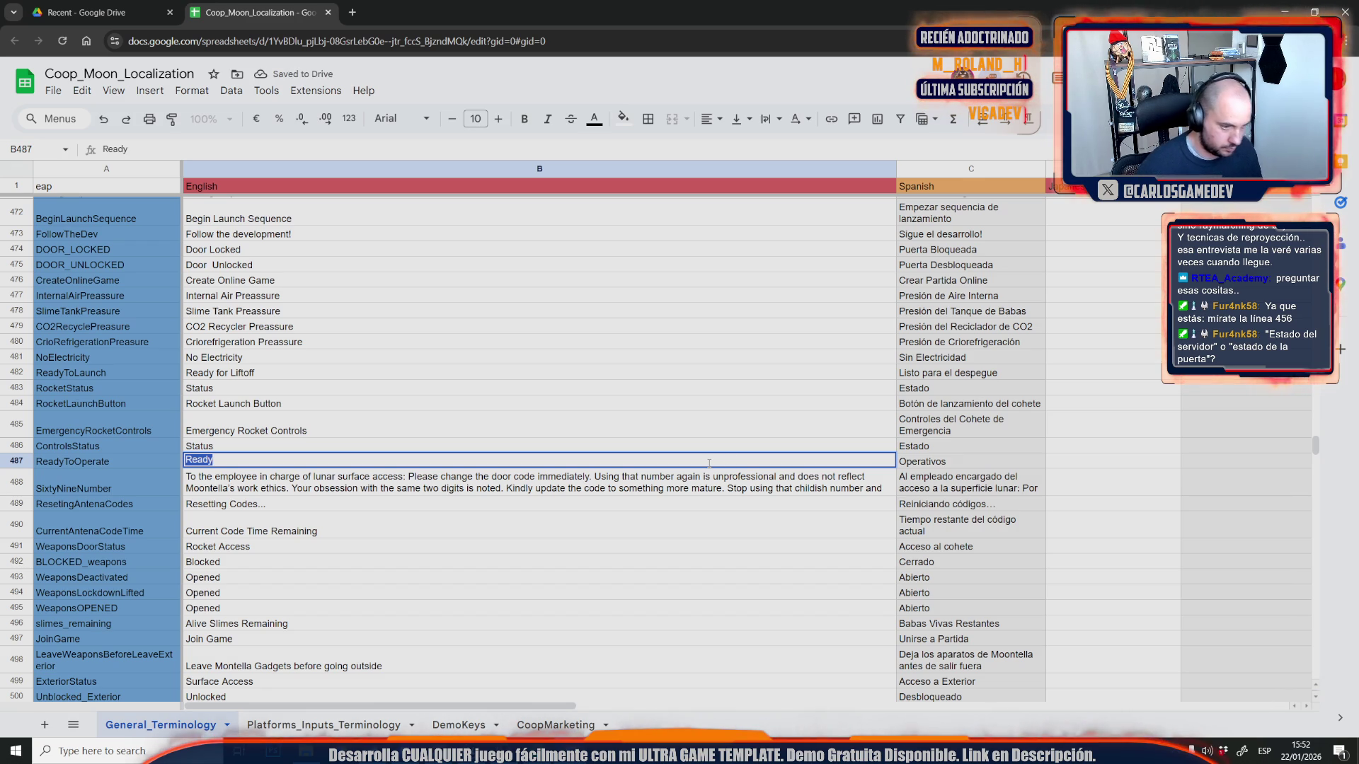
double_click(920, 460)
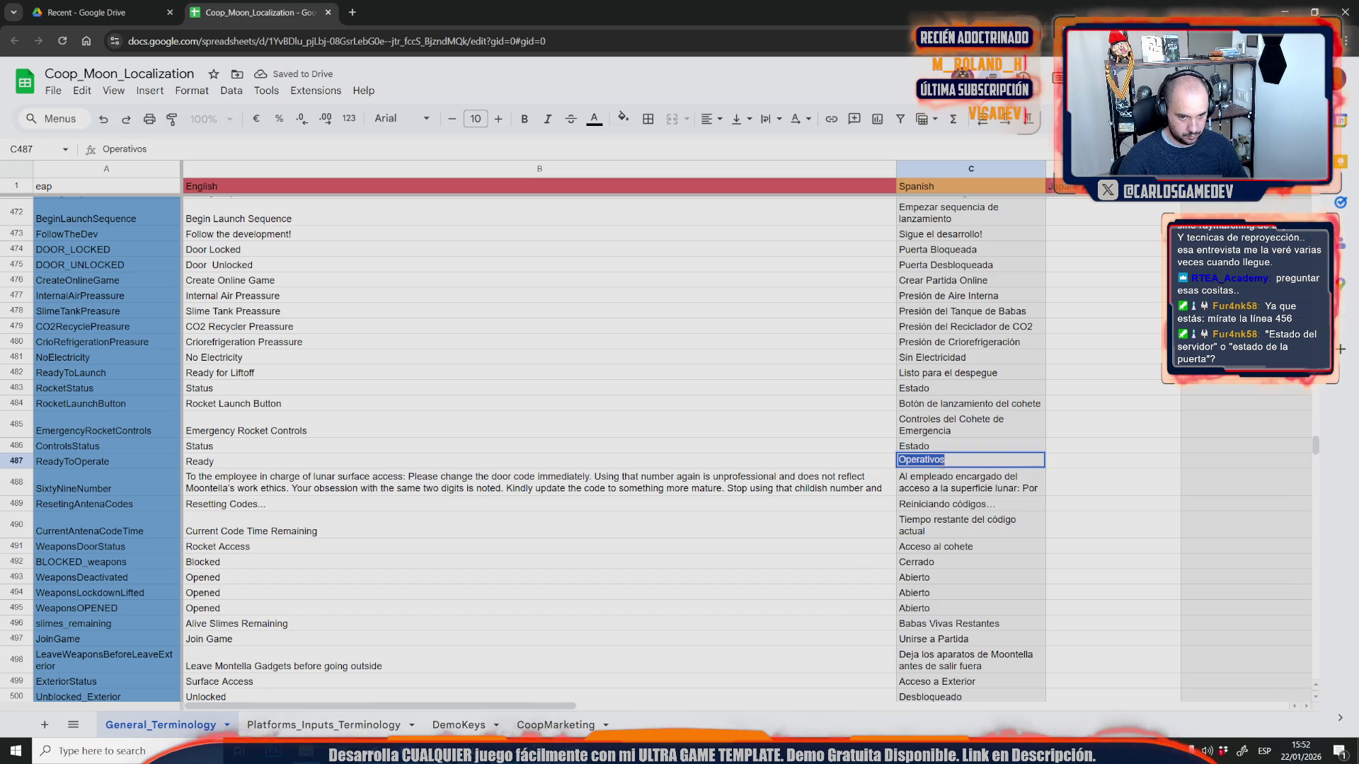
type("Prea")
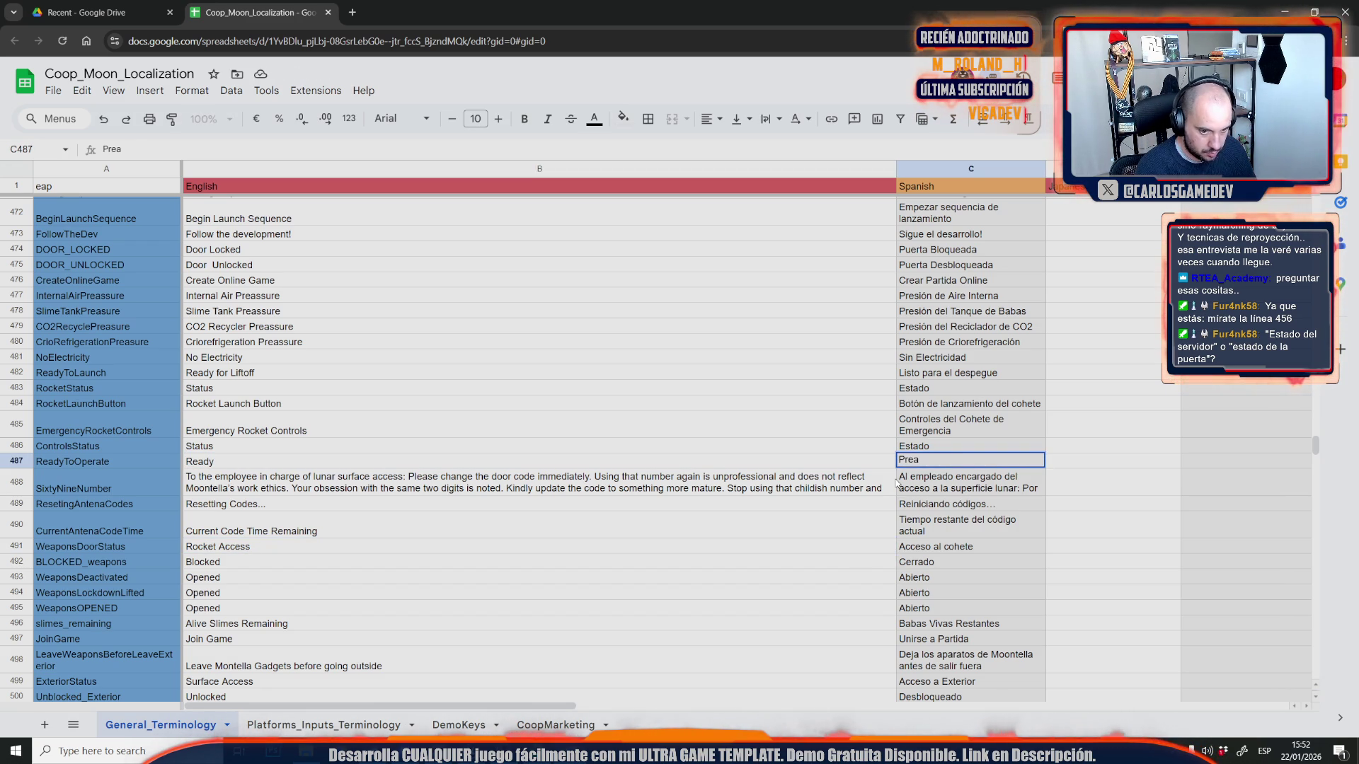
key("BackSpace")
type("parados")
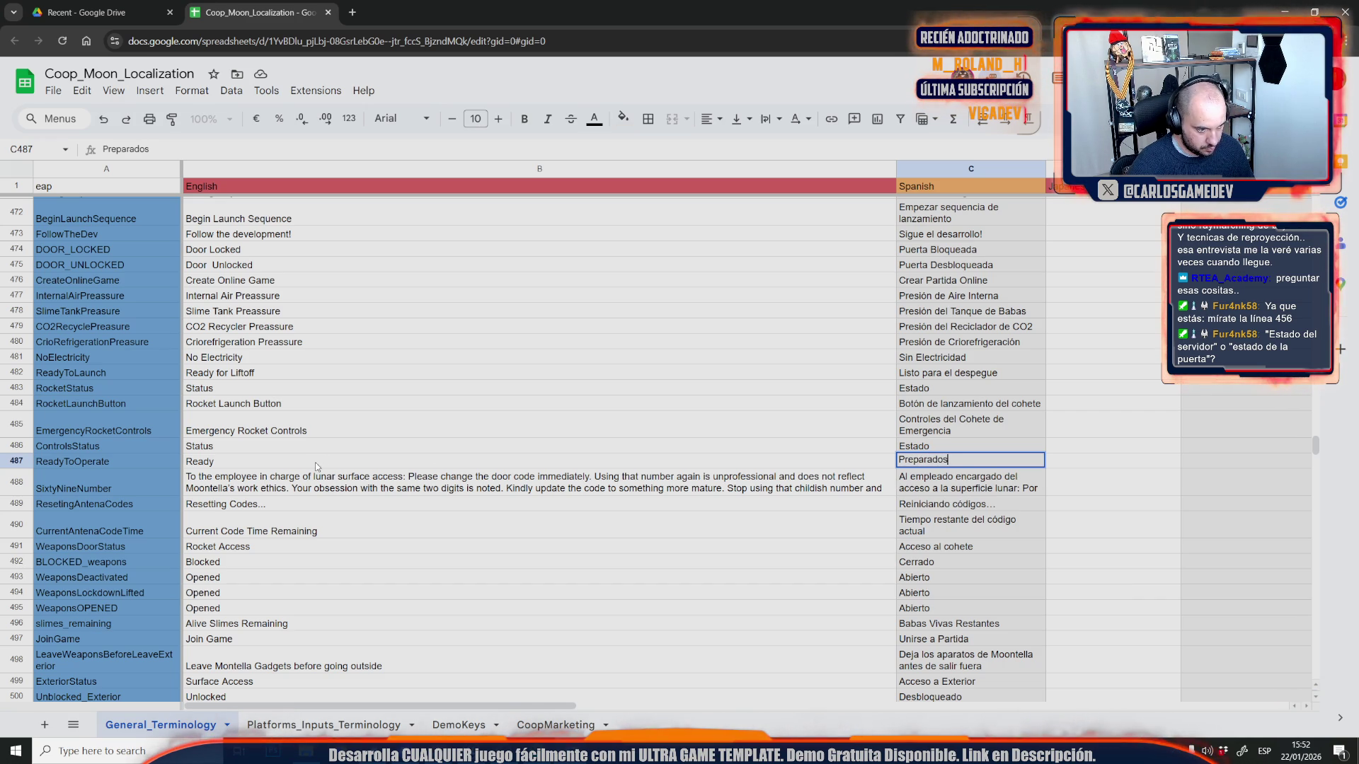
left_click(393, 517)
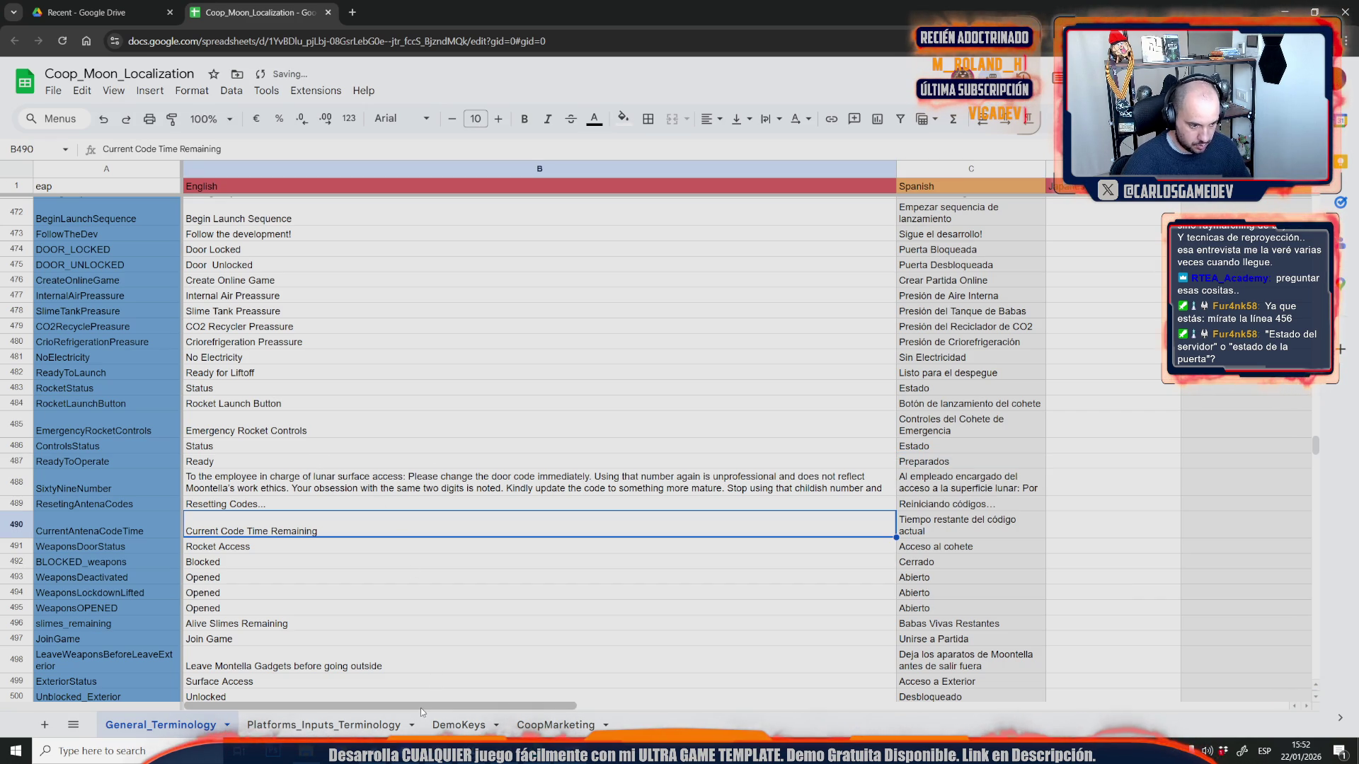
left_click_drag(420, 708, 586, 706)
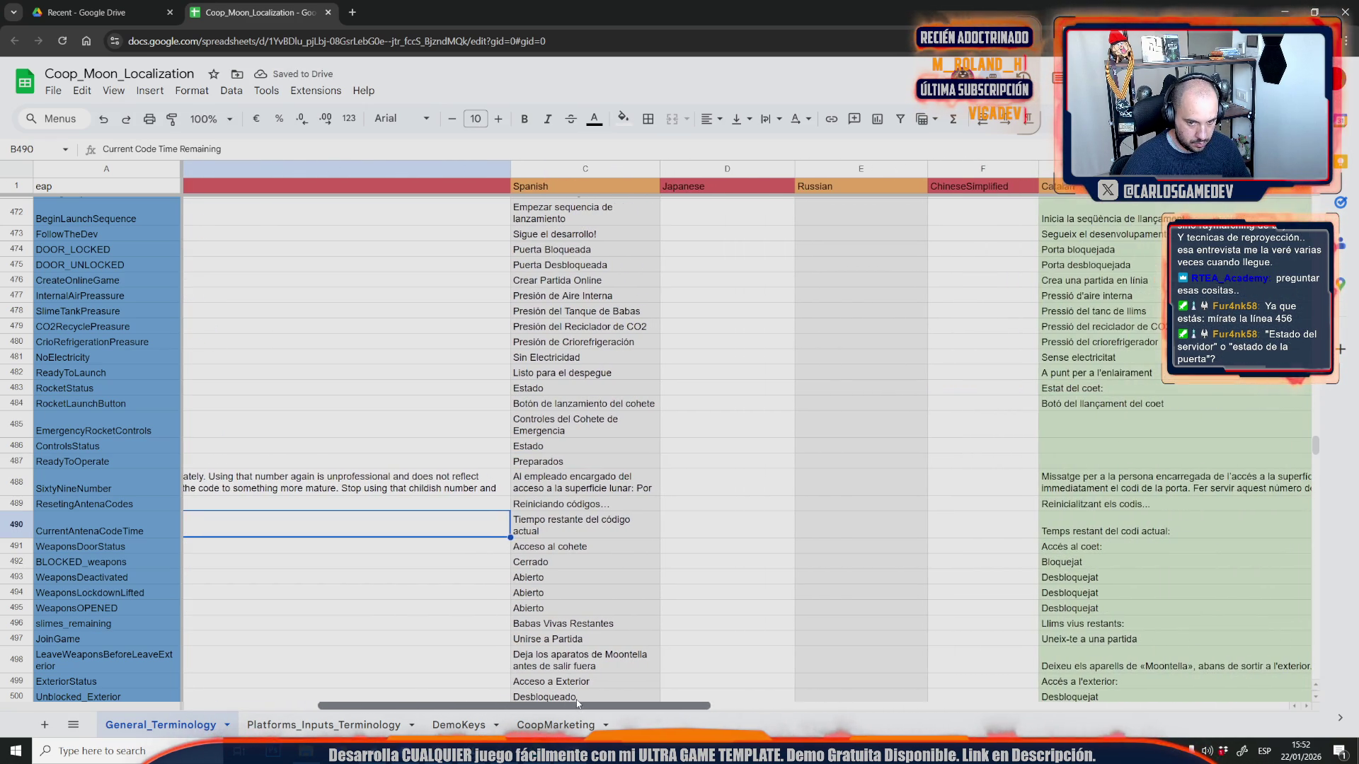
left_click_drag(593, 418, 552, 465)
- Copy the three Spanish texts and launch the ChatGPT app
key("ctrl+c")
key("super")
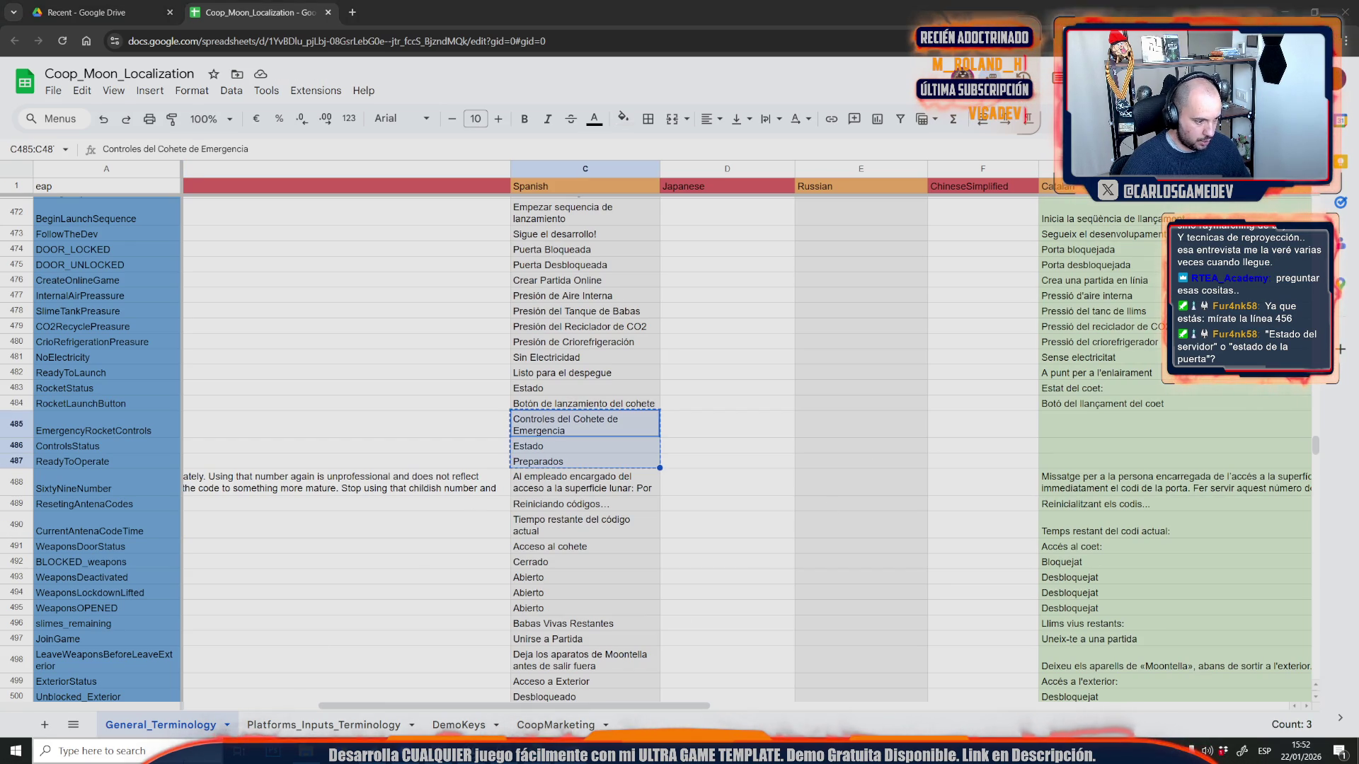
type("chat")
key("Return")
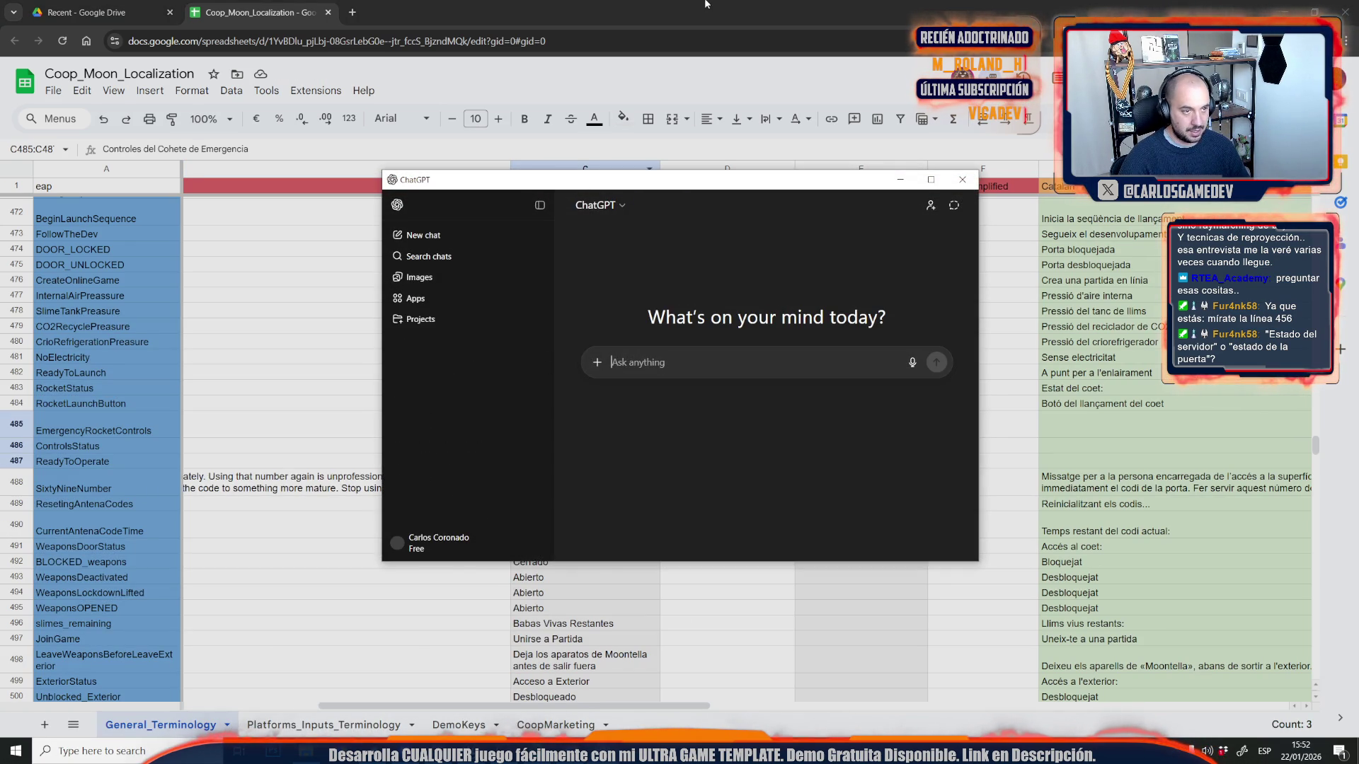
key("alt+Tab")
left_click_drag(402, 702, 266, 704)
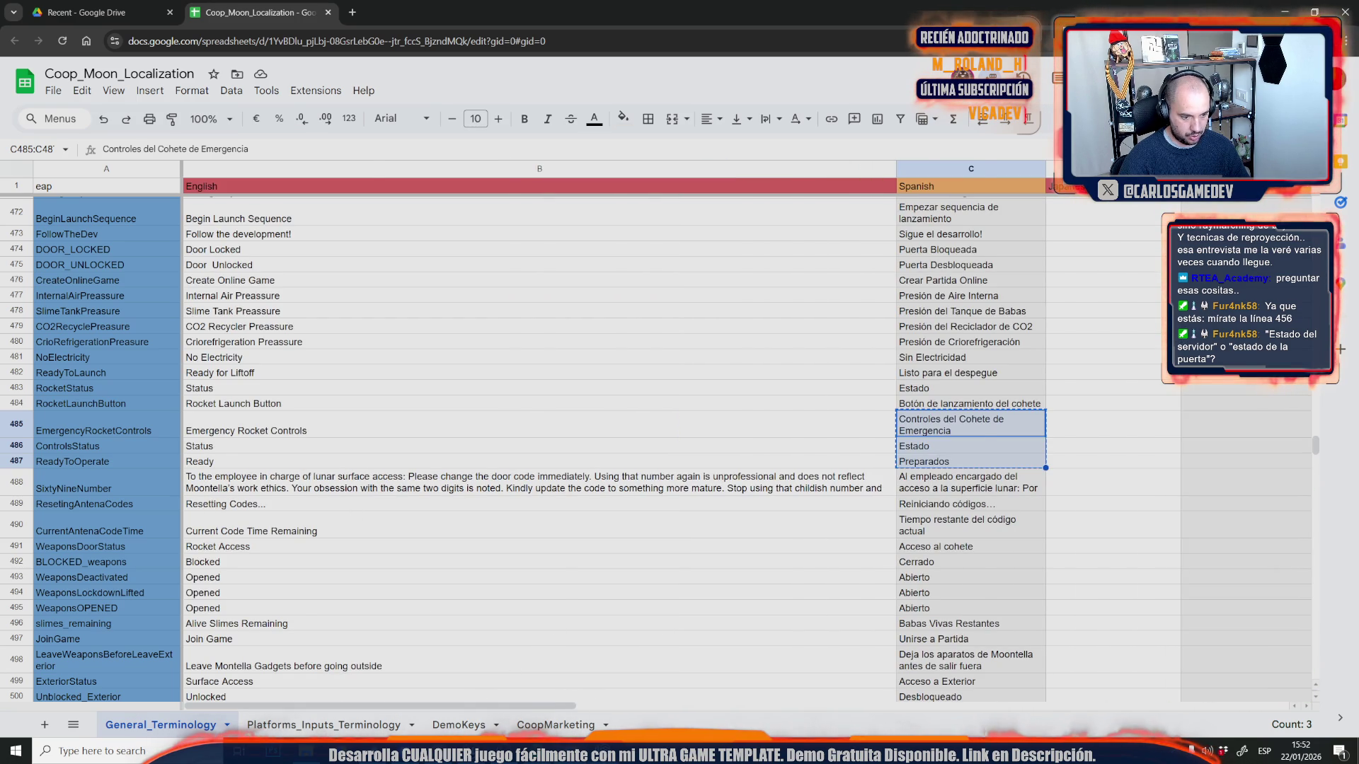
key("alt+Tab")
- Ask ChatGPT to translate them to Catalan and select the first translated line
key("ctrl+v")
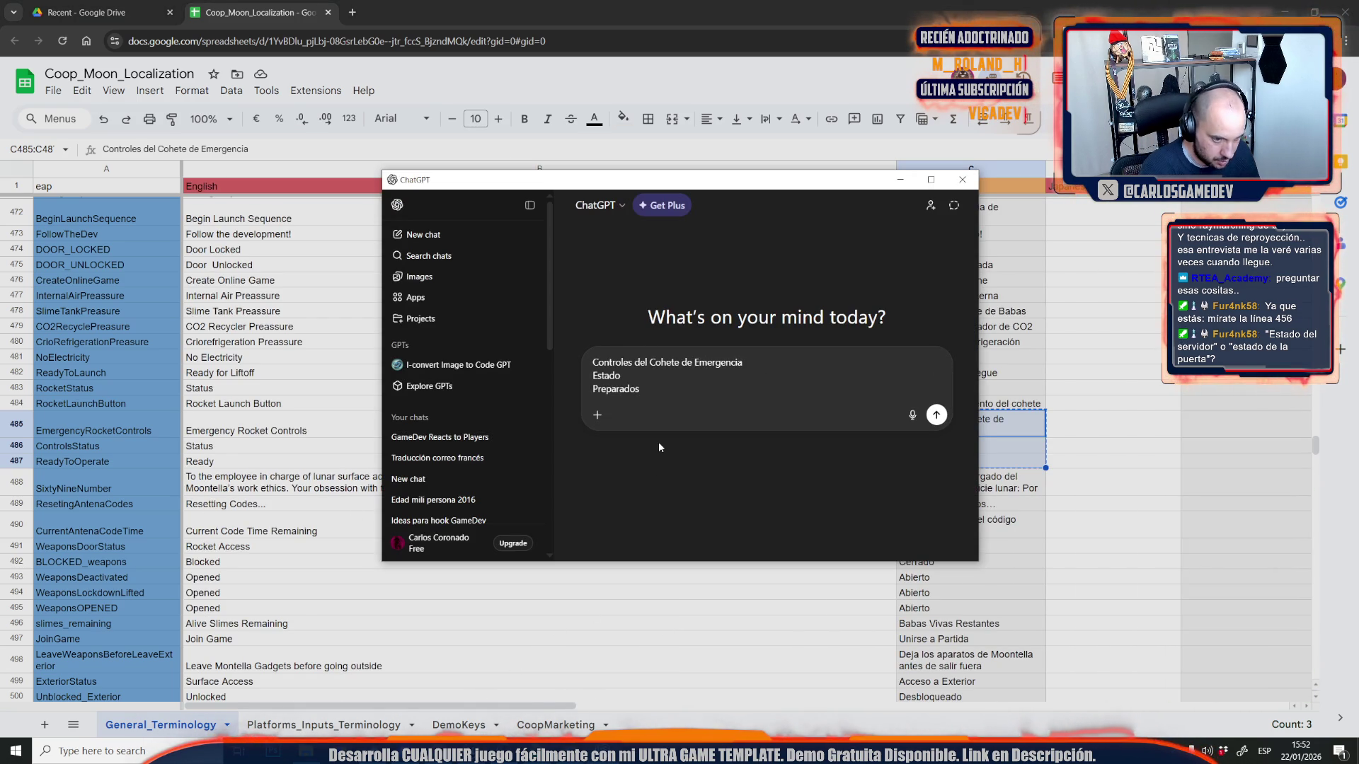
key("shift+Return")
key("shift+Return")
type("Traduce a catalan")
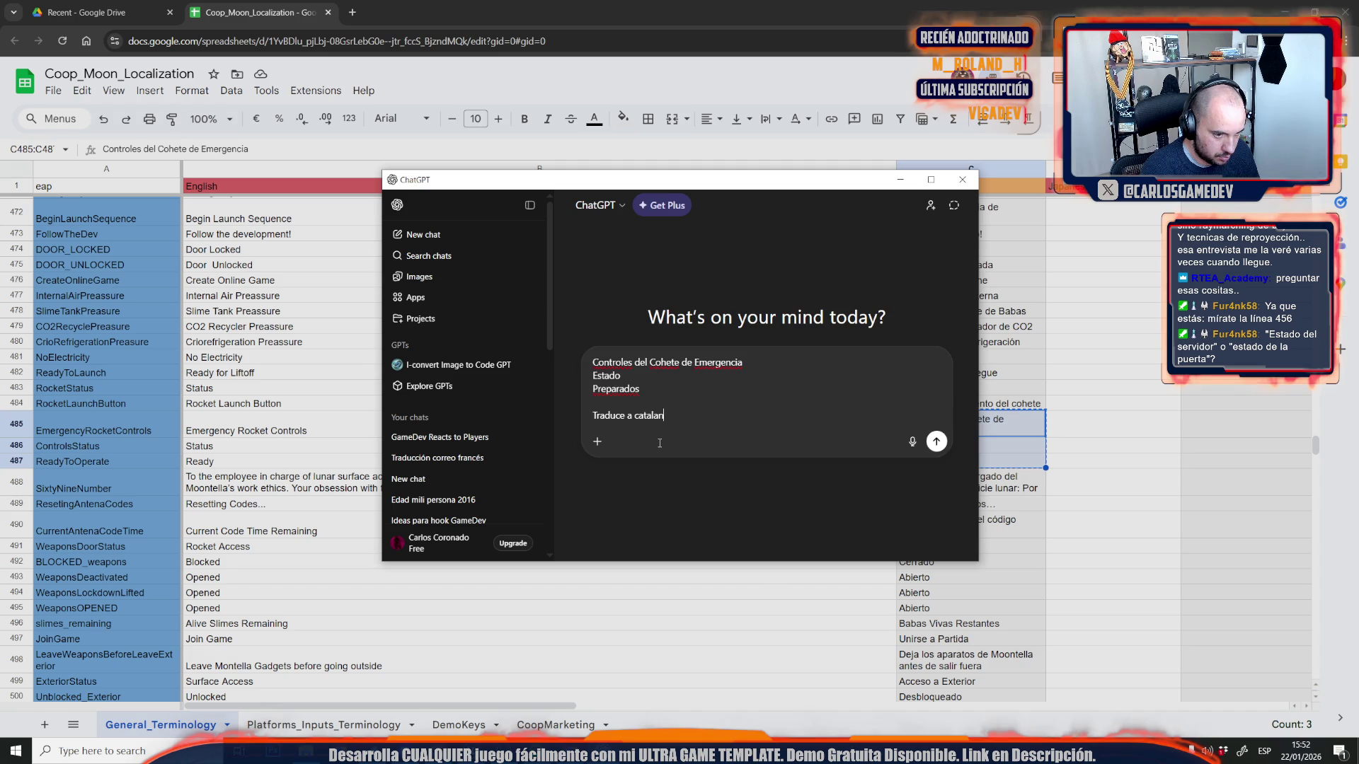
key("Return")
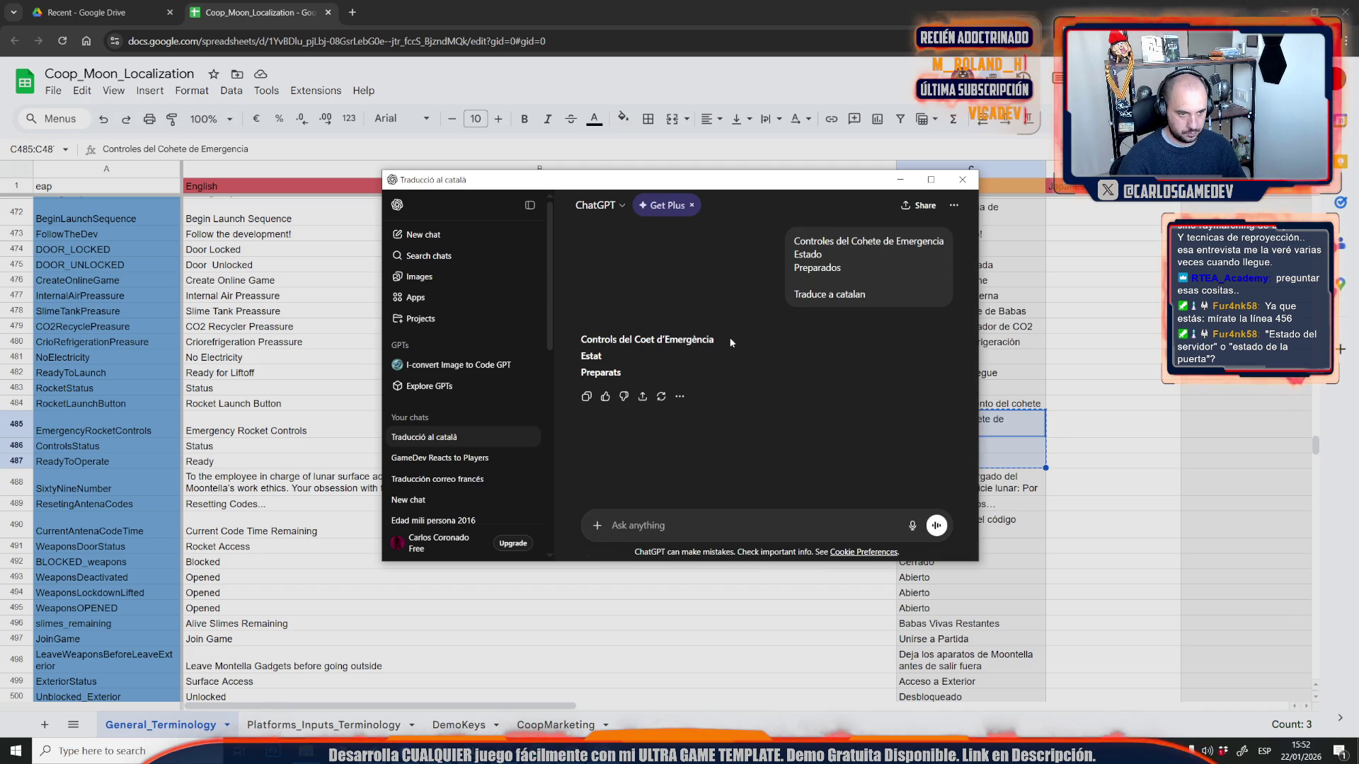
mouse_move(708, 342)
left_mouse_down()
mouse_move(585, 342)
mouse_move(582, 354)
mouse_move(713, 340)
left_mouse_up()
key("alt+Tab")
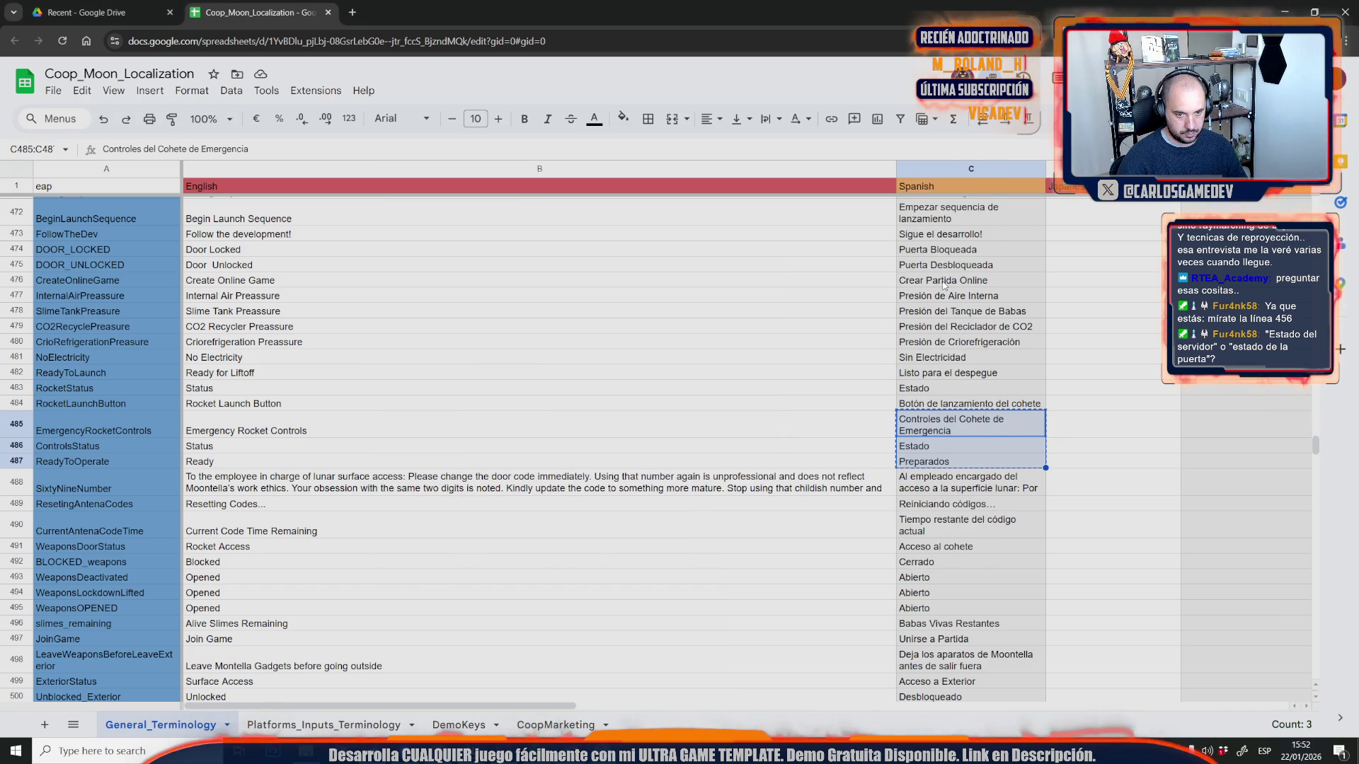
- Fill G485 and G486 with Catalan 'Controls del Coet d'Emergència' and 'Estat'
scroll(615, 708, "right", 5)
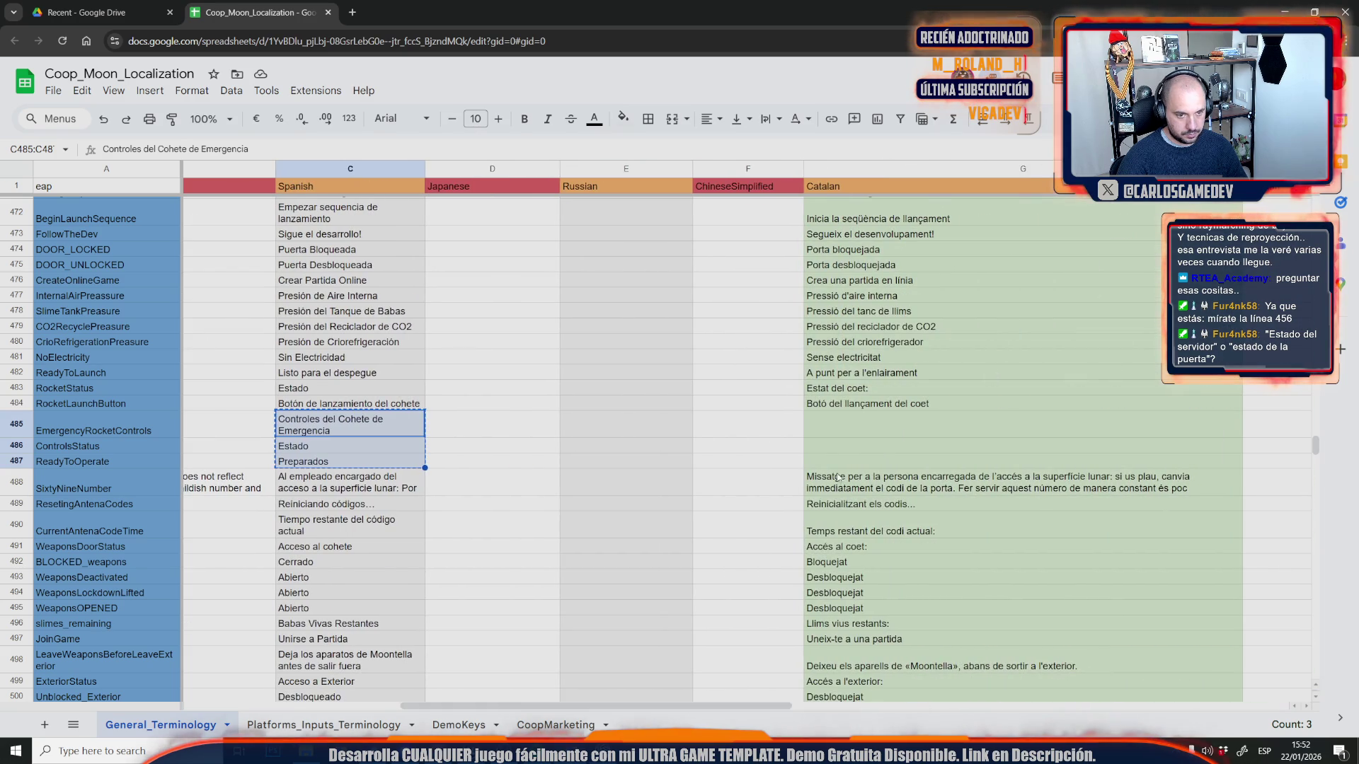
left_click(852, 419)
double_click(852, 420)
key("ctrl+v")
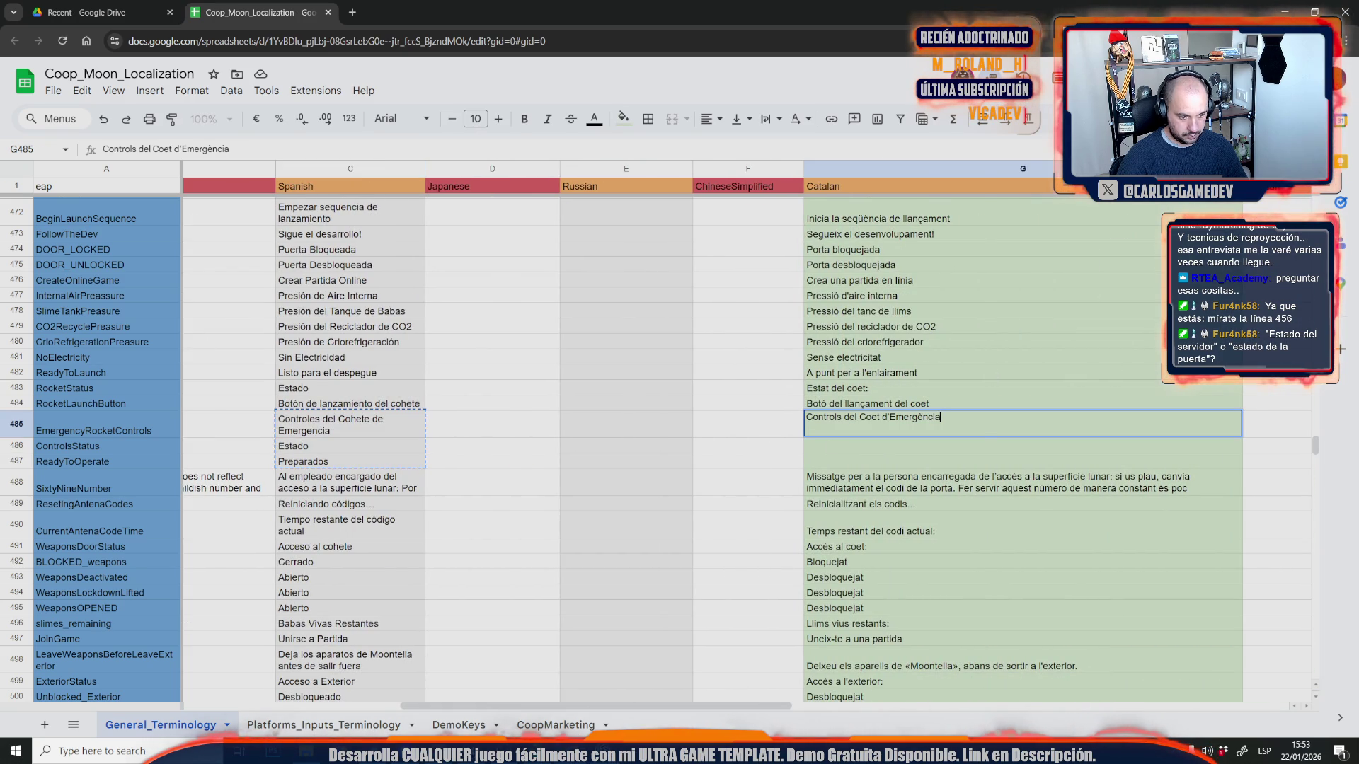
key("alt+Tab")
left_click_drag(600, 355, 581, 354)
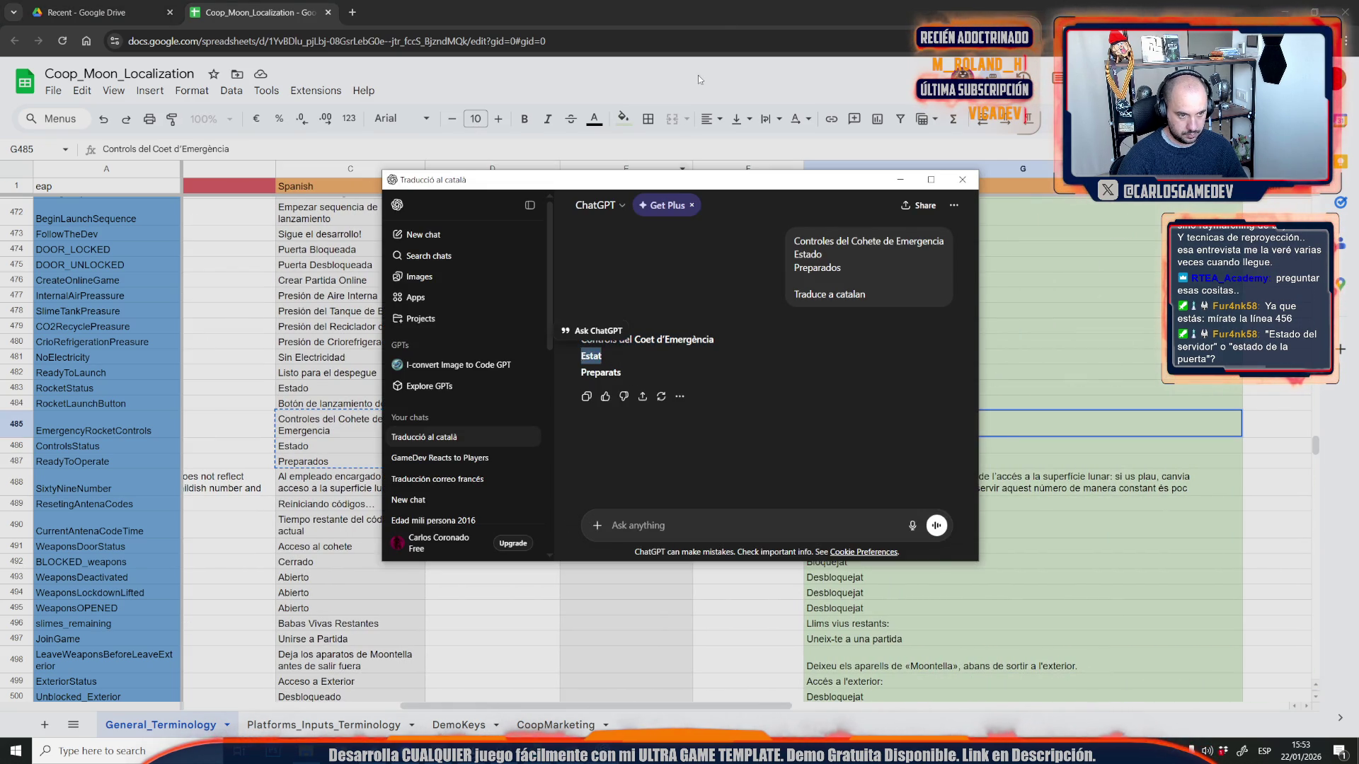
key("alt+Tab")
key("Return")
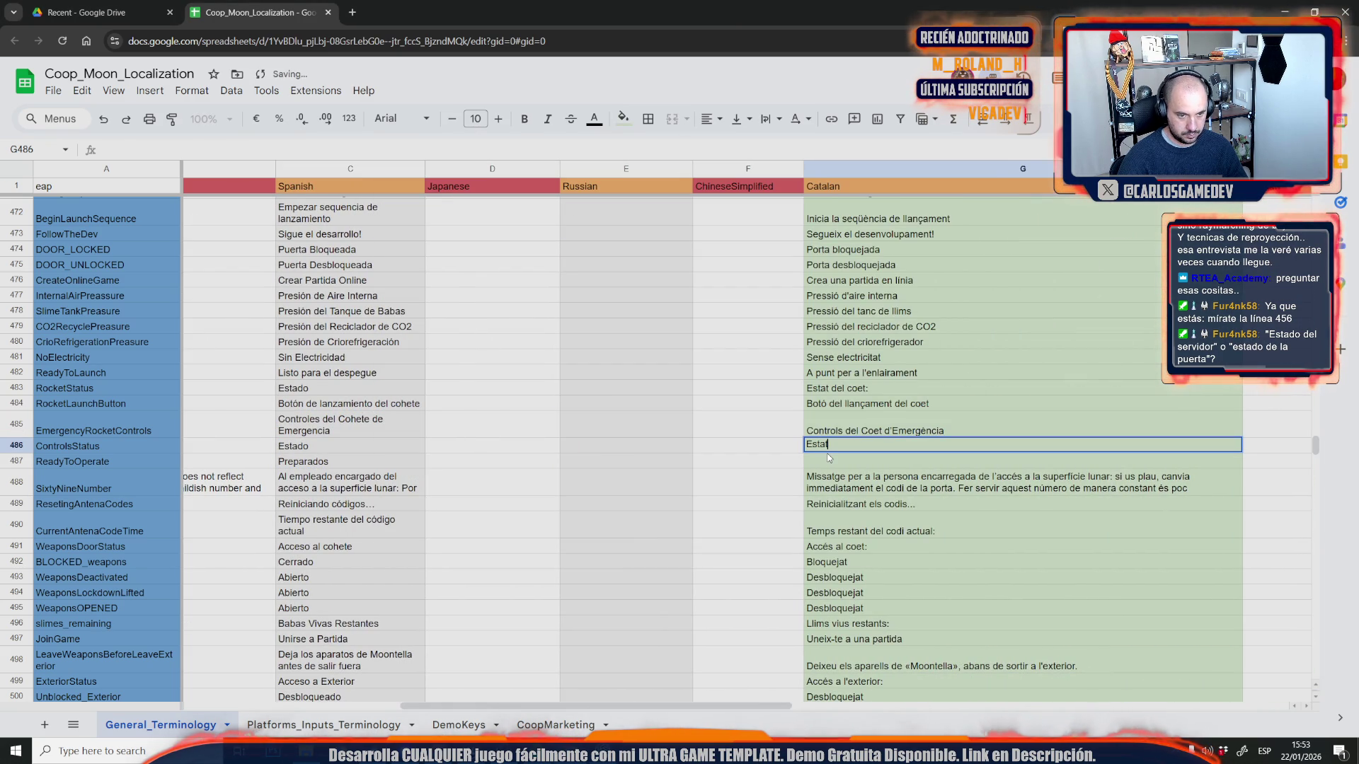
key("alt+Tab")
left_click_drag(621, 373, 581, 373)
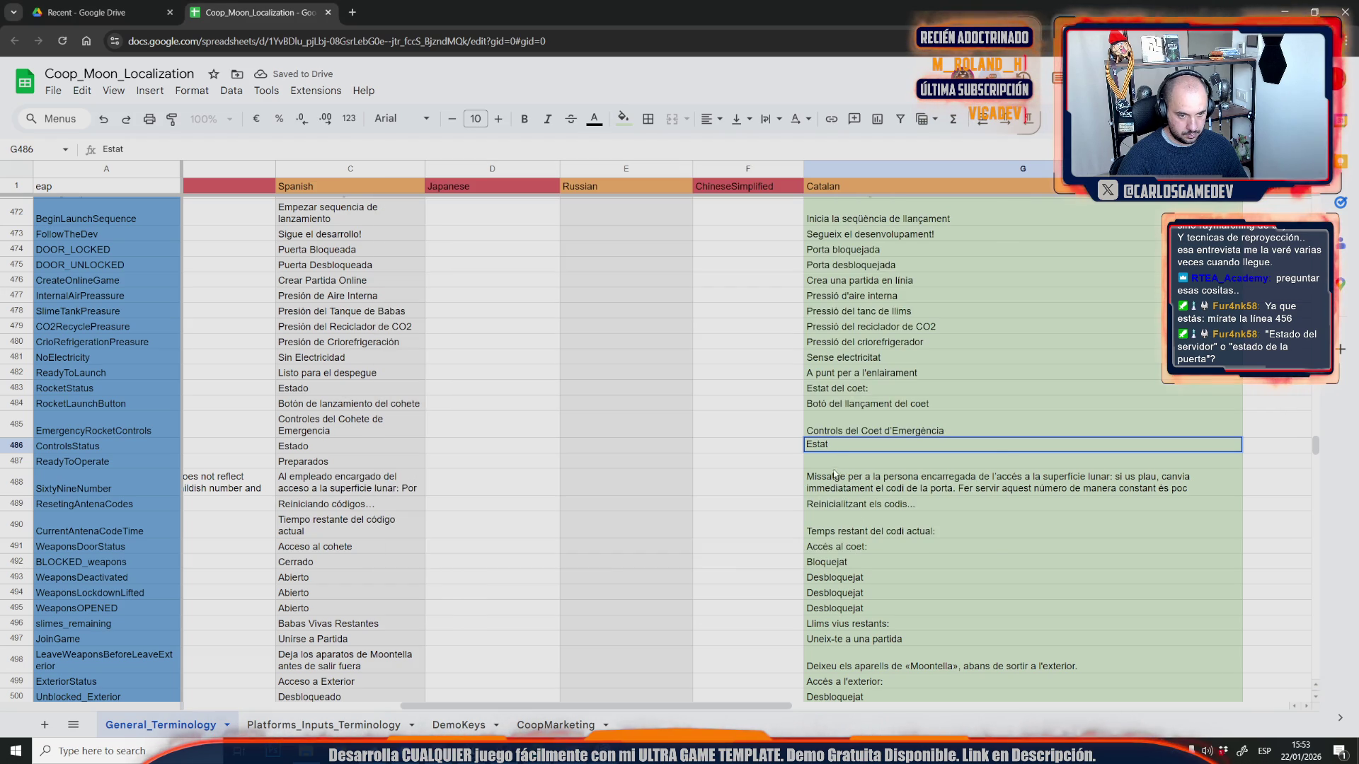
left_click(842, 460)
- Enter 'Operatius' in G487 and restore C487 to 'Operativos'
double_click(835, 460)
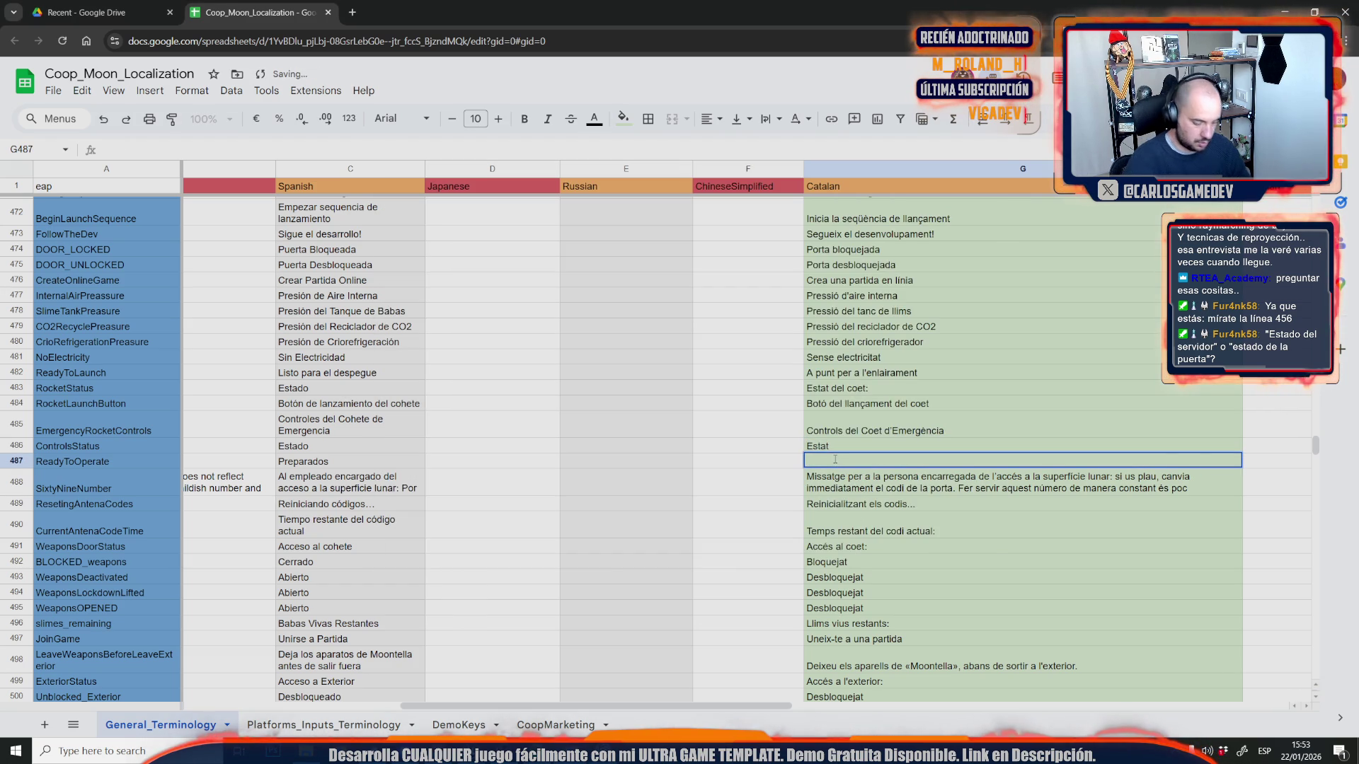
type("Operatius")
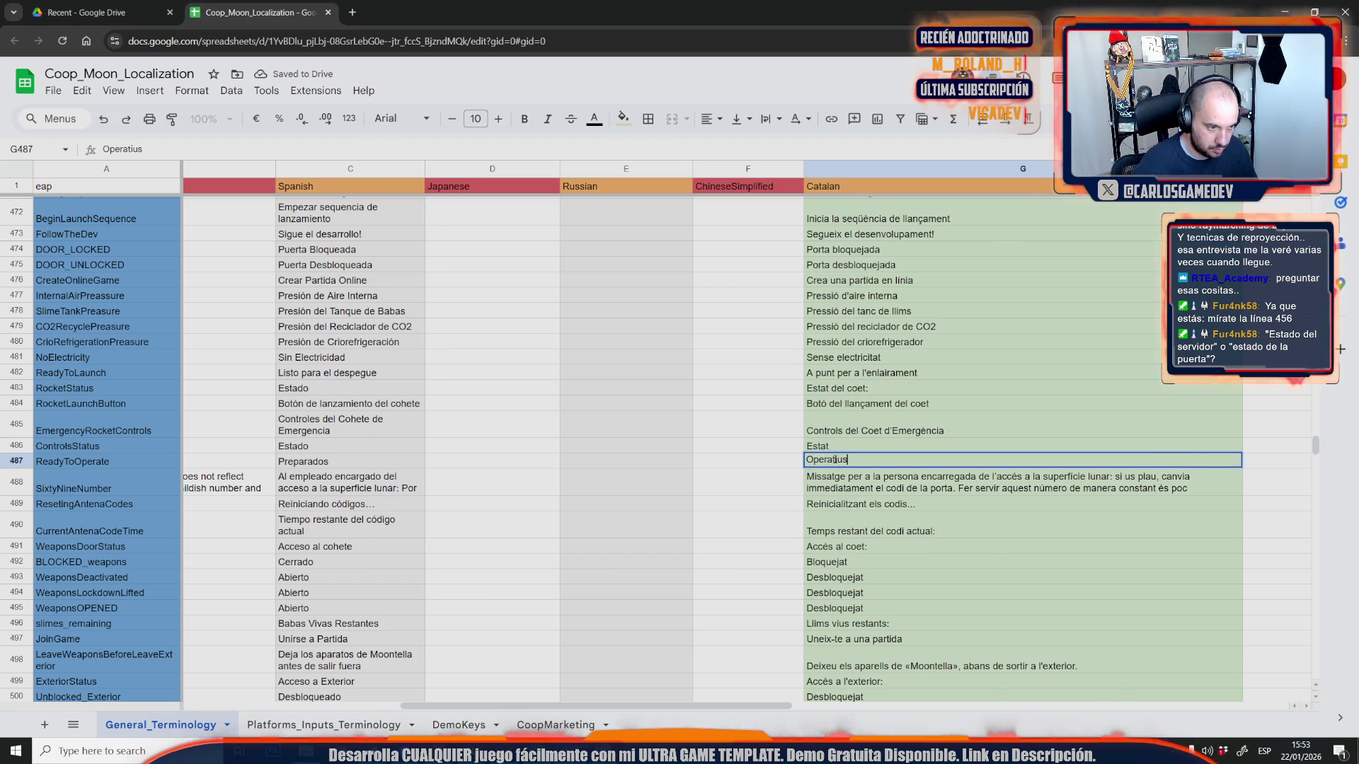
left_click(352, 460)
double_click(351, 460)
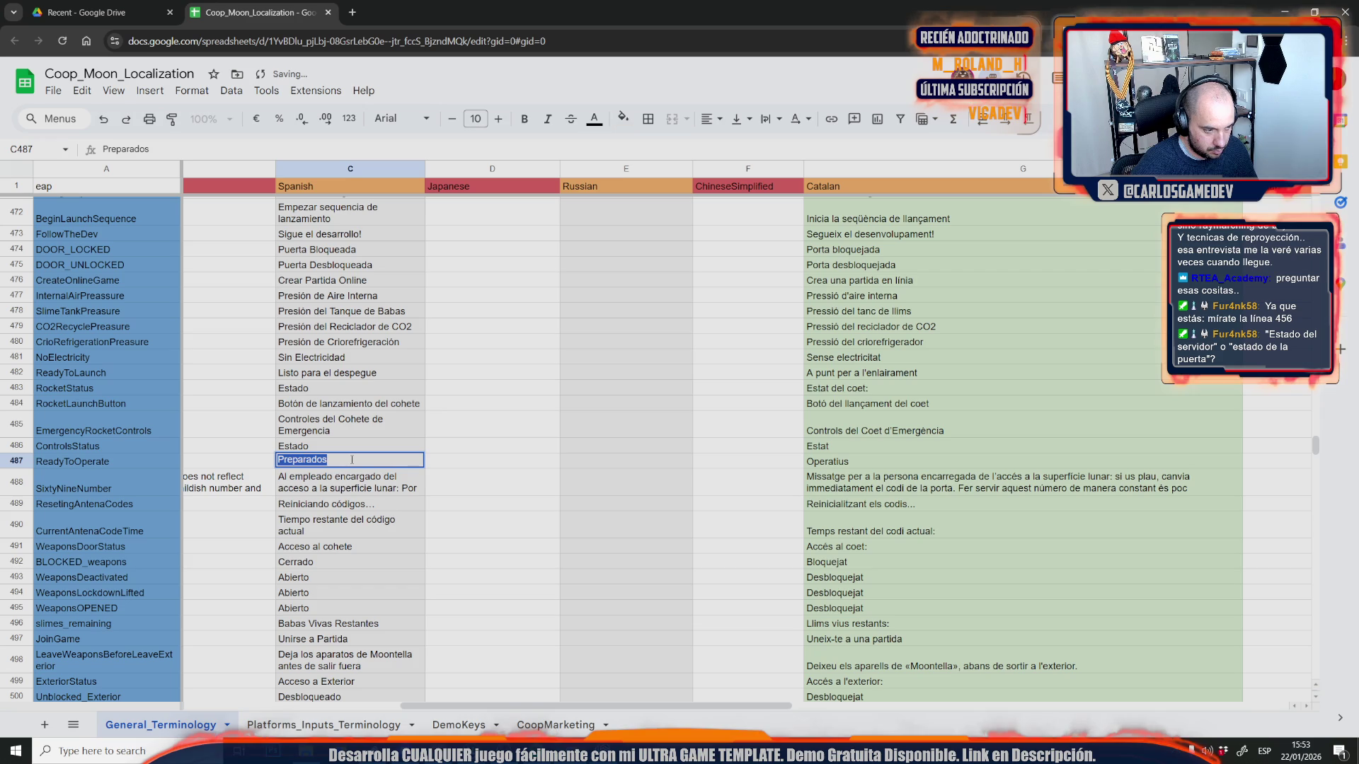
type("Opera")
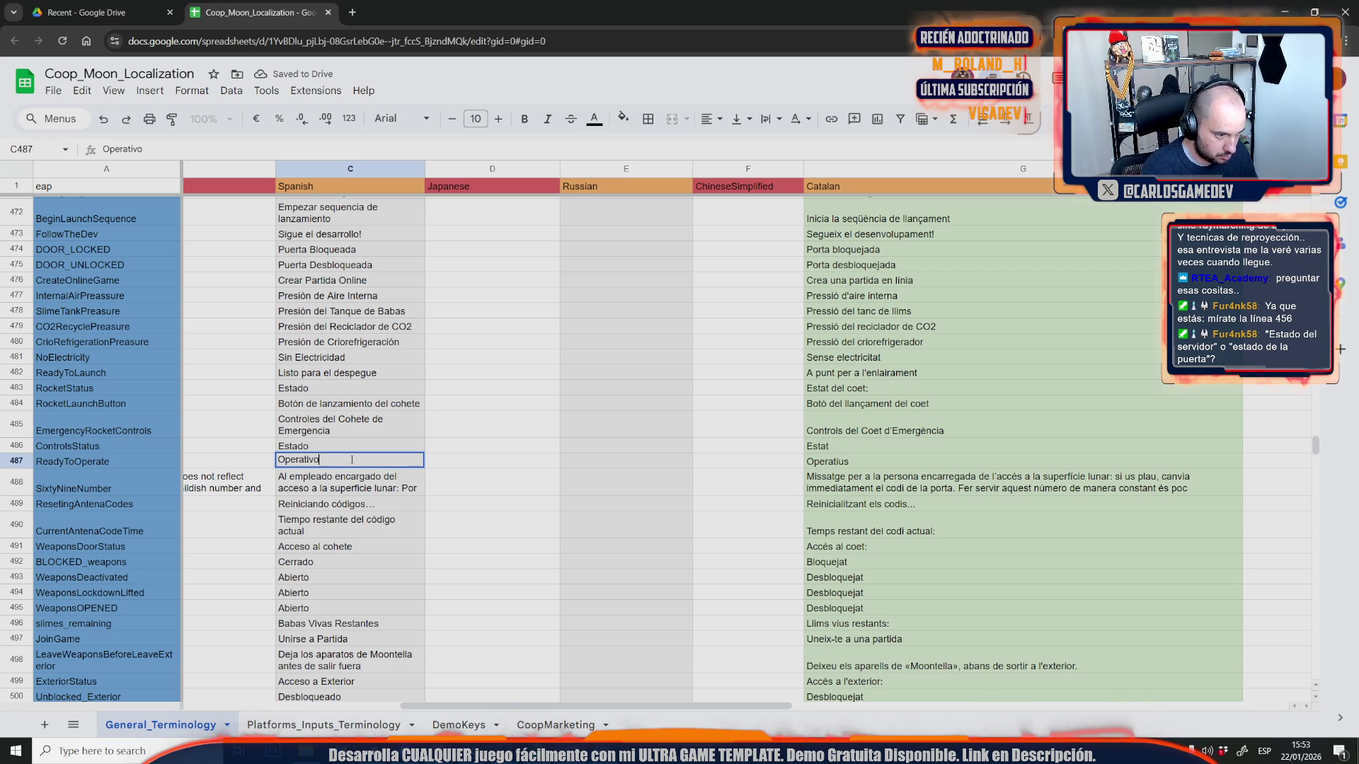
left_click(362, 505)
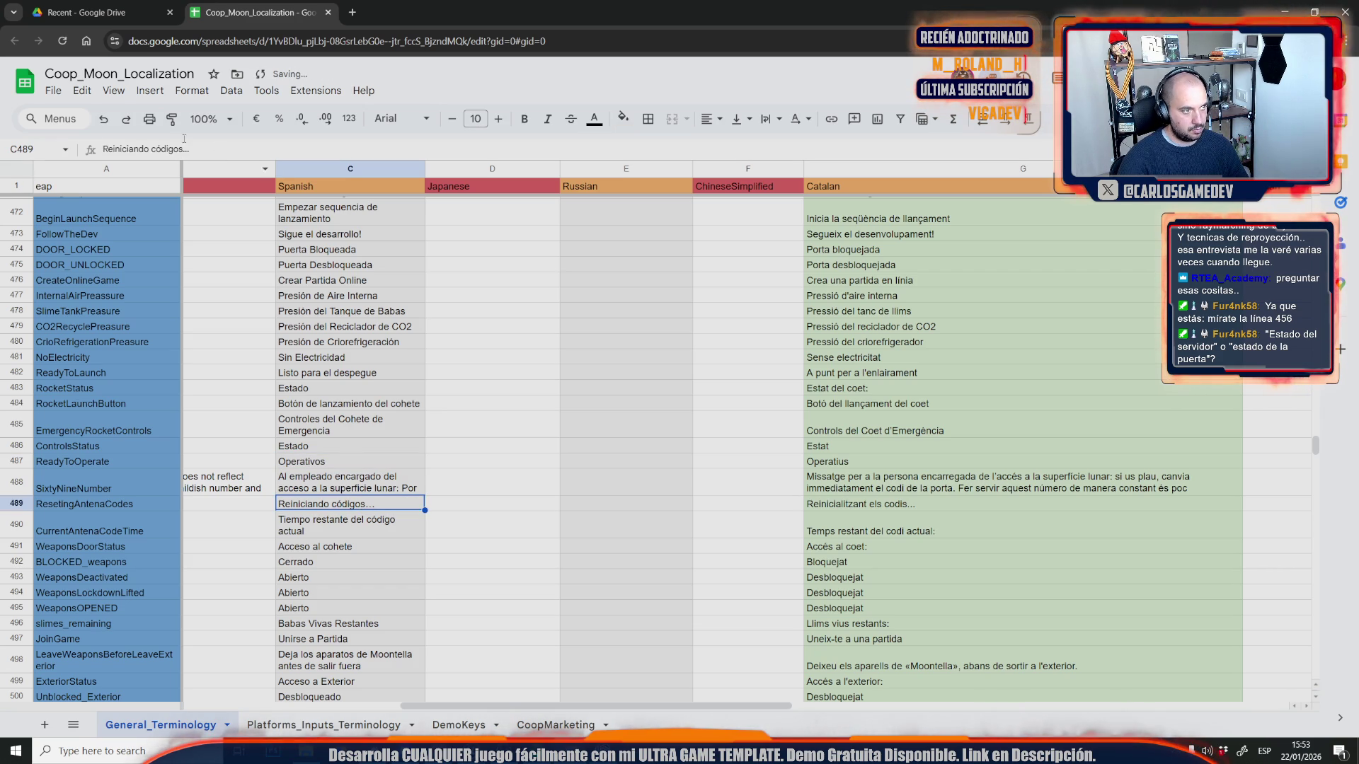
- Download the sheet as a .csv file
left_click(51, 93)
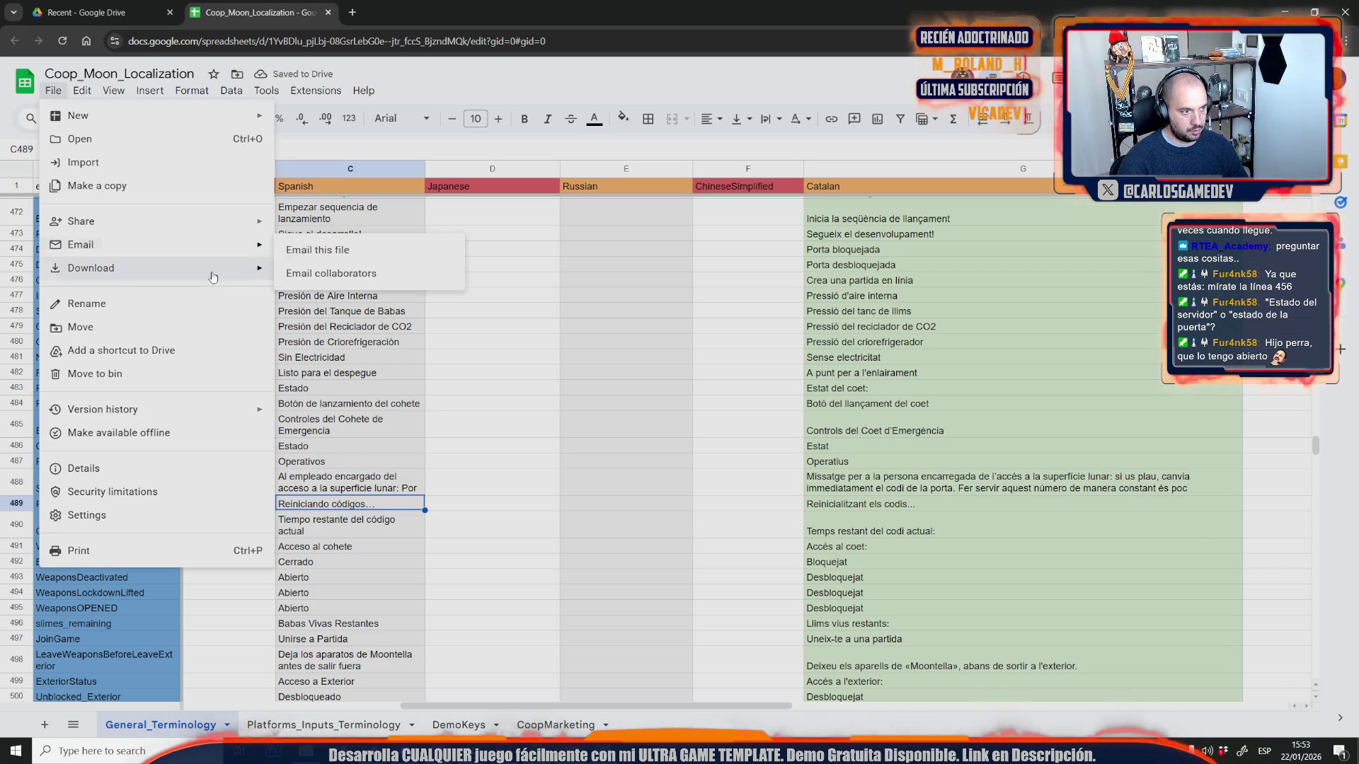
mouse_move(233, 269)
left_click(377, 368)
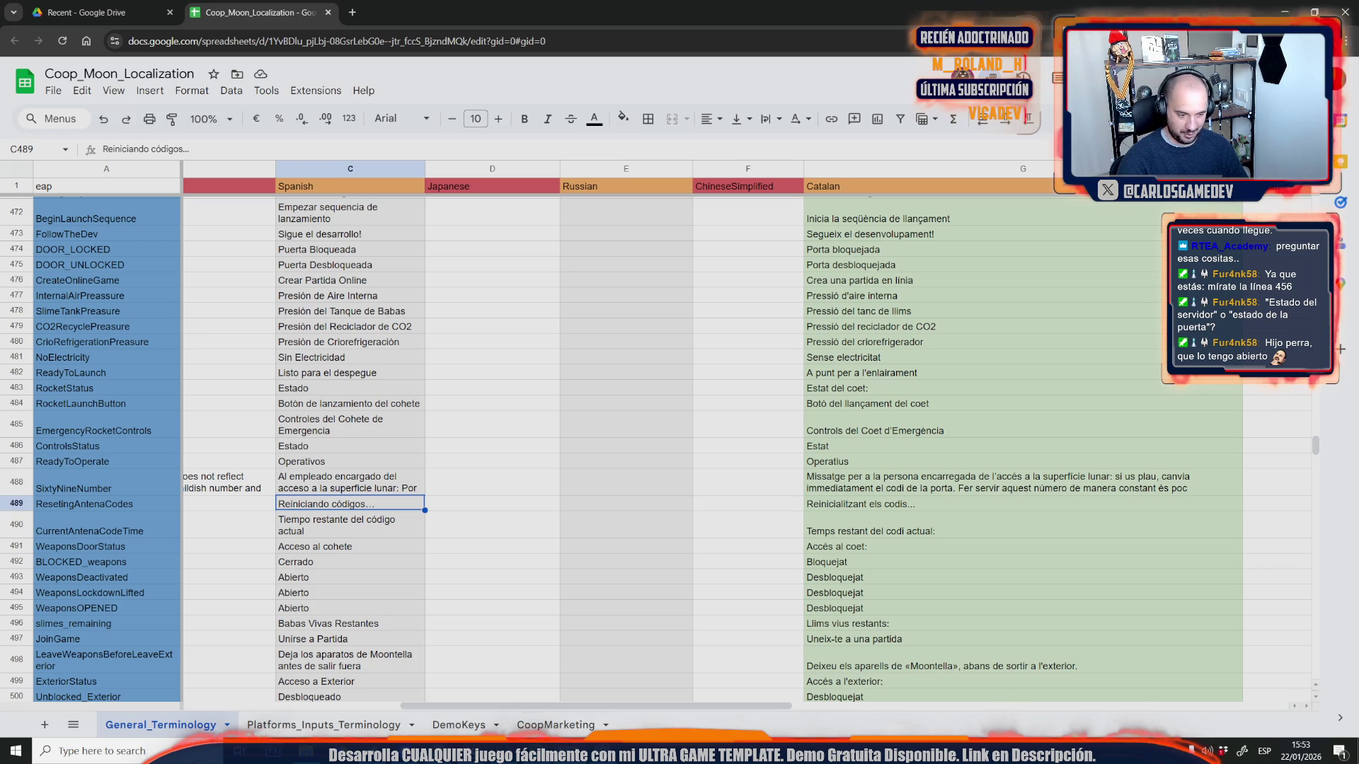
mouse_move(472, 750)
left_click(559, 690)
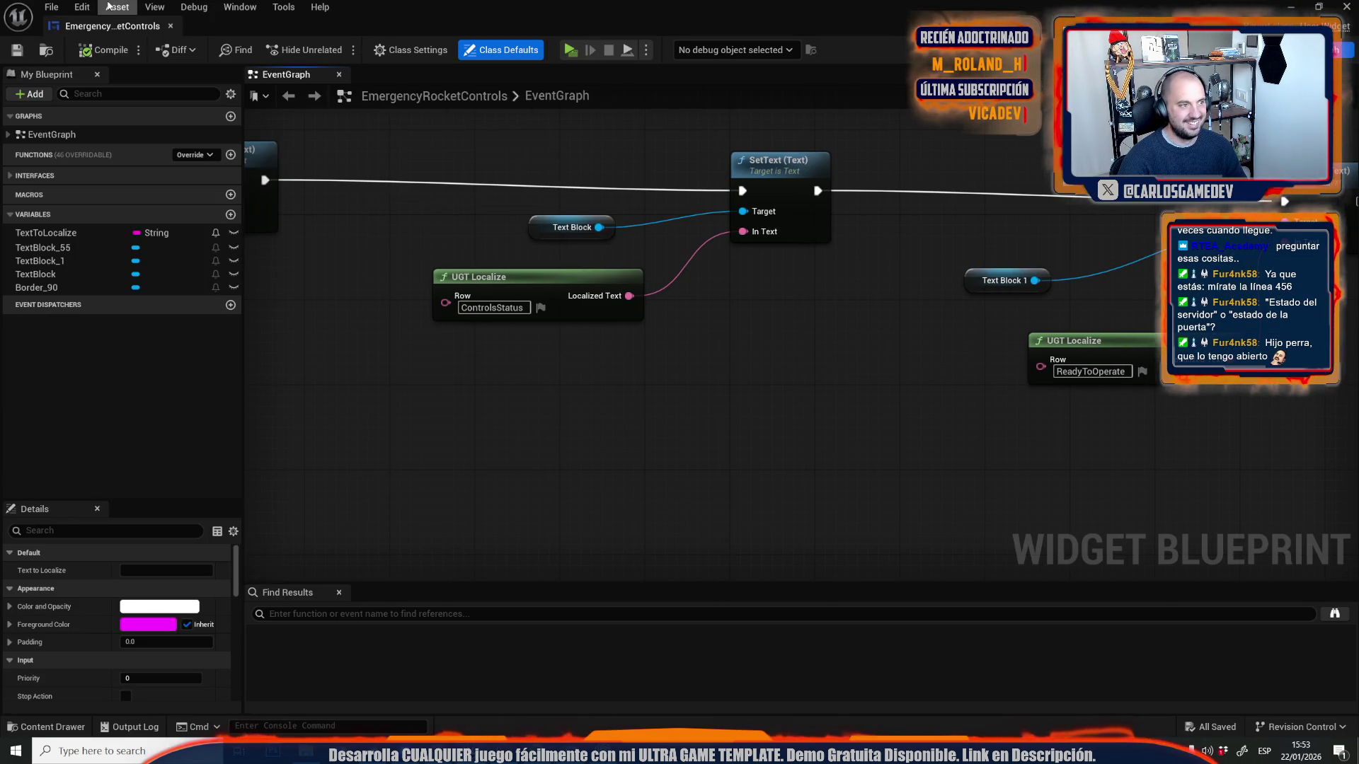
- Reimport the UGT_Texts localization table from the General_Terminology CSV
key("alt+Tab")
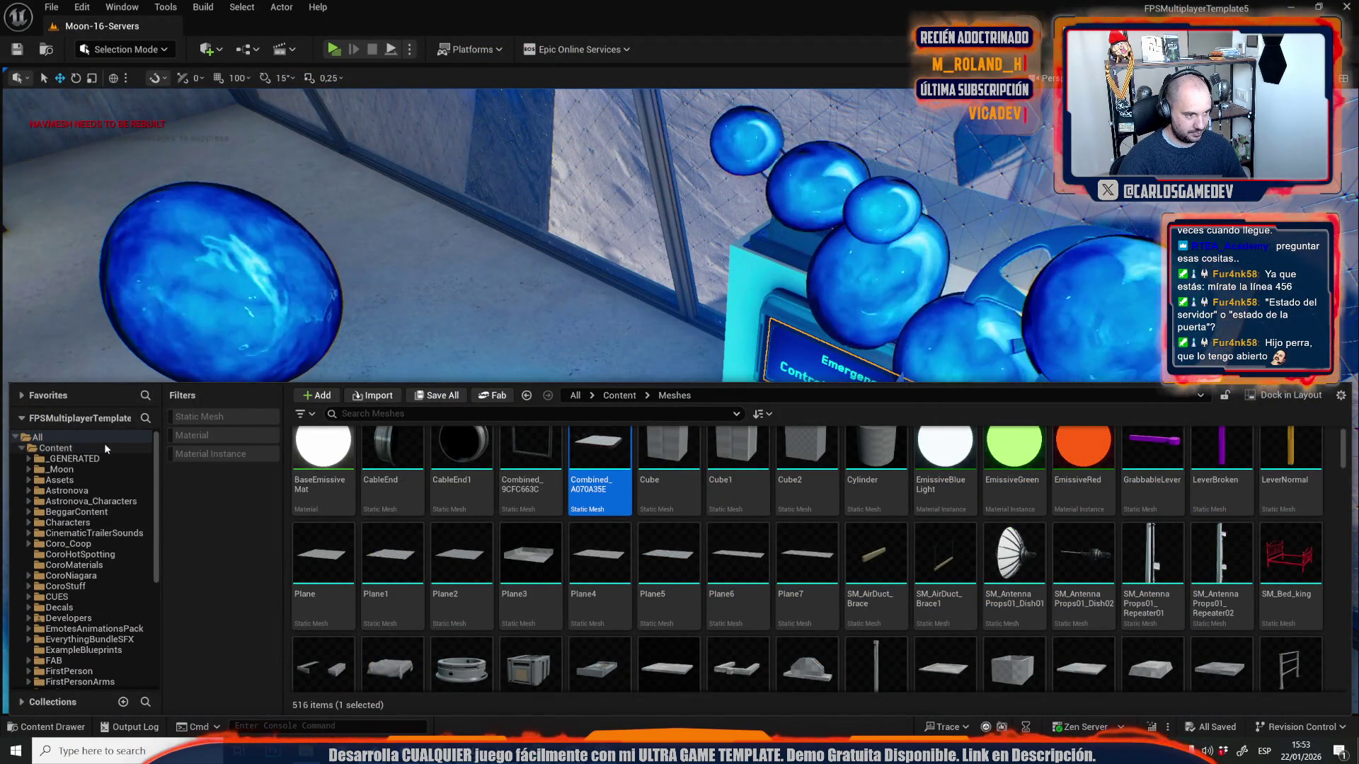
left_click(104, 446)
left_click(368, 416)
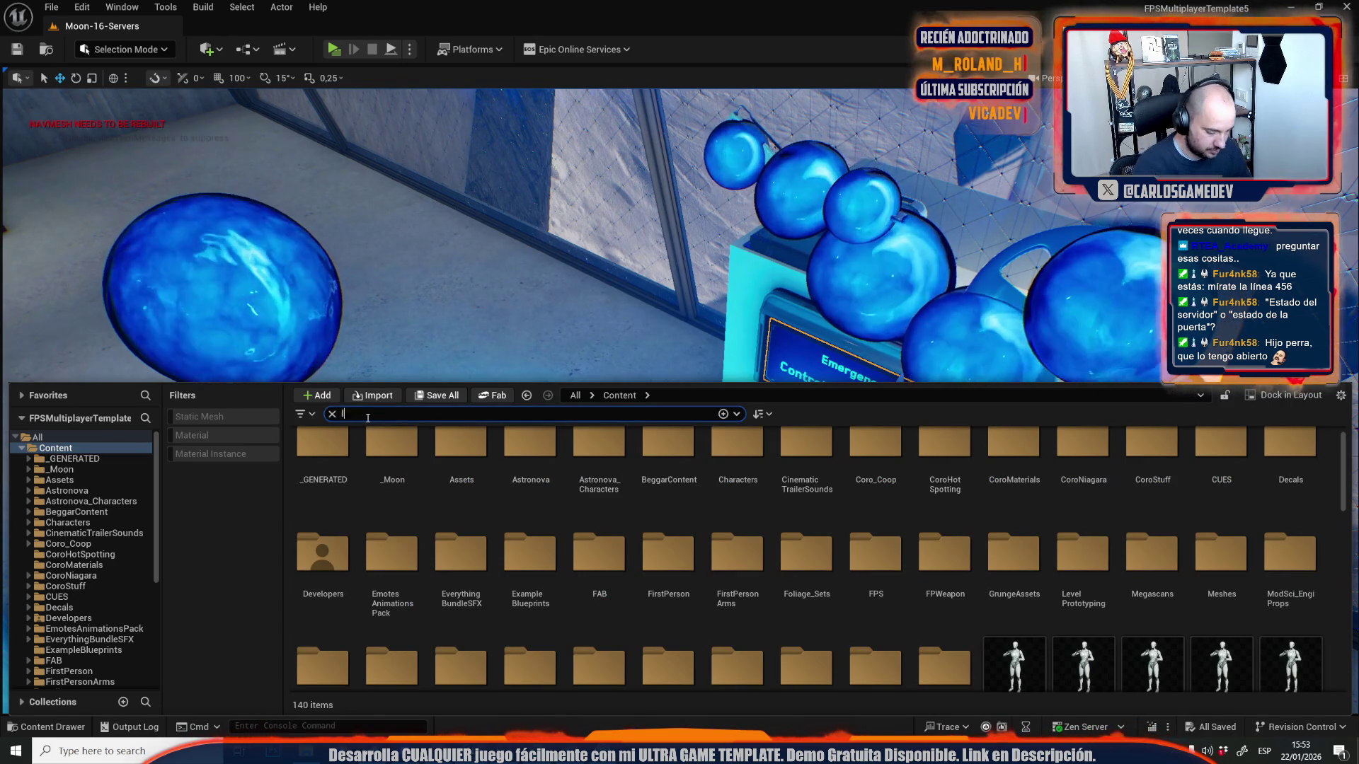
type("localiz")
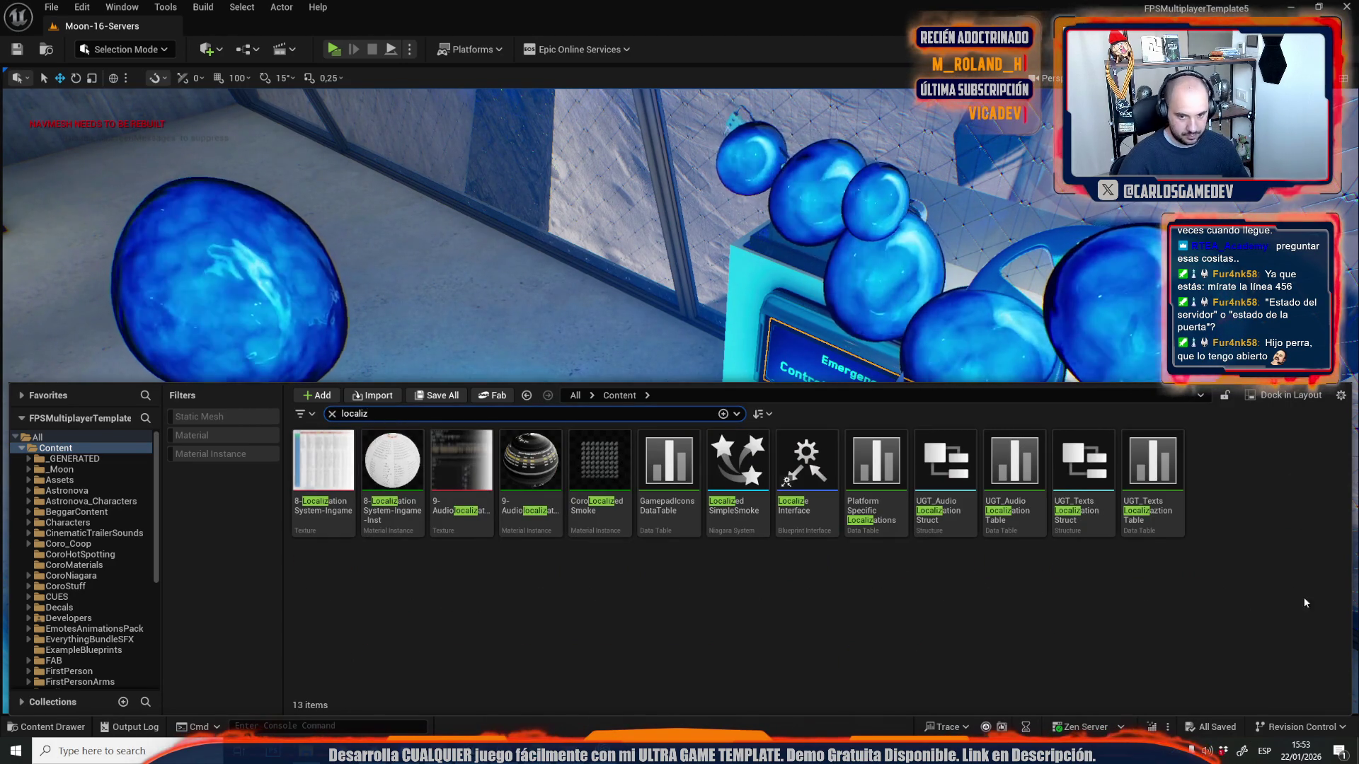
right_click(1152, 467)
left_click(1116, 343)
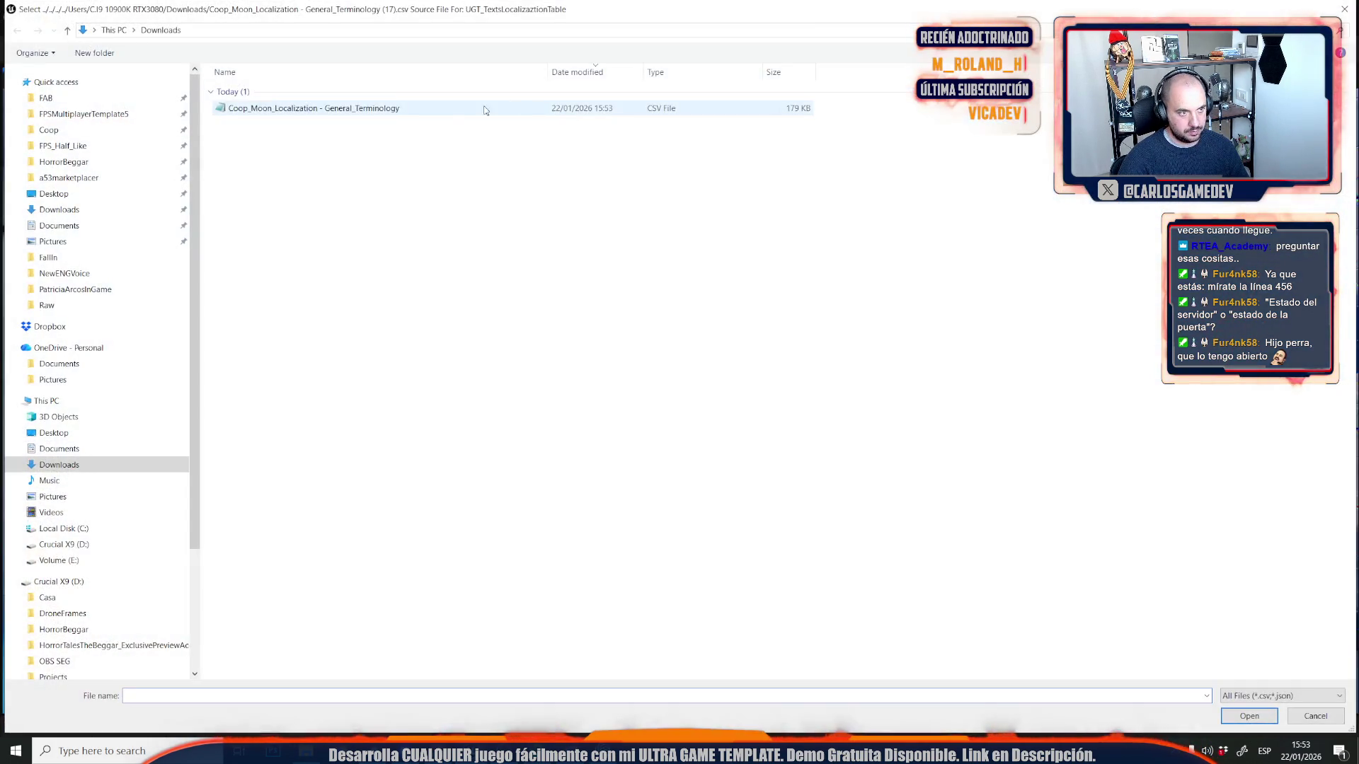
double_click(464, 112)
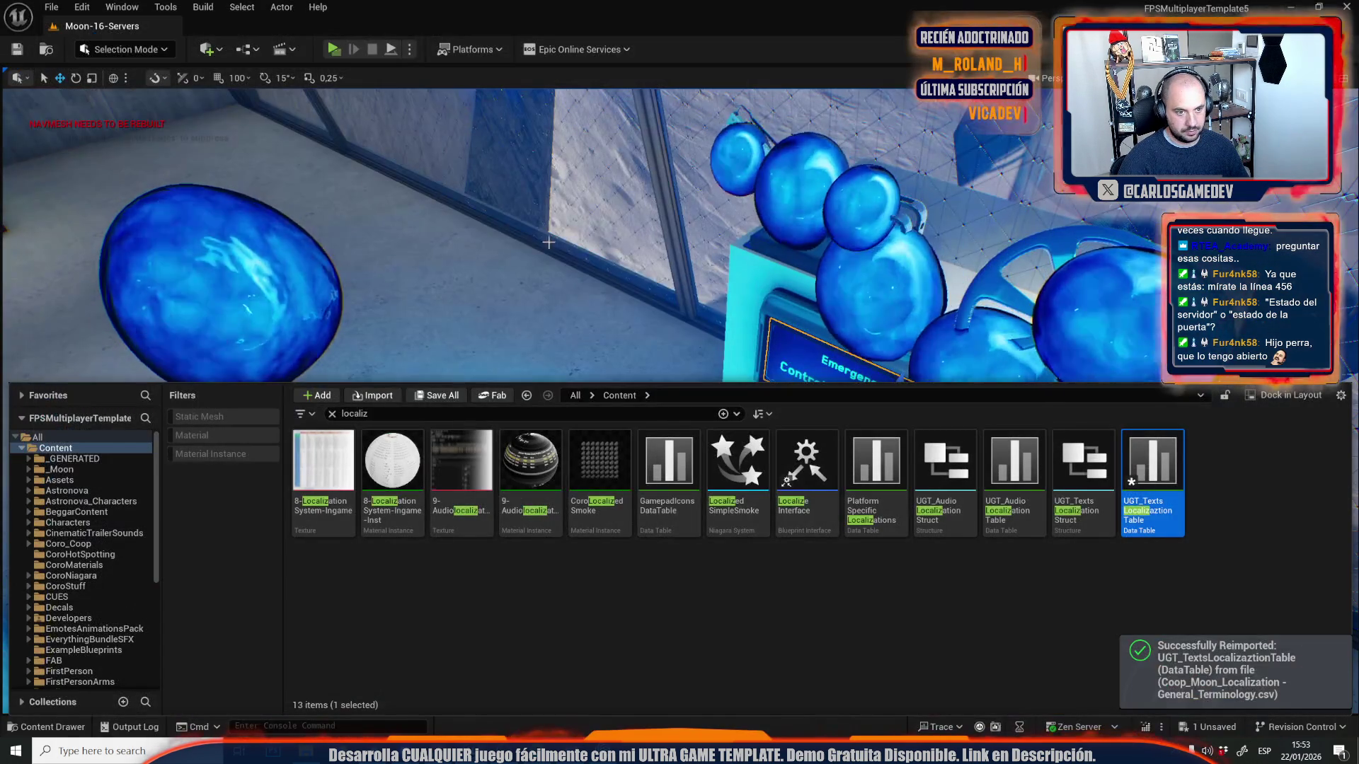
- Save all modified packages from the content drawer
left_click(821, 351)
key("f")
mouse_move(680, 397)
left_mouse_down()
mouse_move(637, 425)
mouse_move(580, 382)
mouse_move(559, 396)
left_mouse_up()
key("ctrl+space")
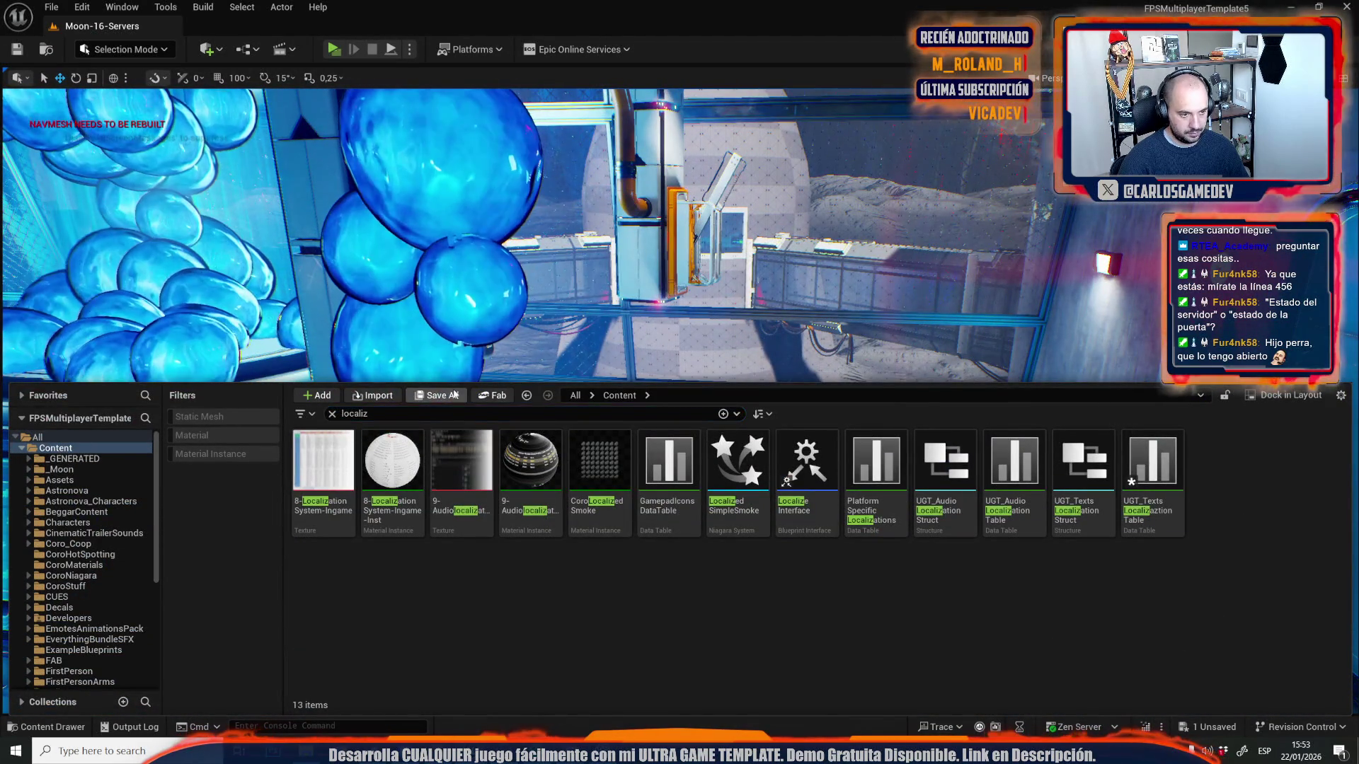
left_click(454, 395)
left_click(779, 524)
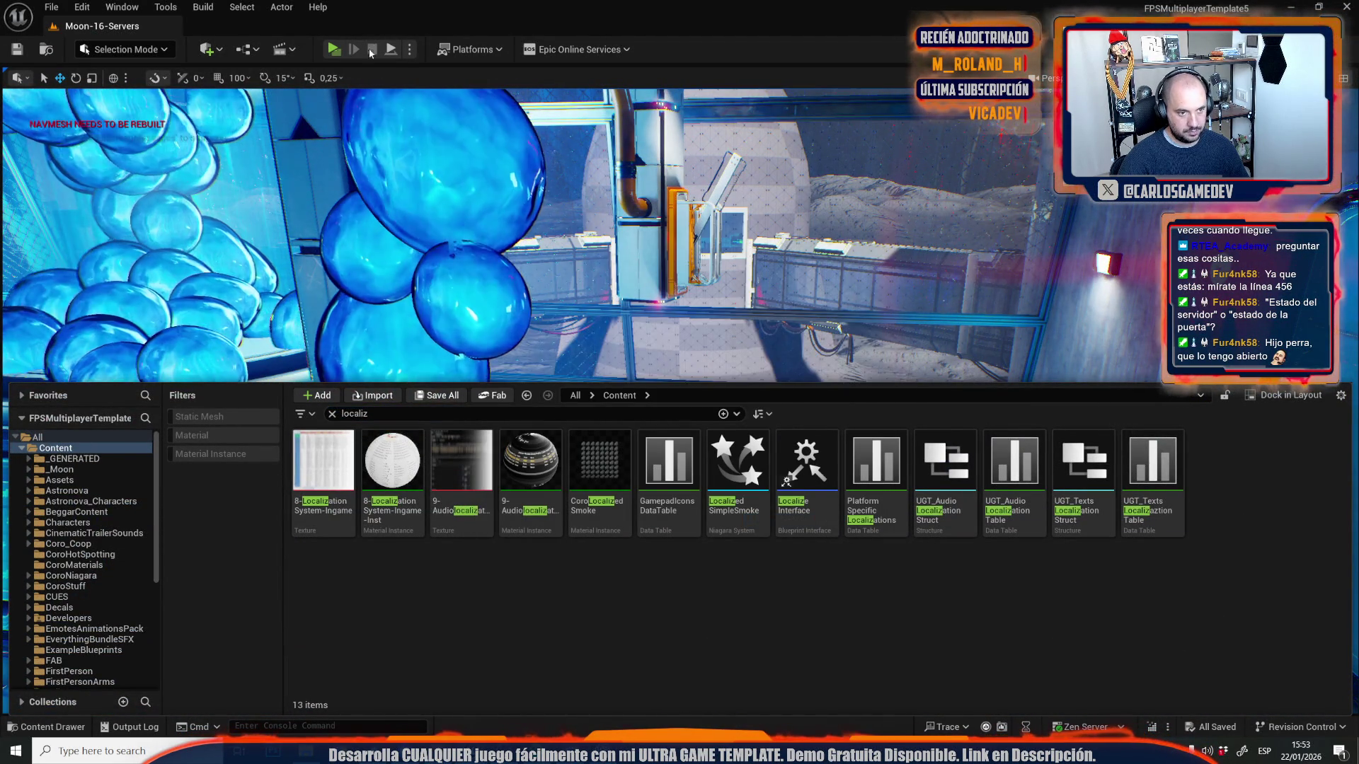
- Play the level, deploy, and walk up to read the Spanish rocket console text
left_click(333, 48)
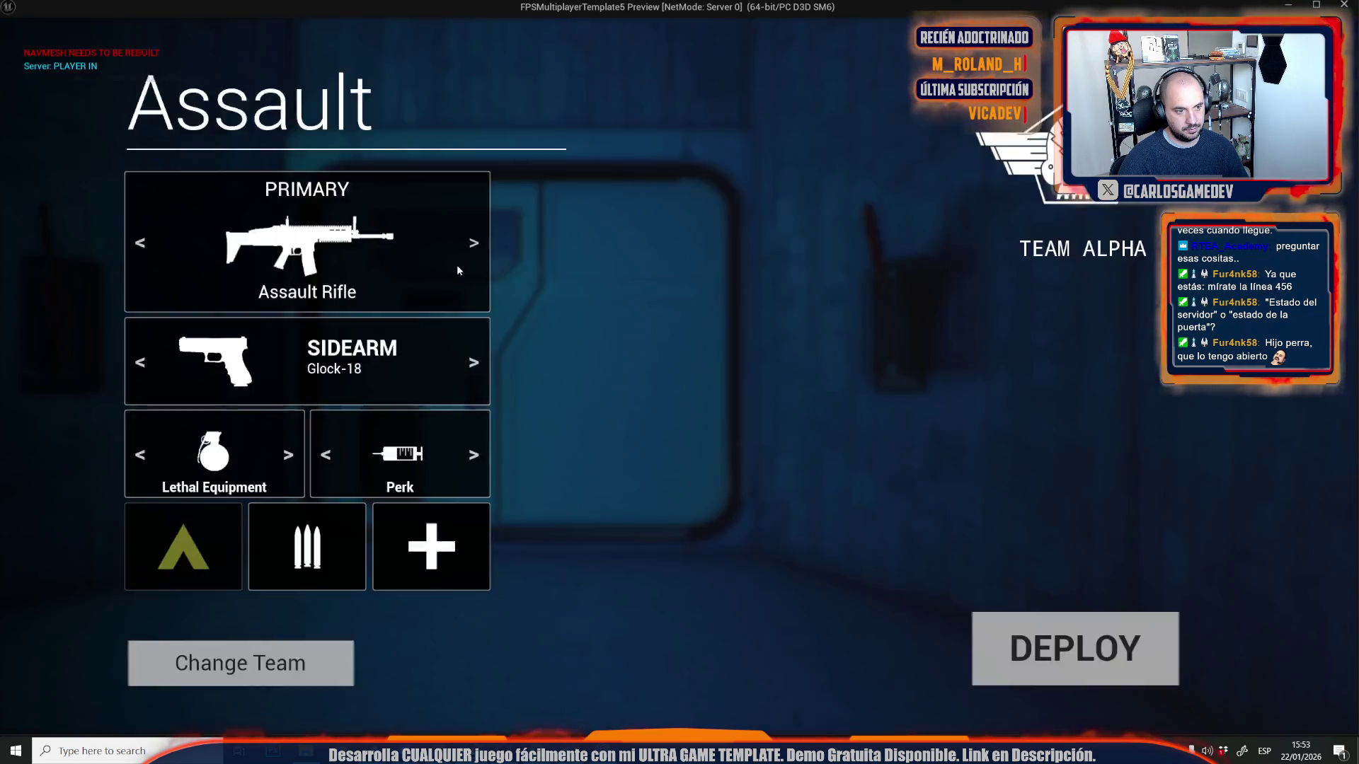
left_click(1074, 646)
key("w")
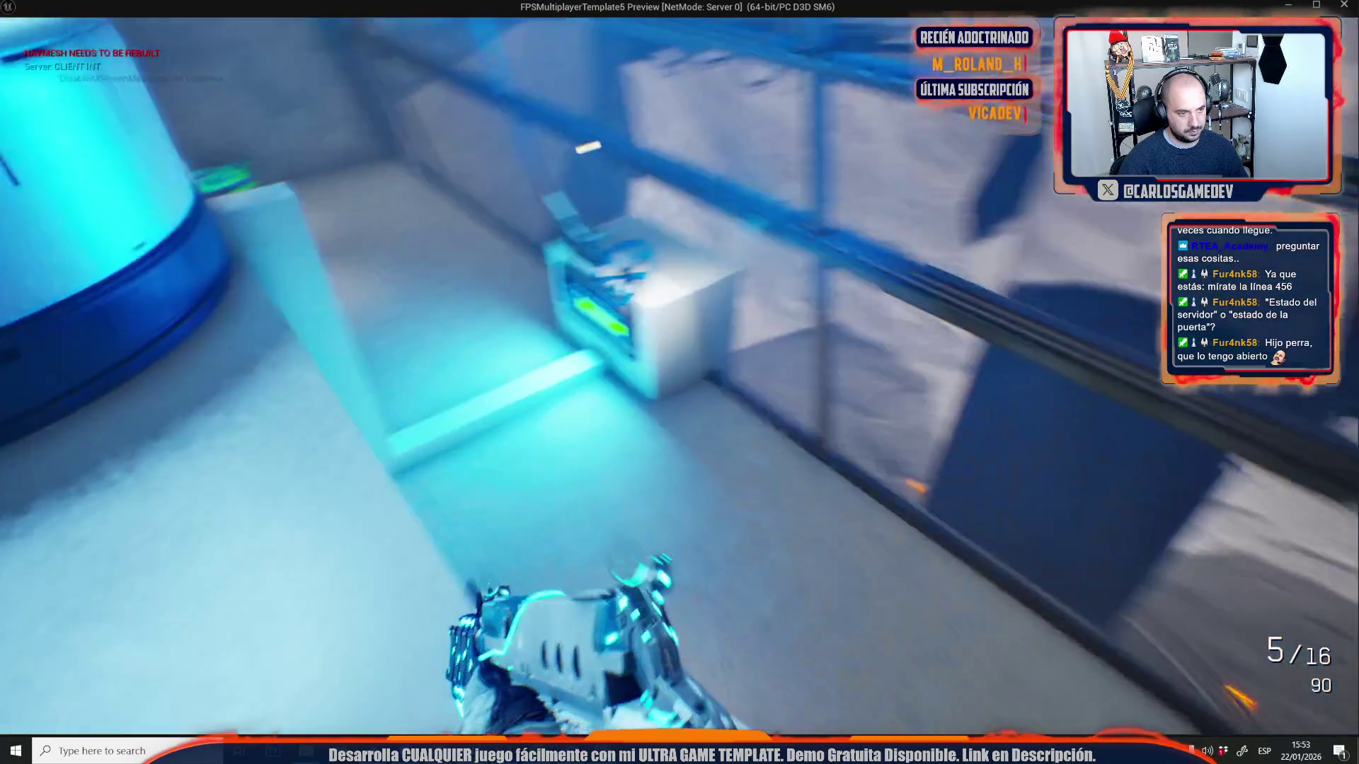
key("w")
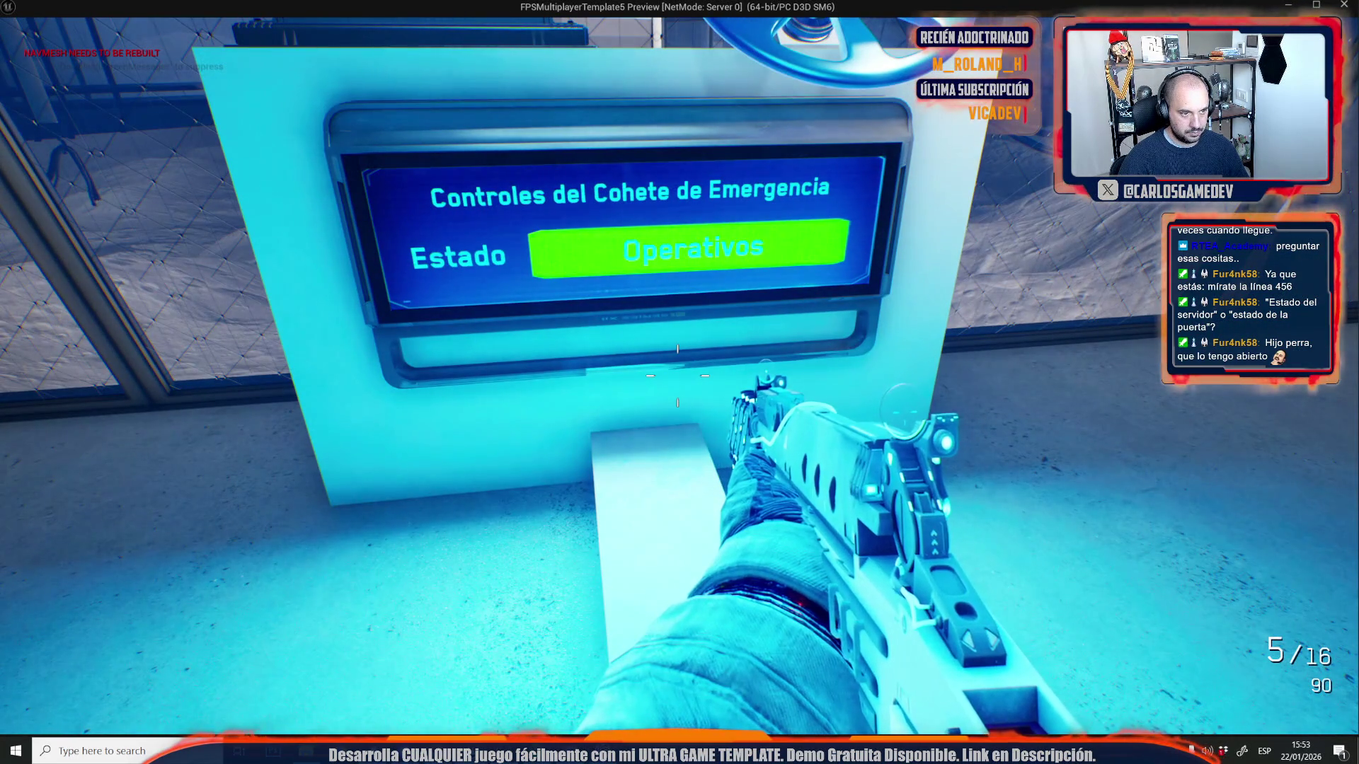
key("w")
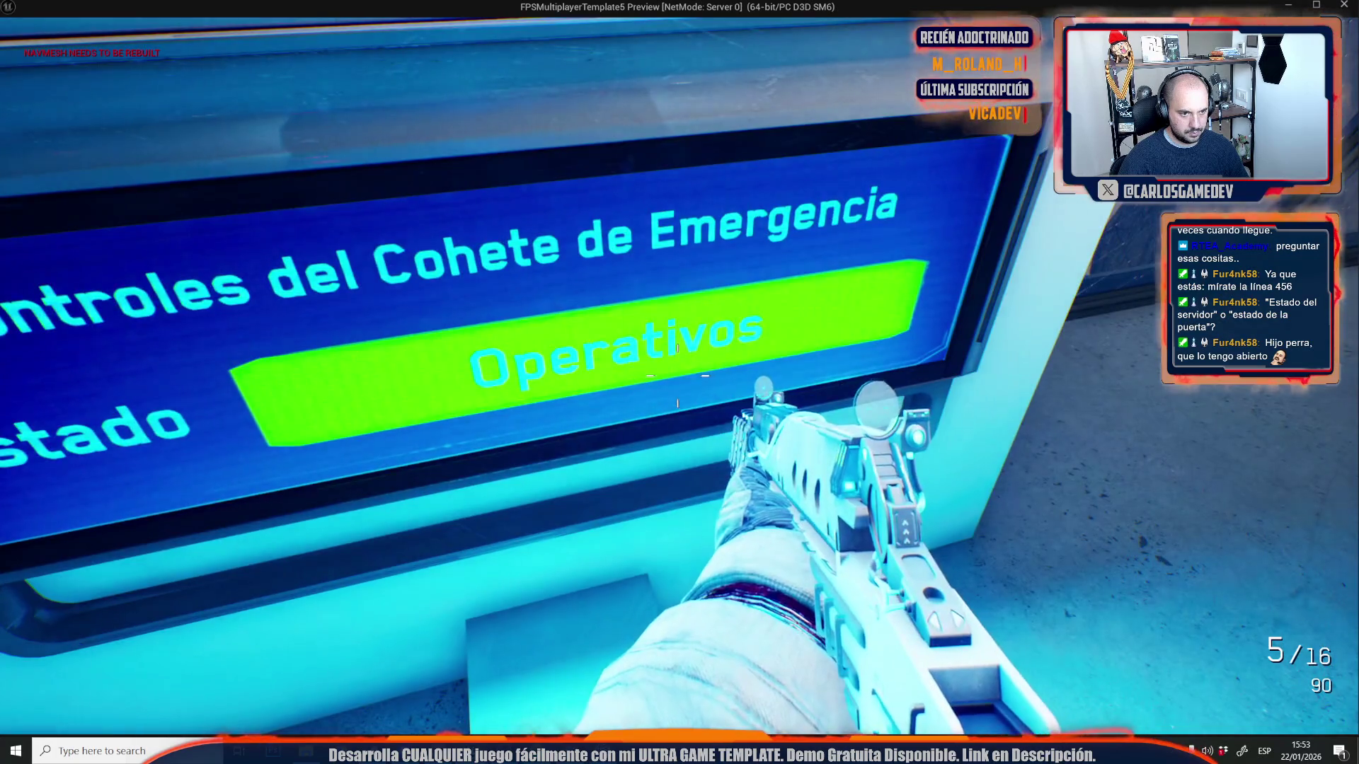
key("s")
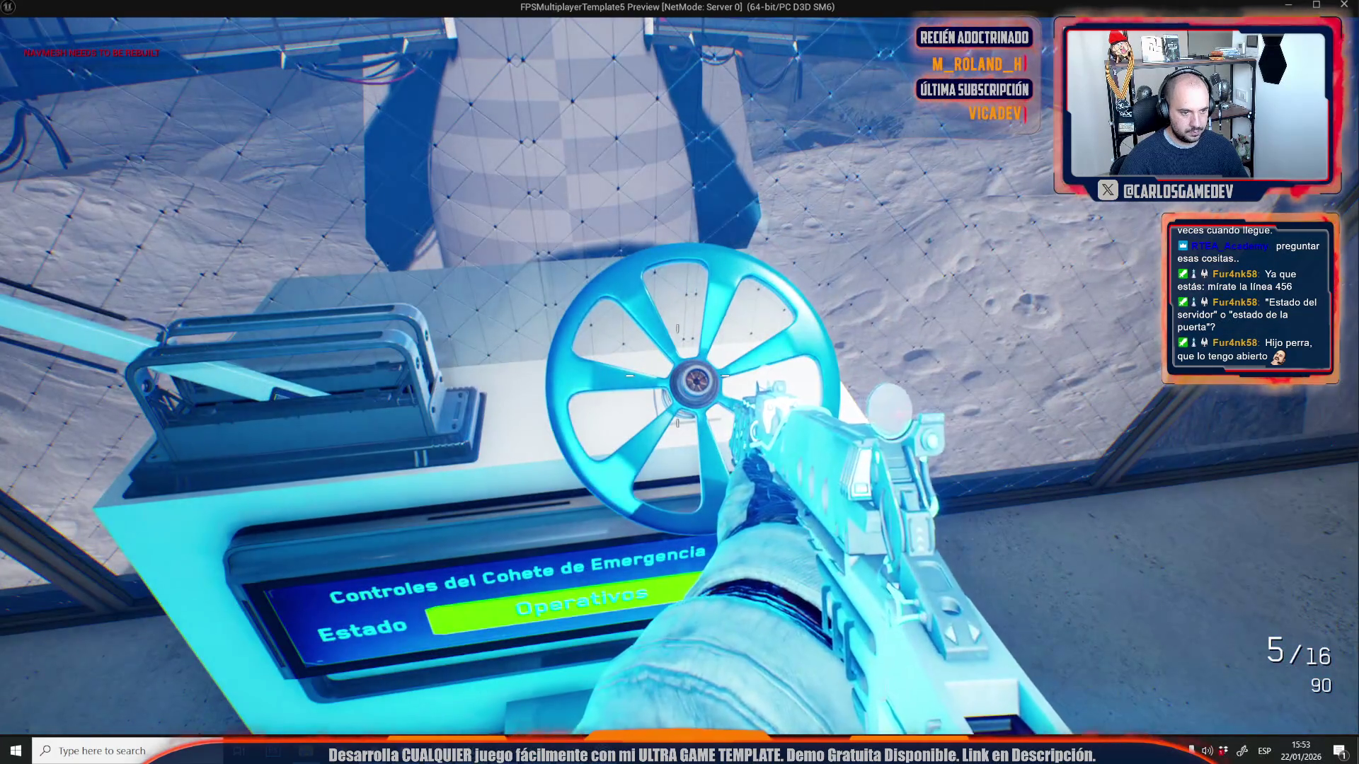
- Walk through the corridor, hallway and door area back toward the reactor room
key("w")
key("w")
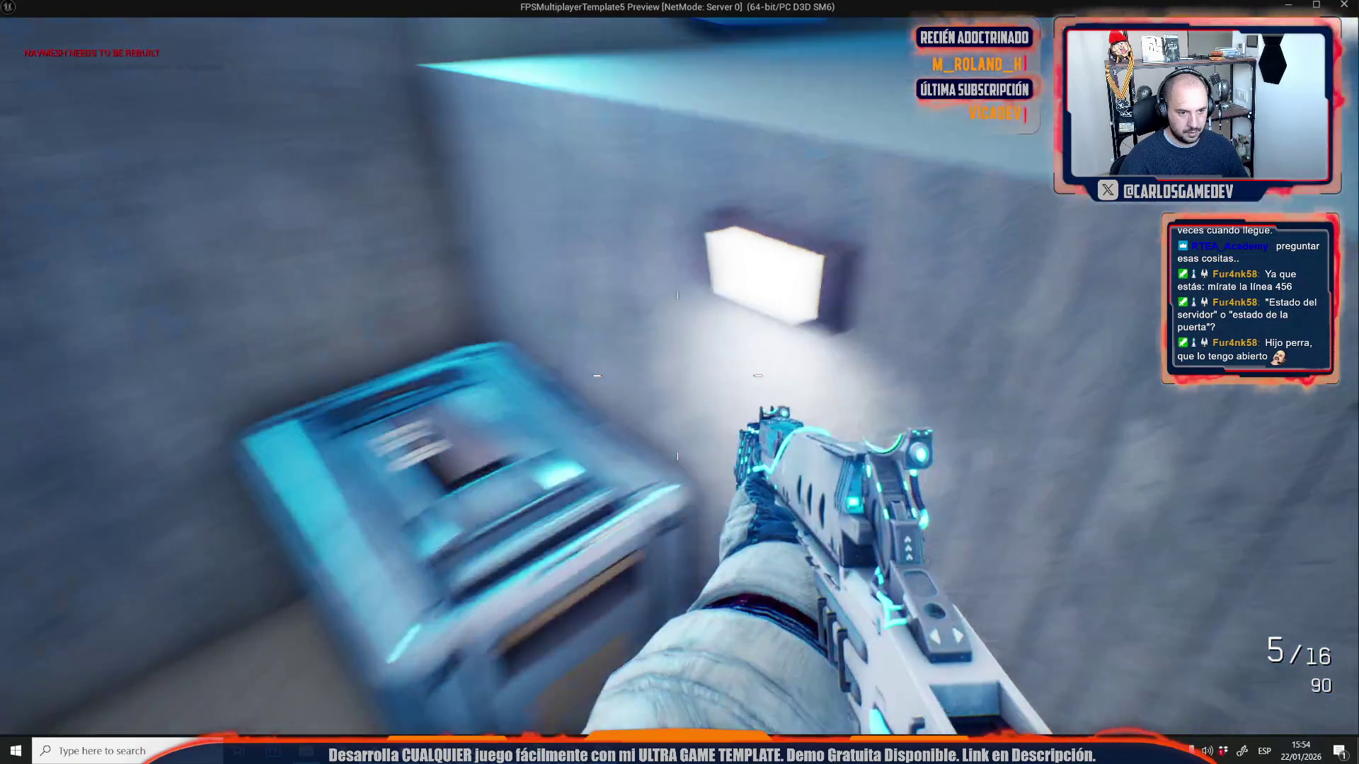
key("w")
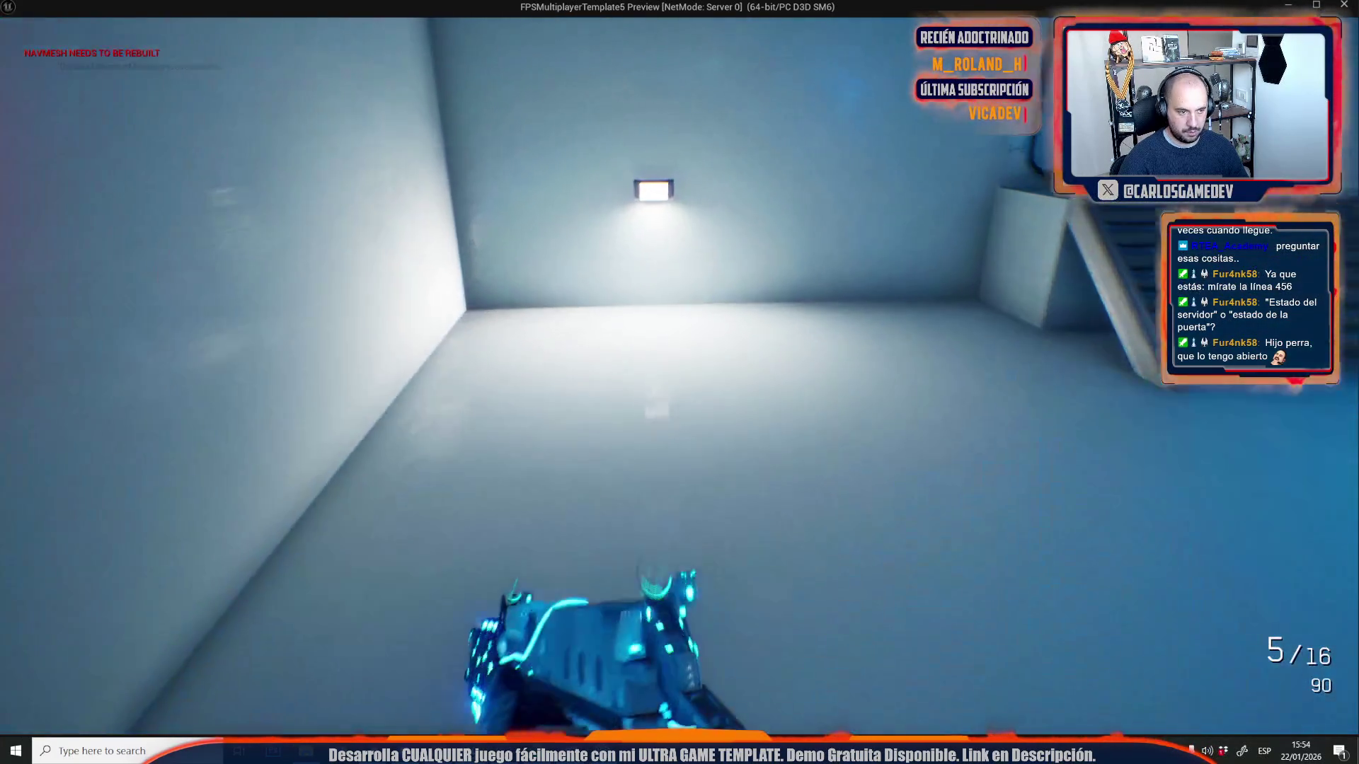
key("w")
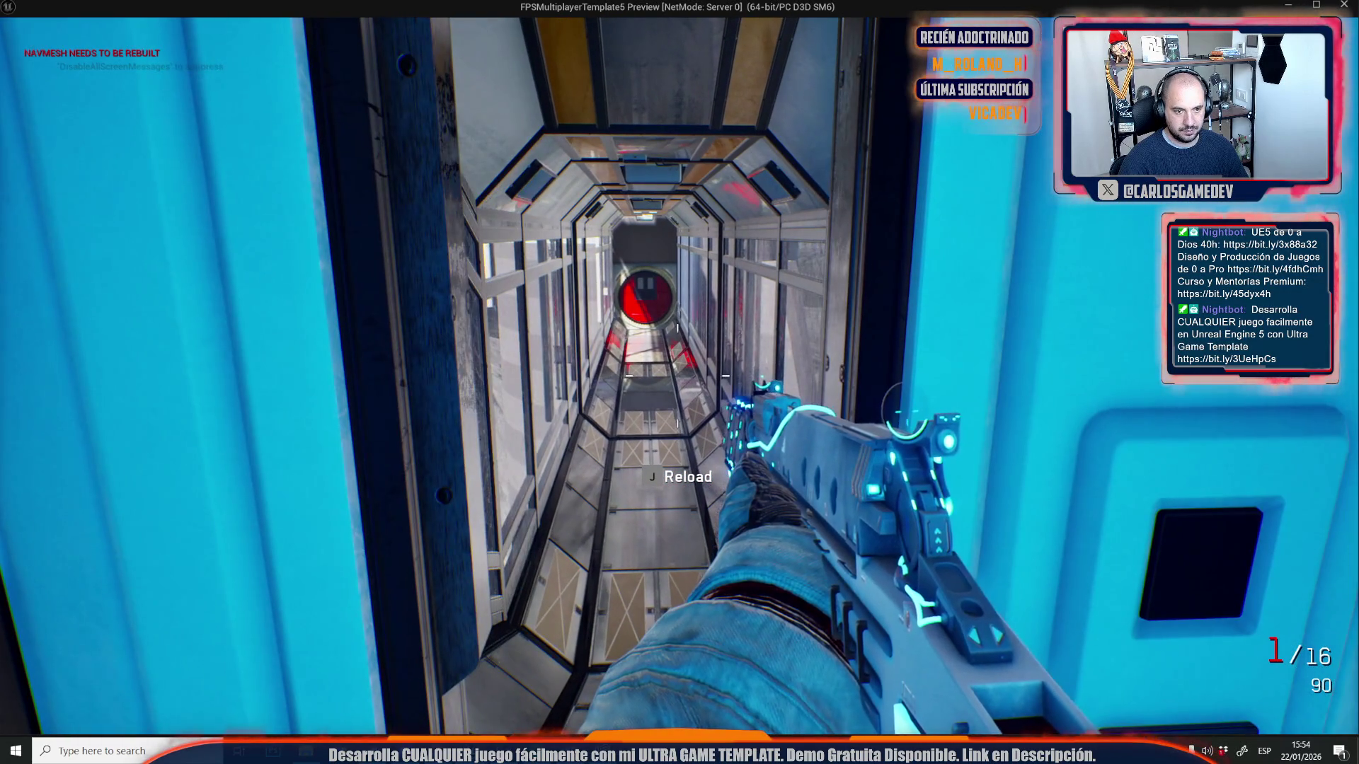
key("w")
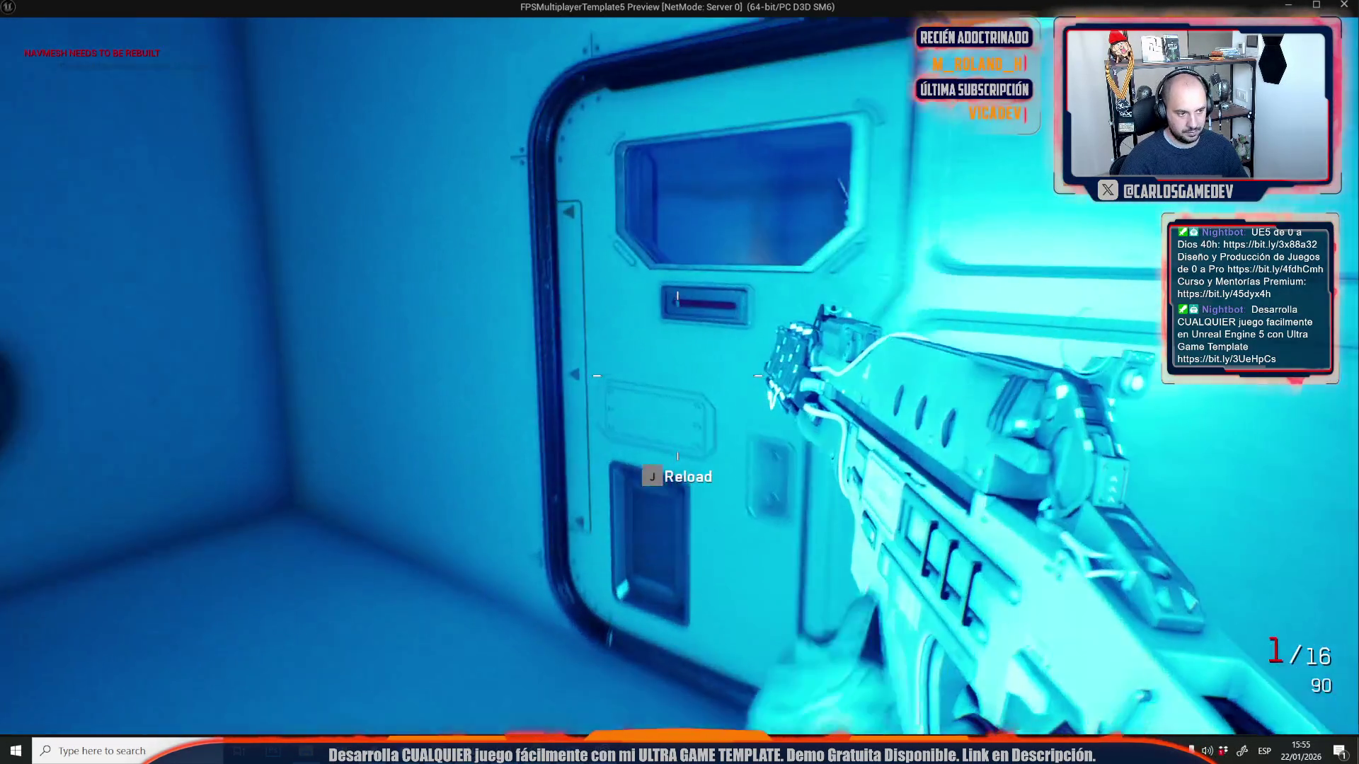
key("r")
key("w")
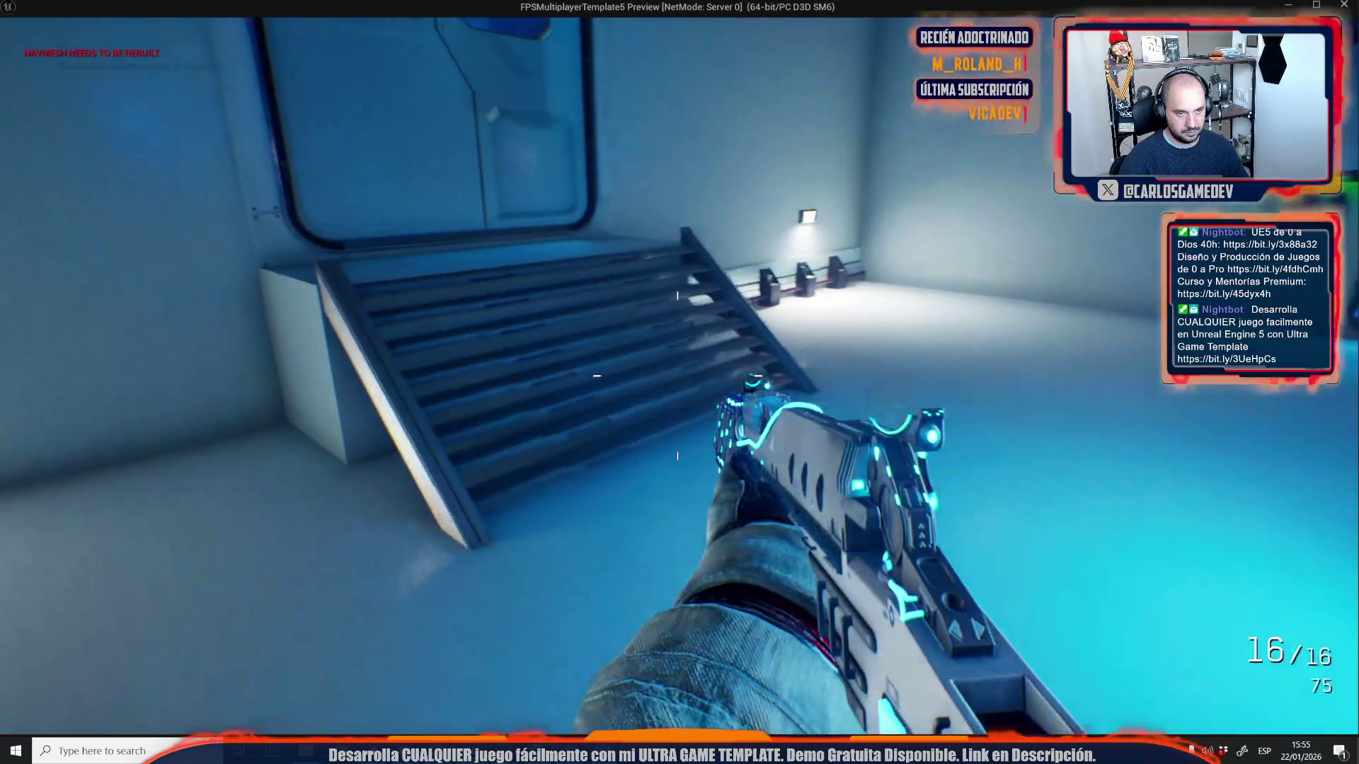
key("w")
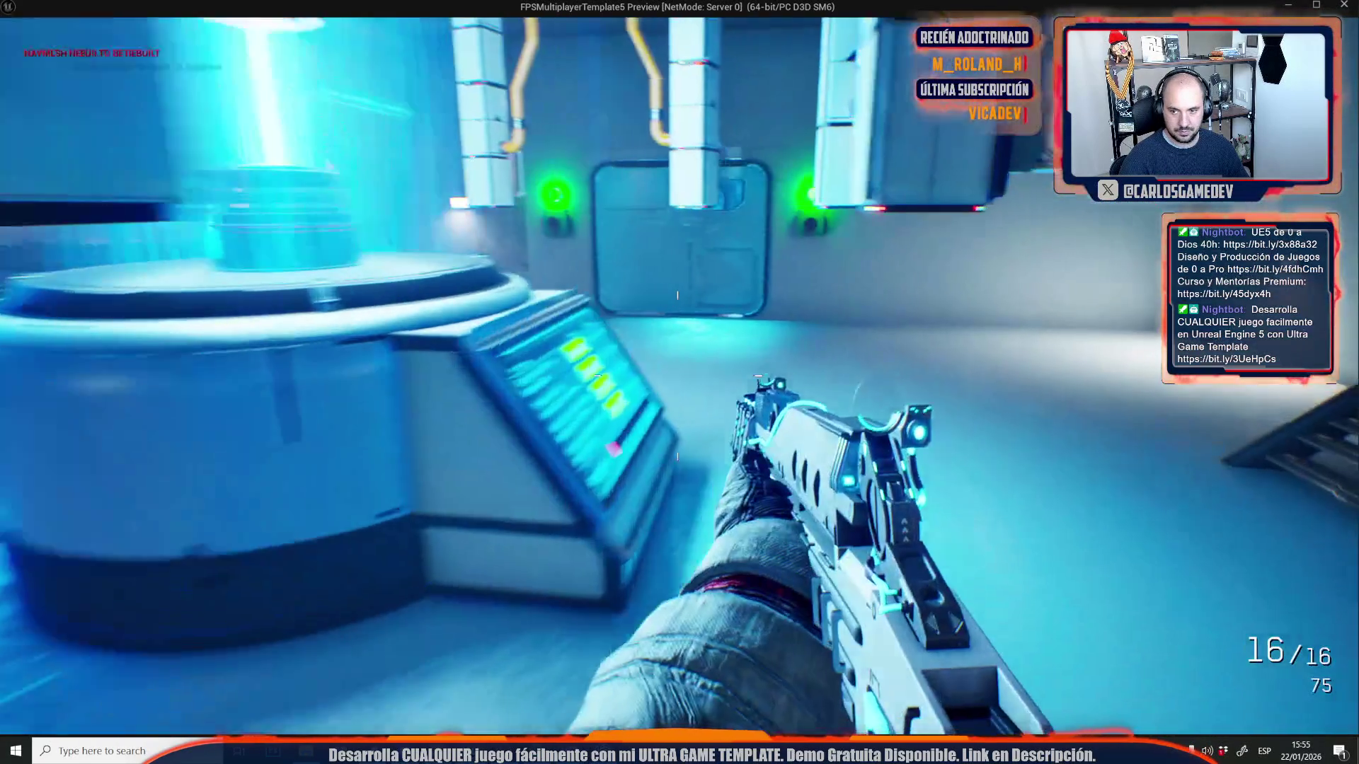
key("w")
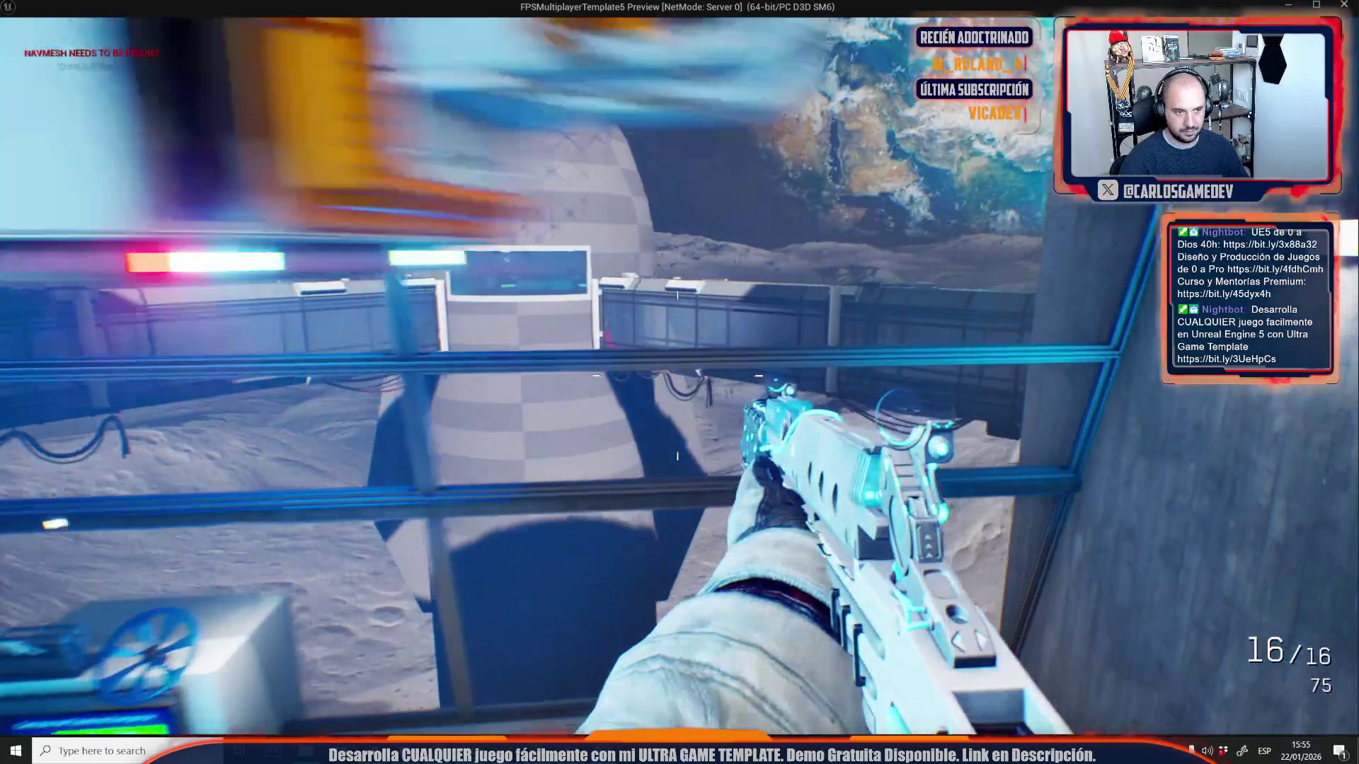
key("w")
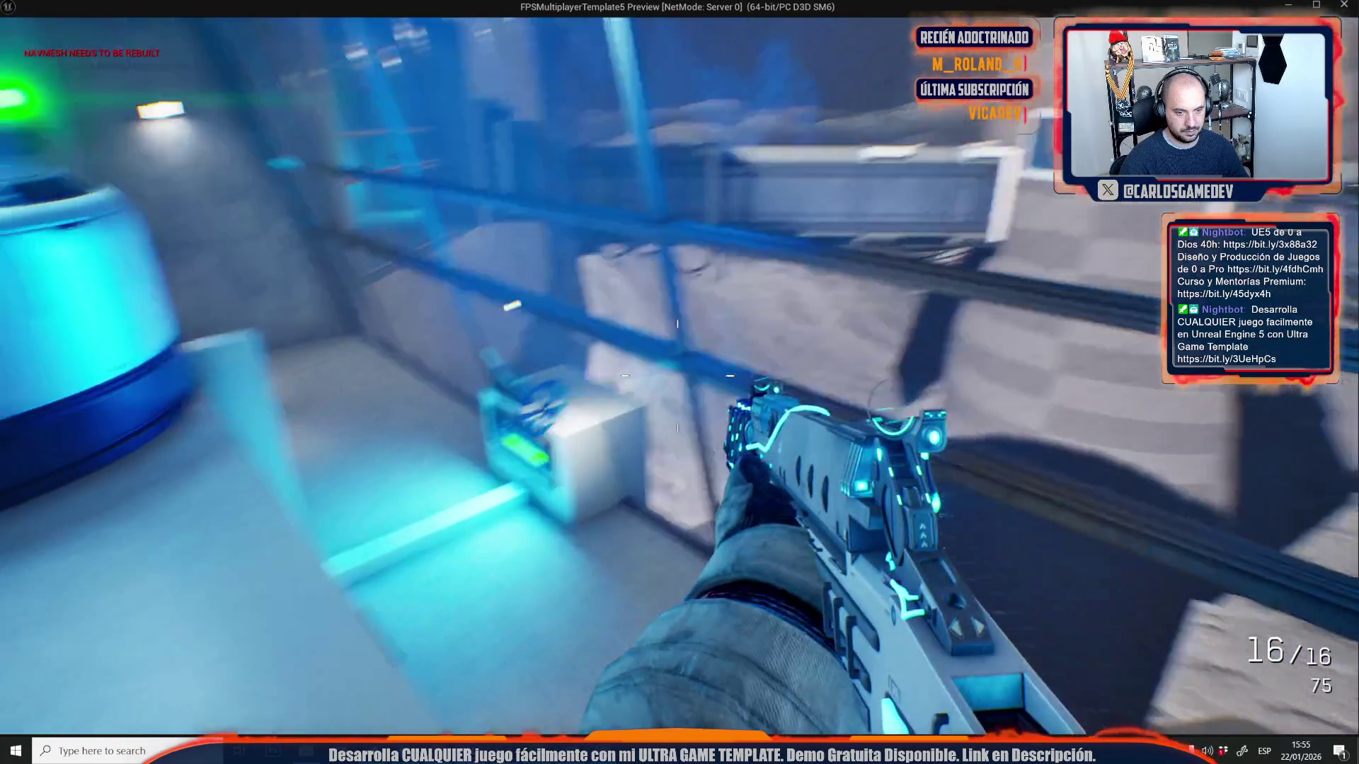
- Stop the playtest and relaunch the level in a new play preview
key("Escape")
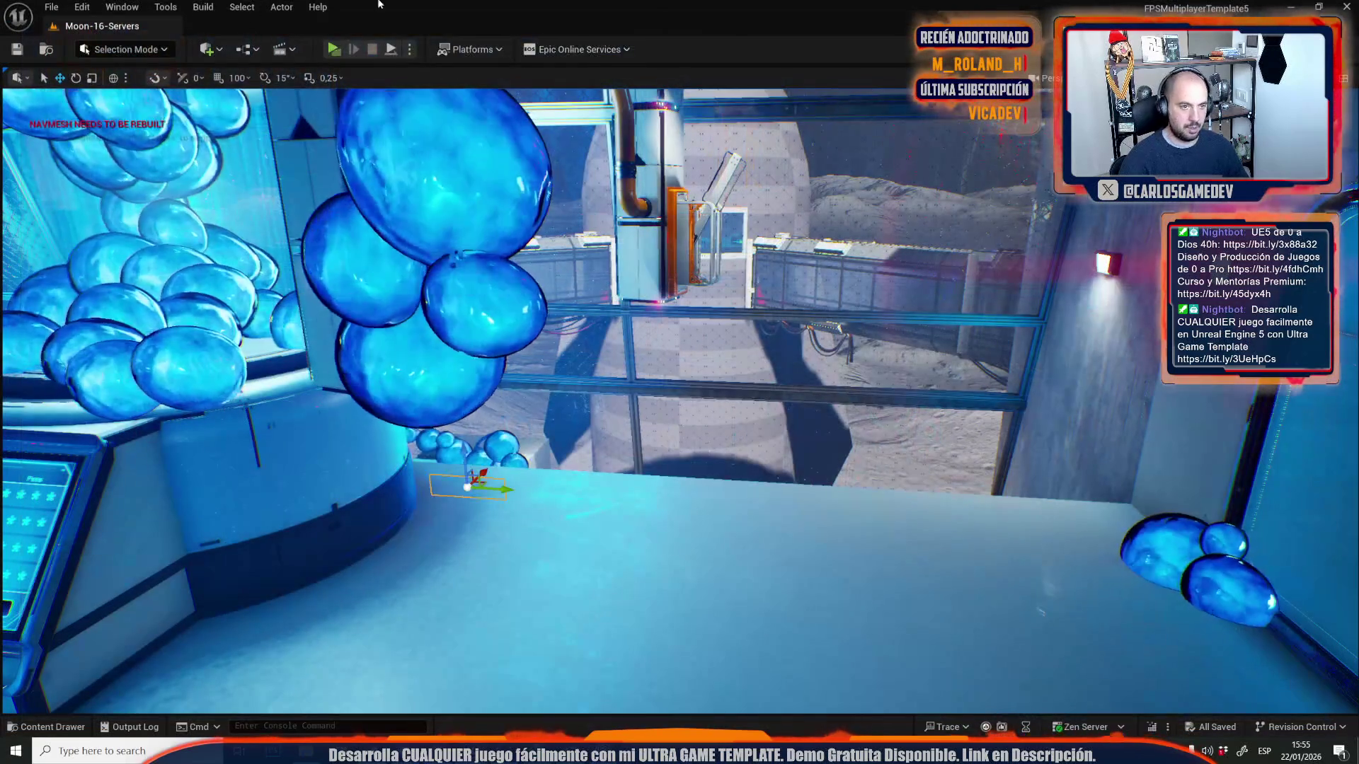
left_click(409, 48)
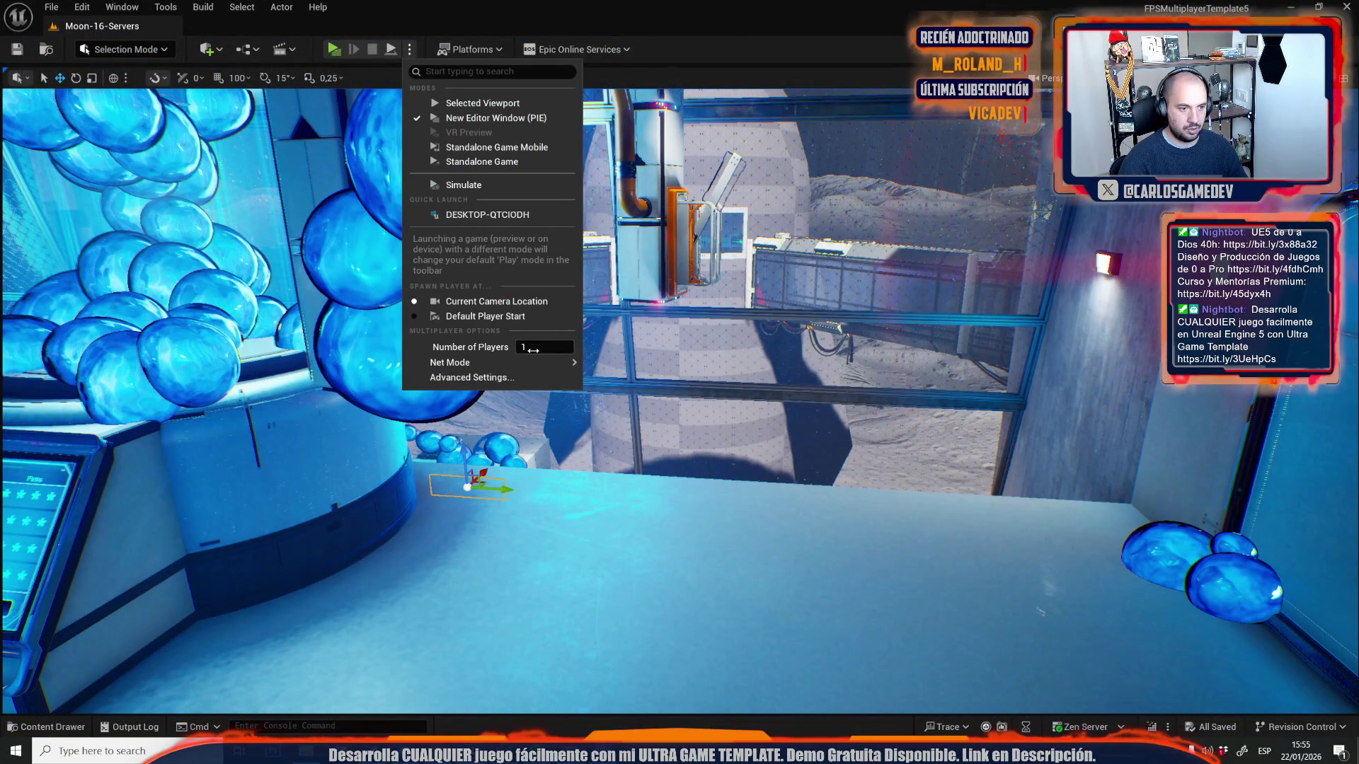
left_click(341, 48)
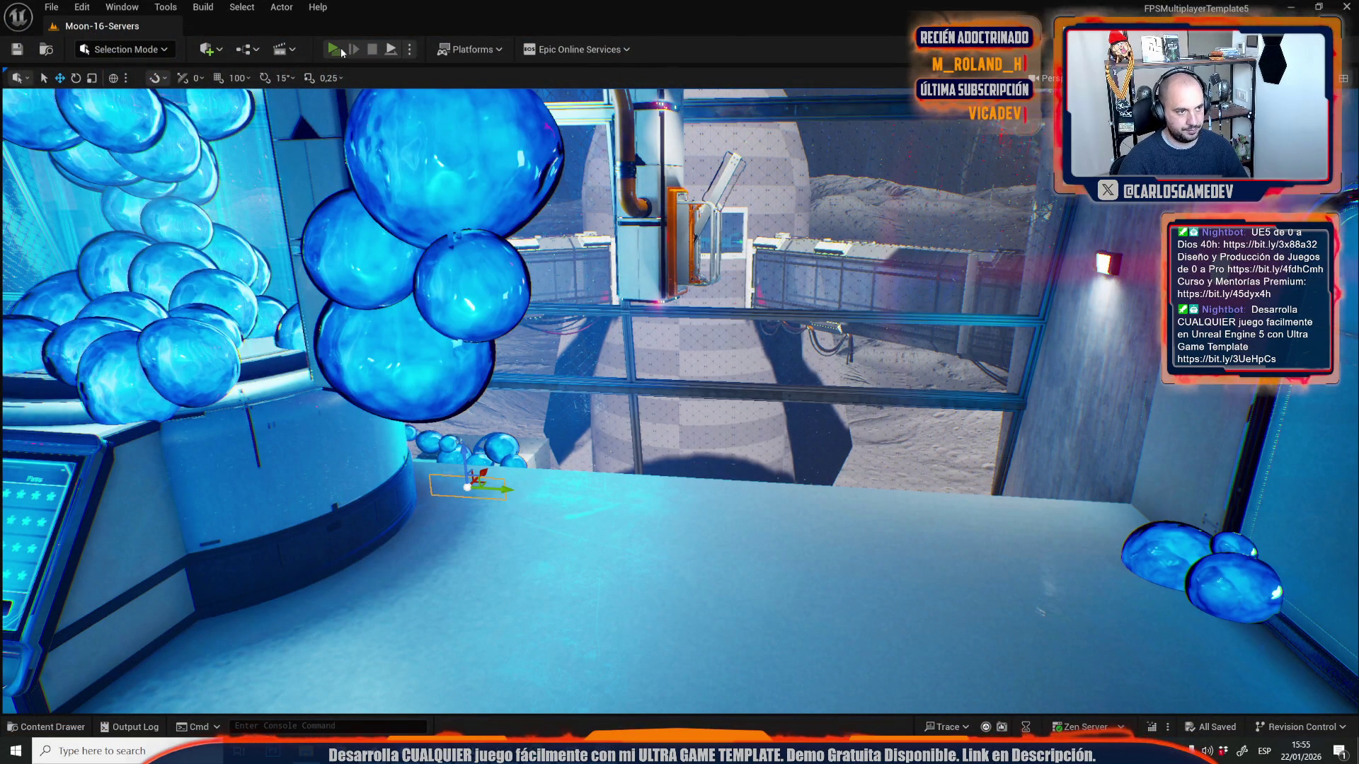
left_click(341, 48)
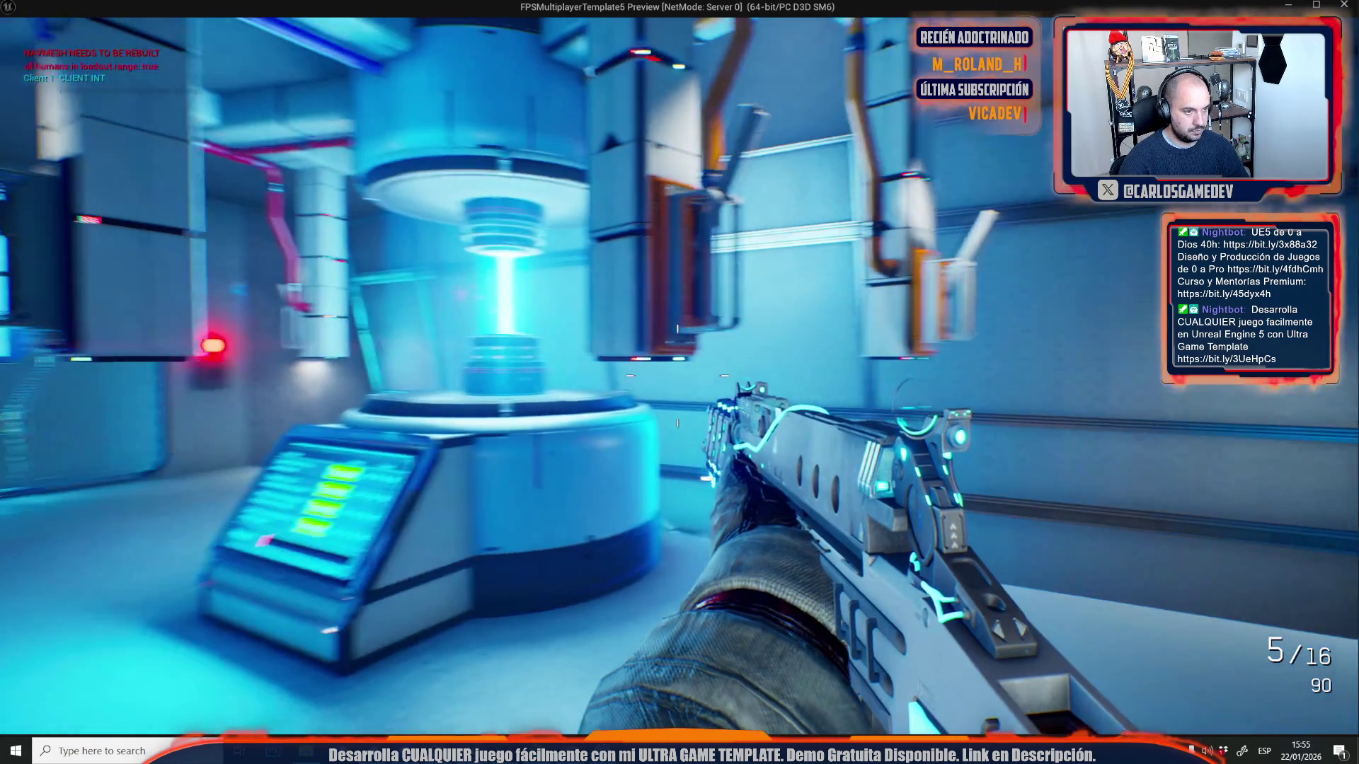
- Shoot the slimes by the teleporter, reloading once midway
left_click(677, 376)
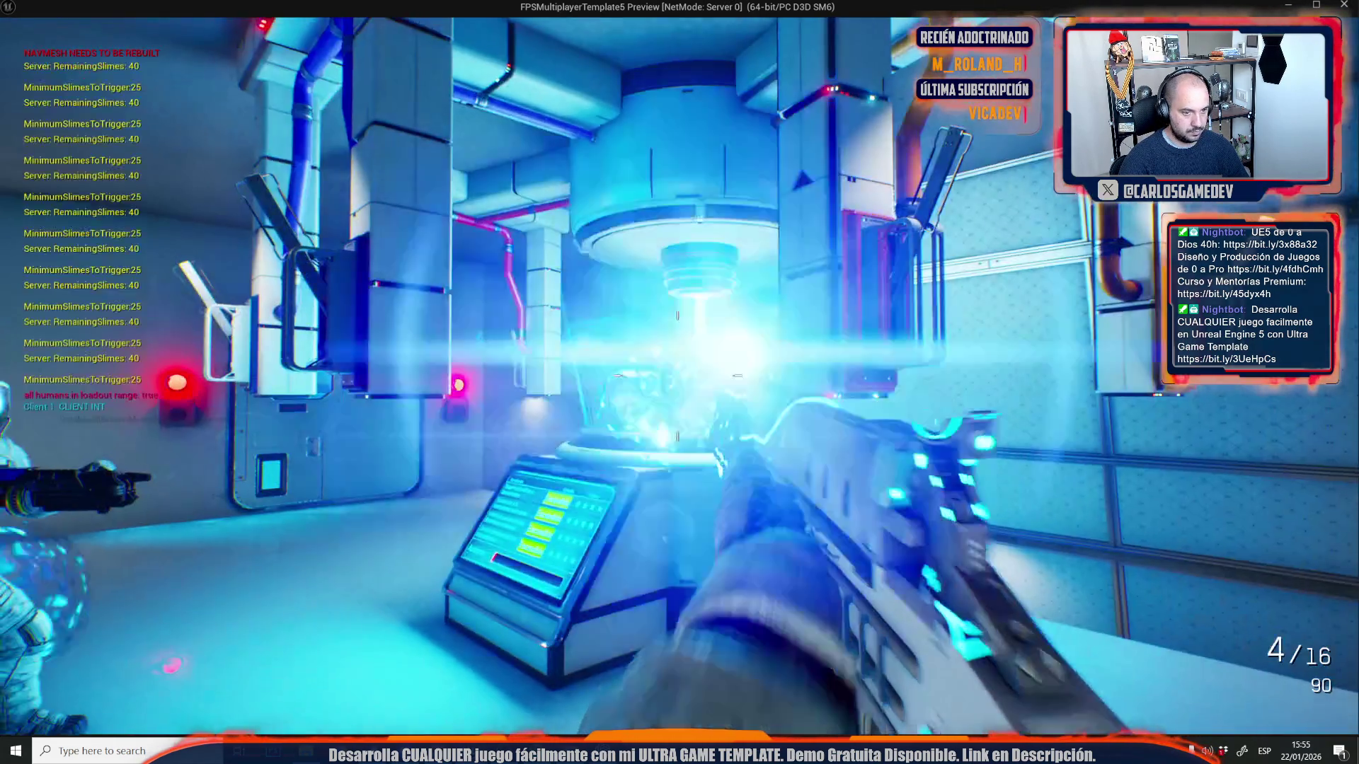
left_click(678, 376)
left_click(677, 376)
left_click(677, 376)
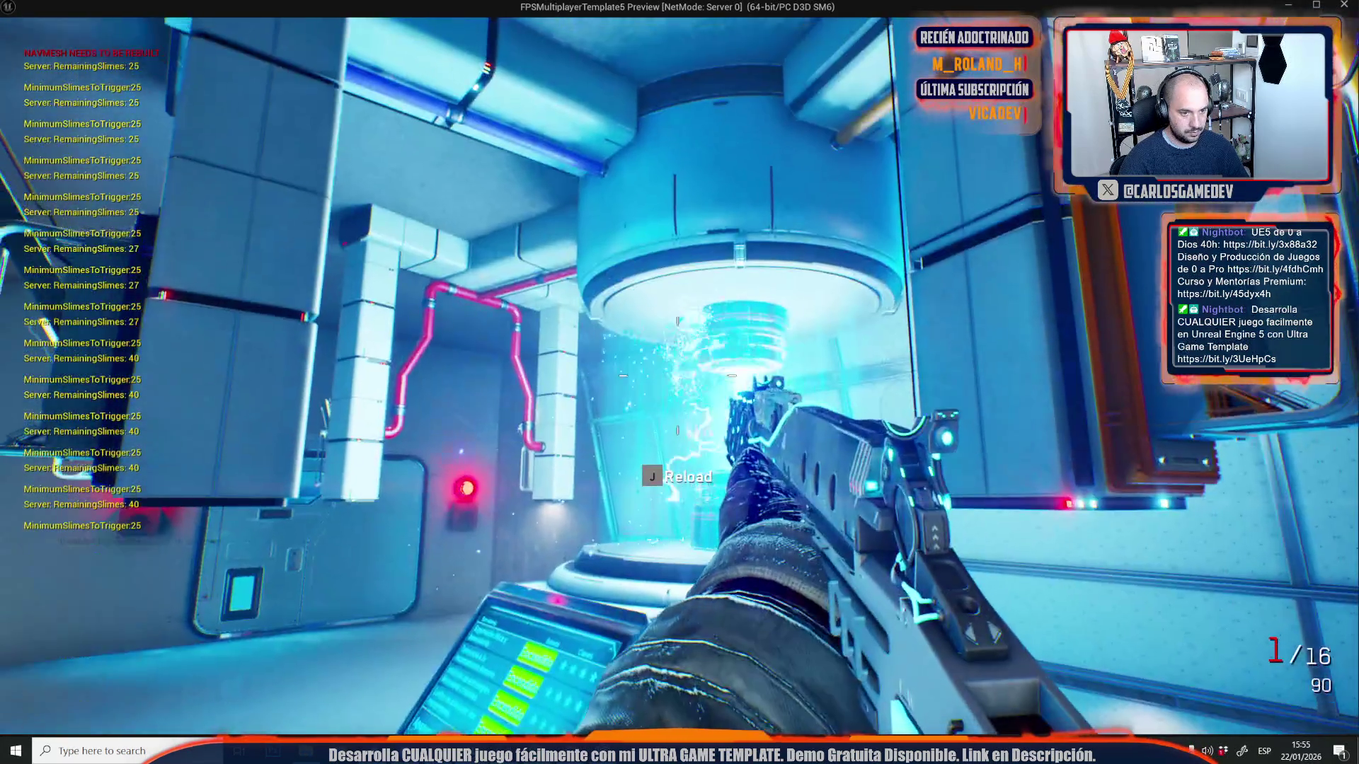
left_click(677, 376)
key("j")
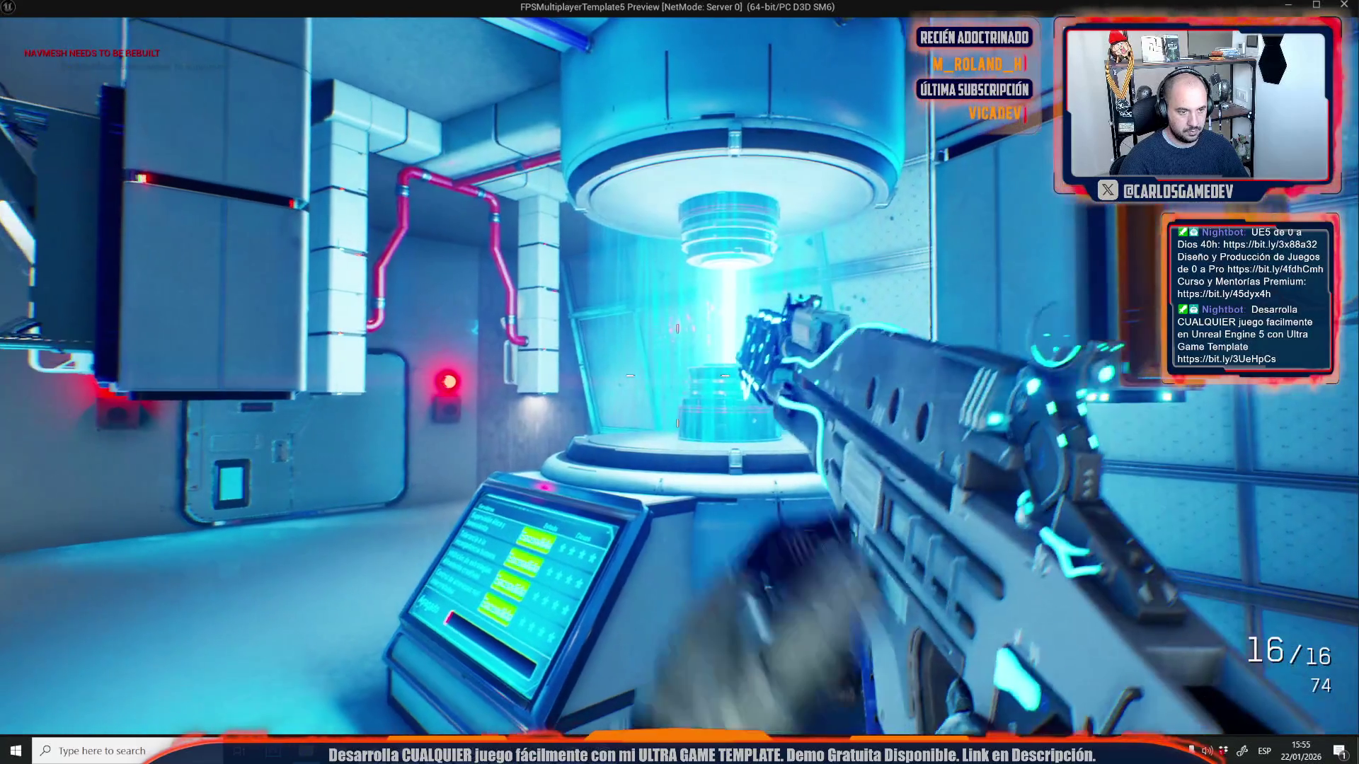
left_click(677, 376)
left_click(677, 376)
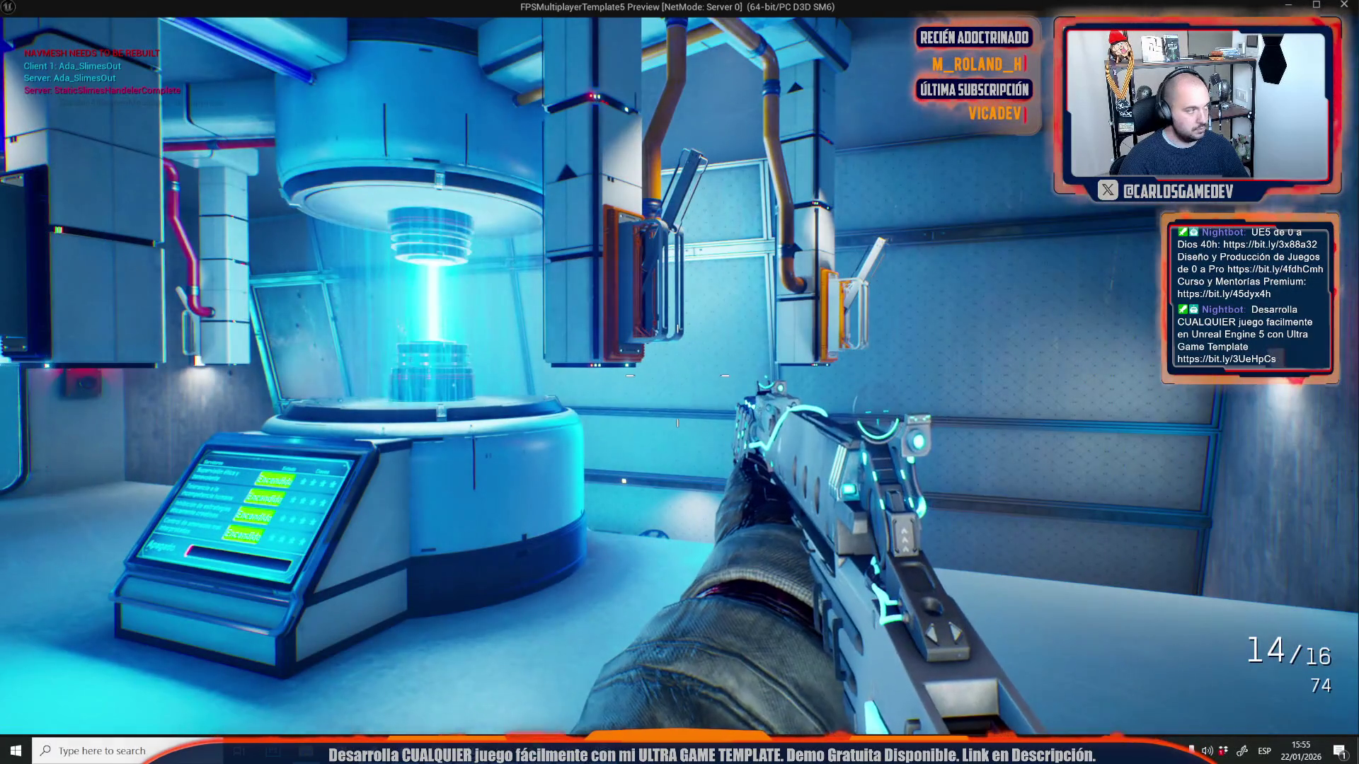
- Walk through the doors and red hatch into the round room, then stop the playtest
key("w")
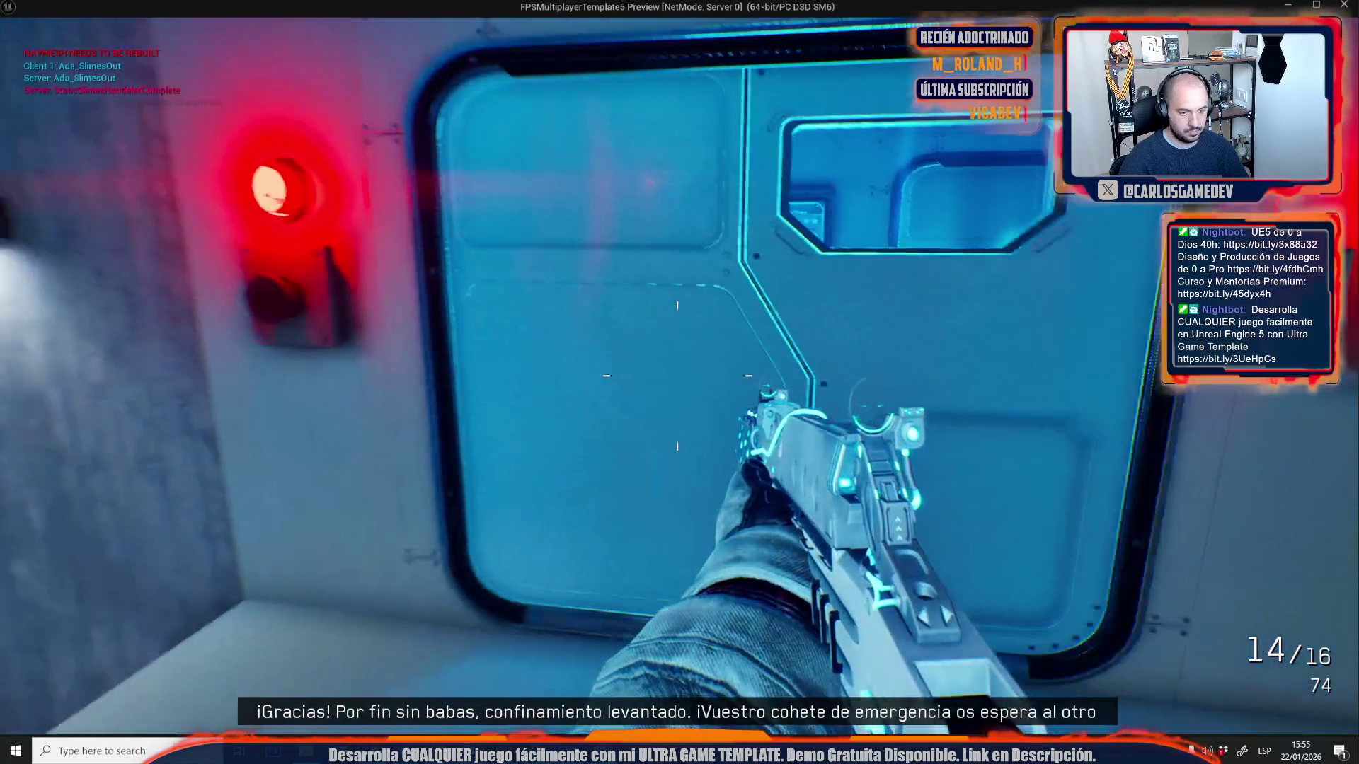
key("w")
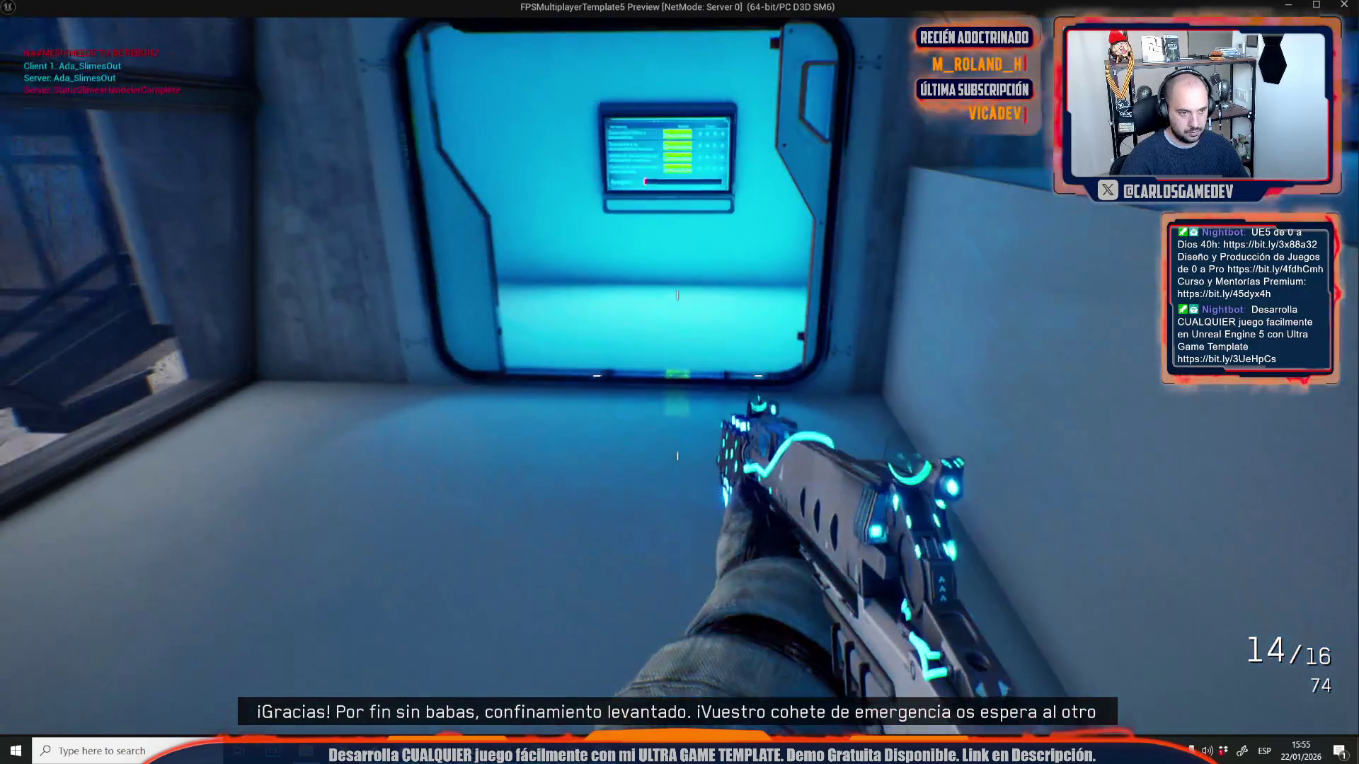
key("w")
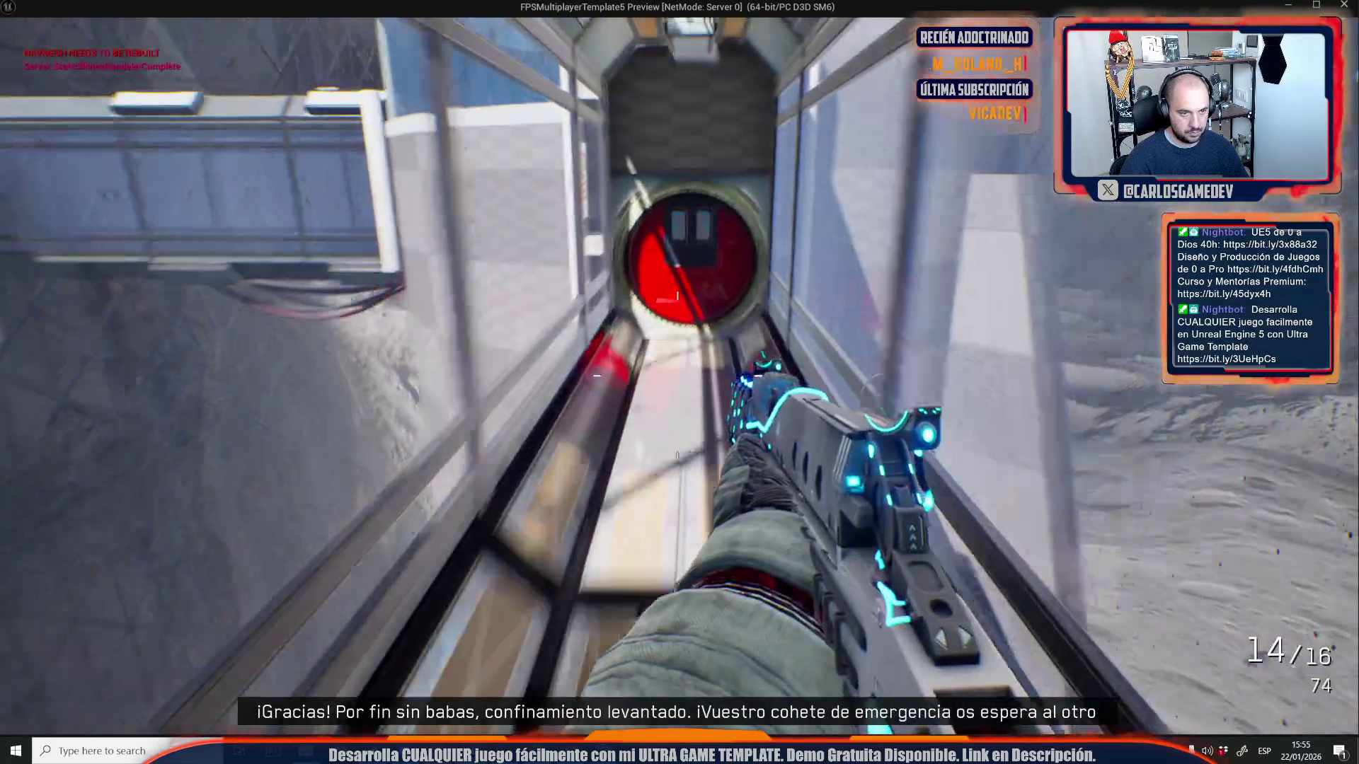
key("w")
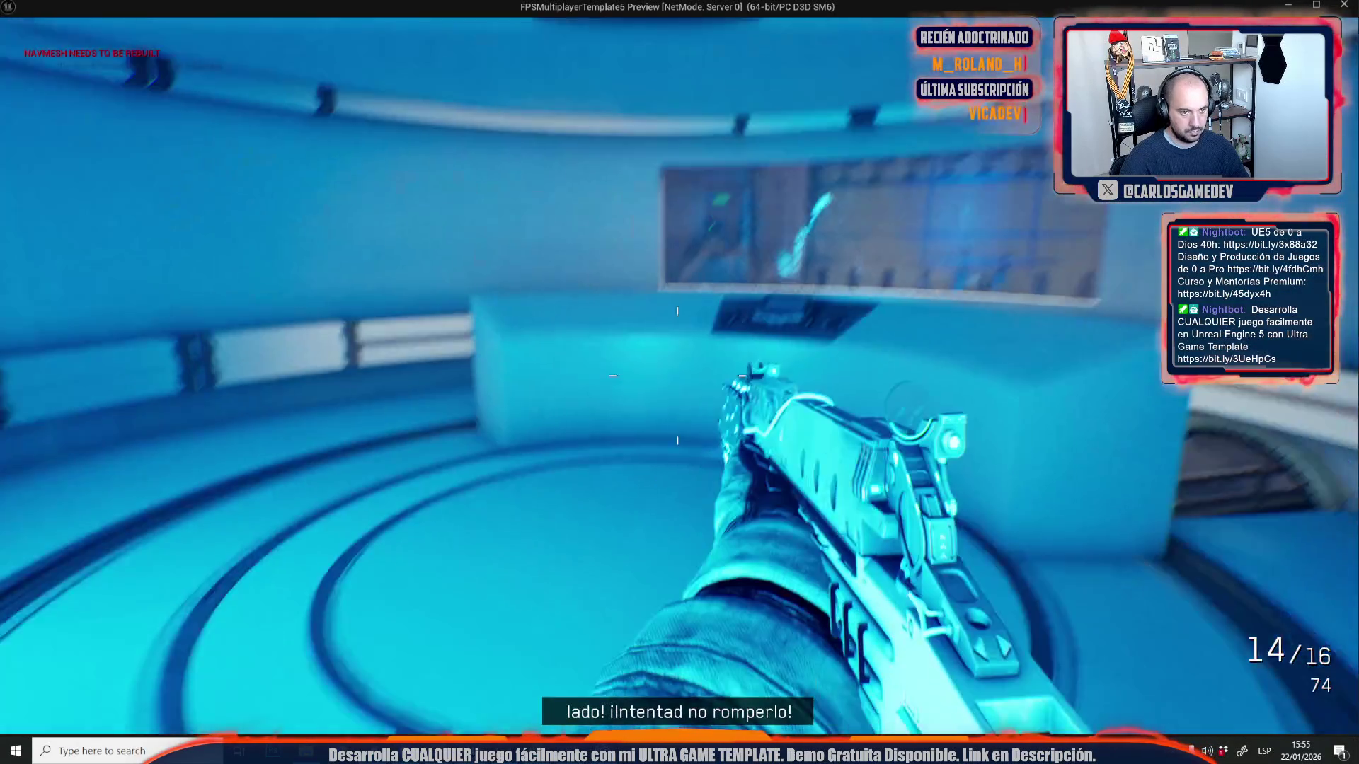
key("w")
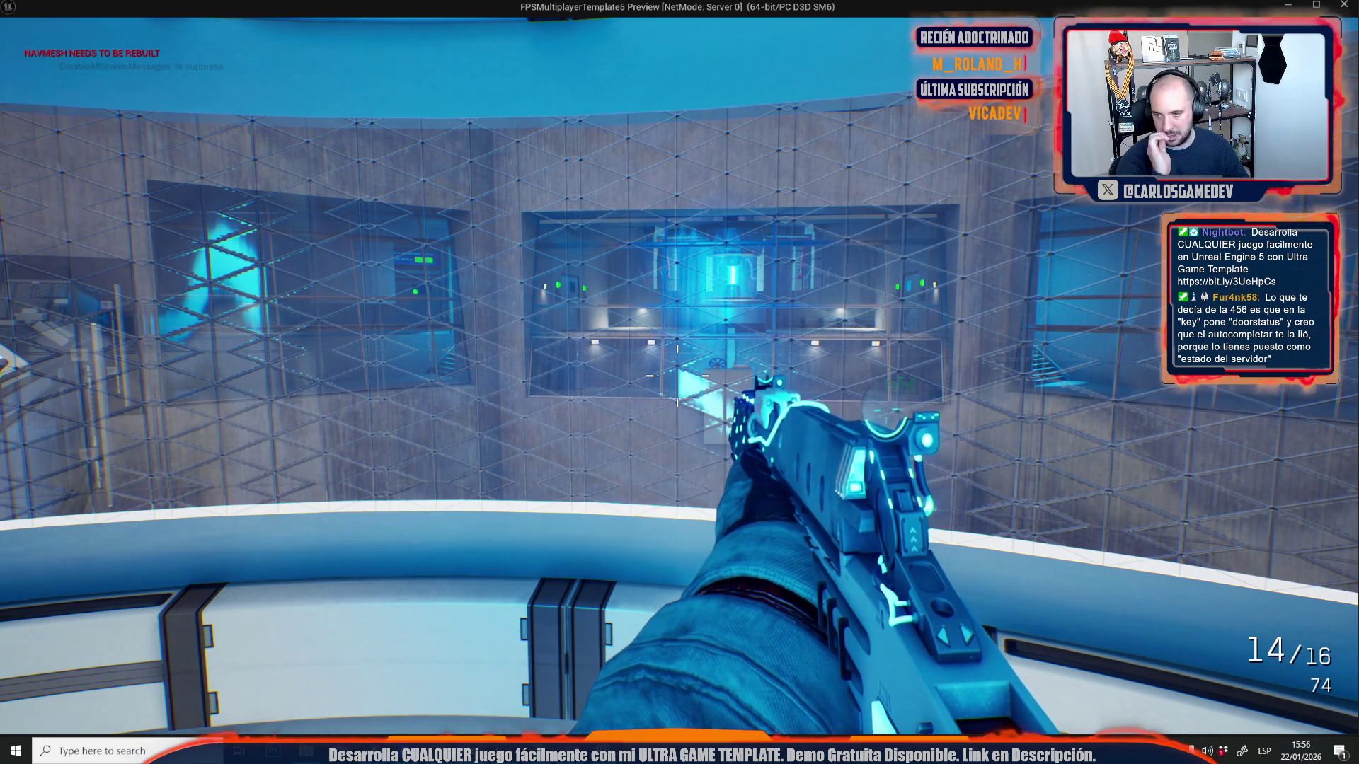
key("Escape")
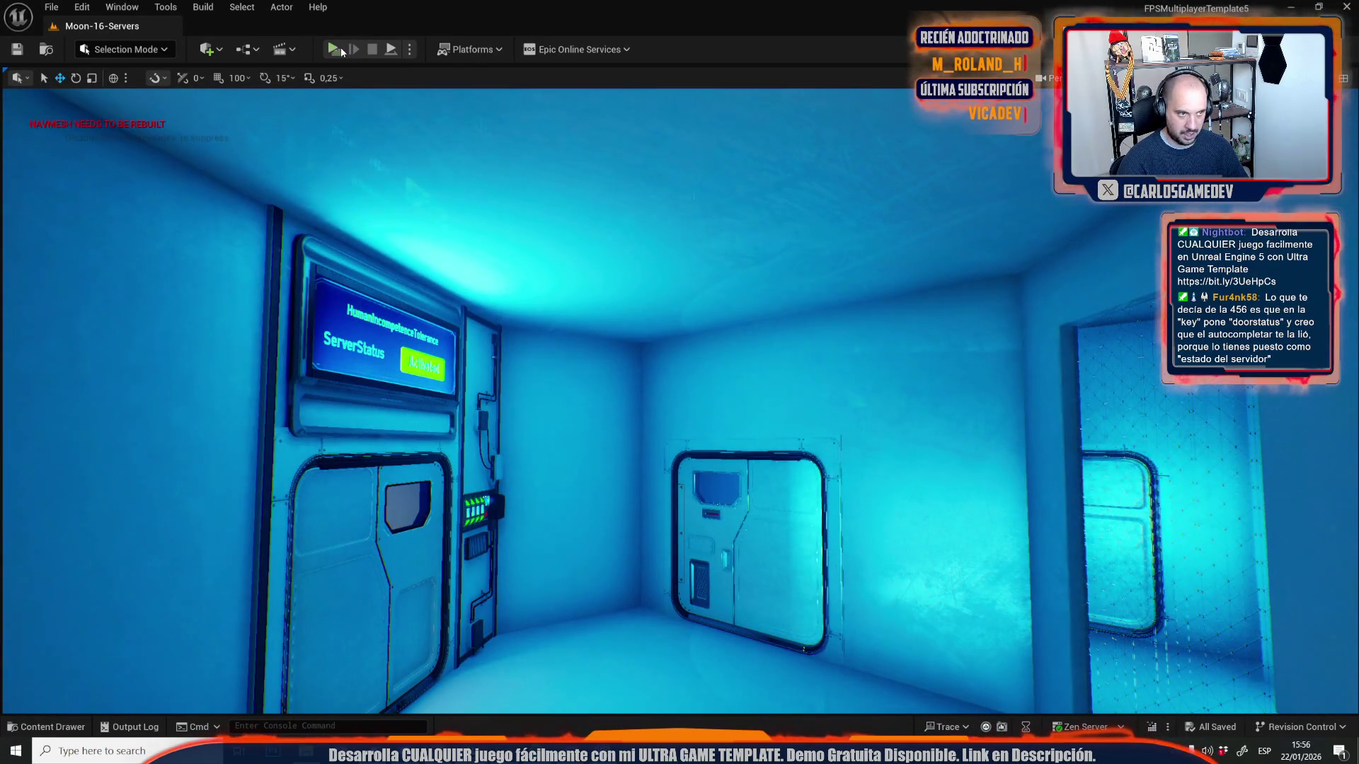
- Quick-playtest to check the Spanish server panel, then select a sphere reflection capture
left_click(334, 48)
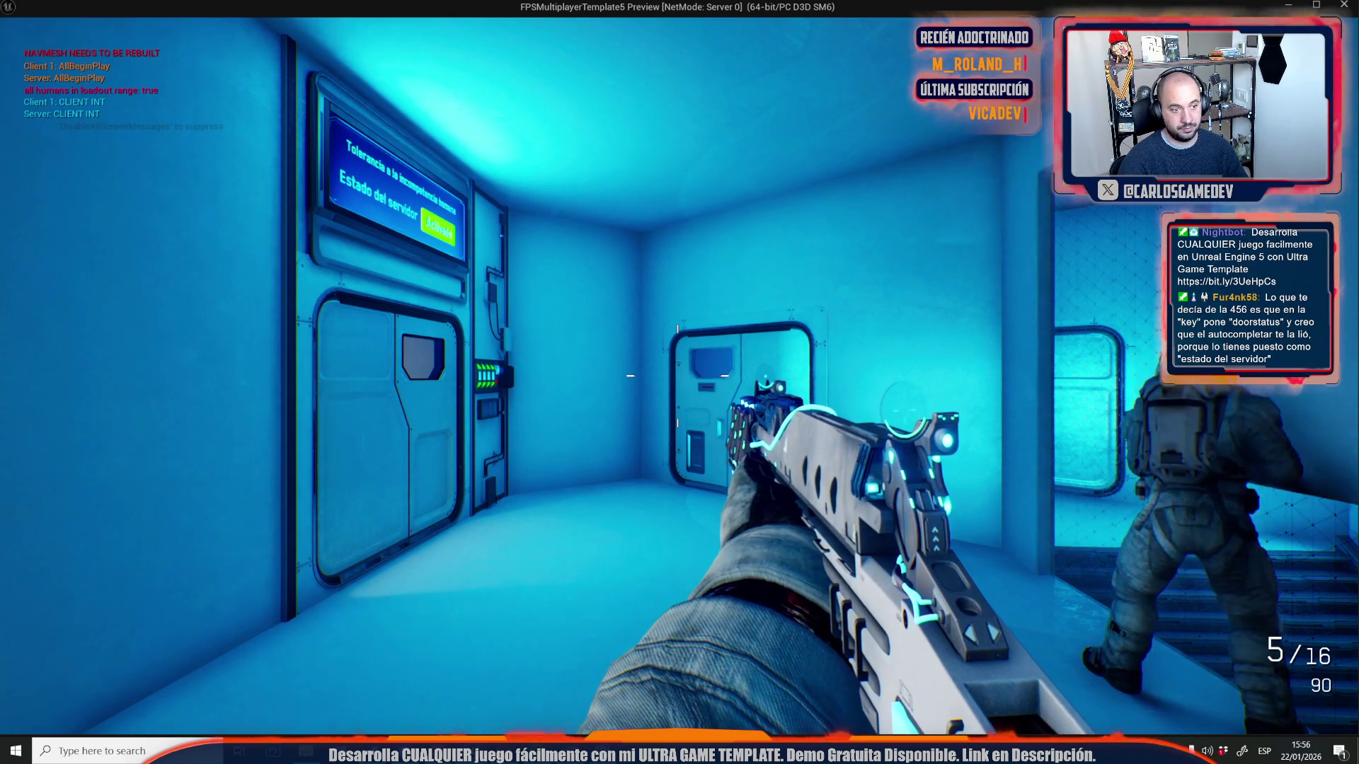
key("Escape")
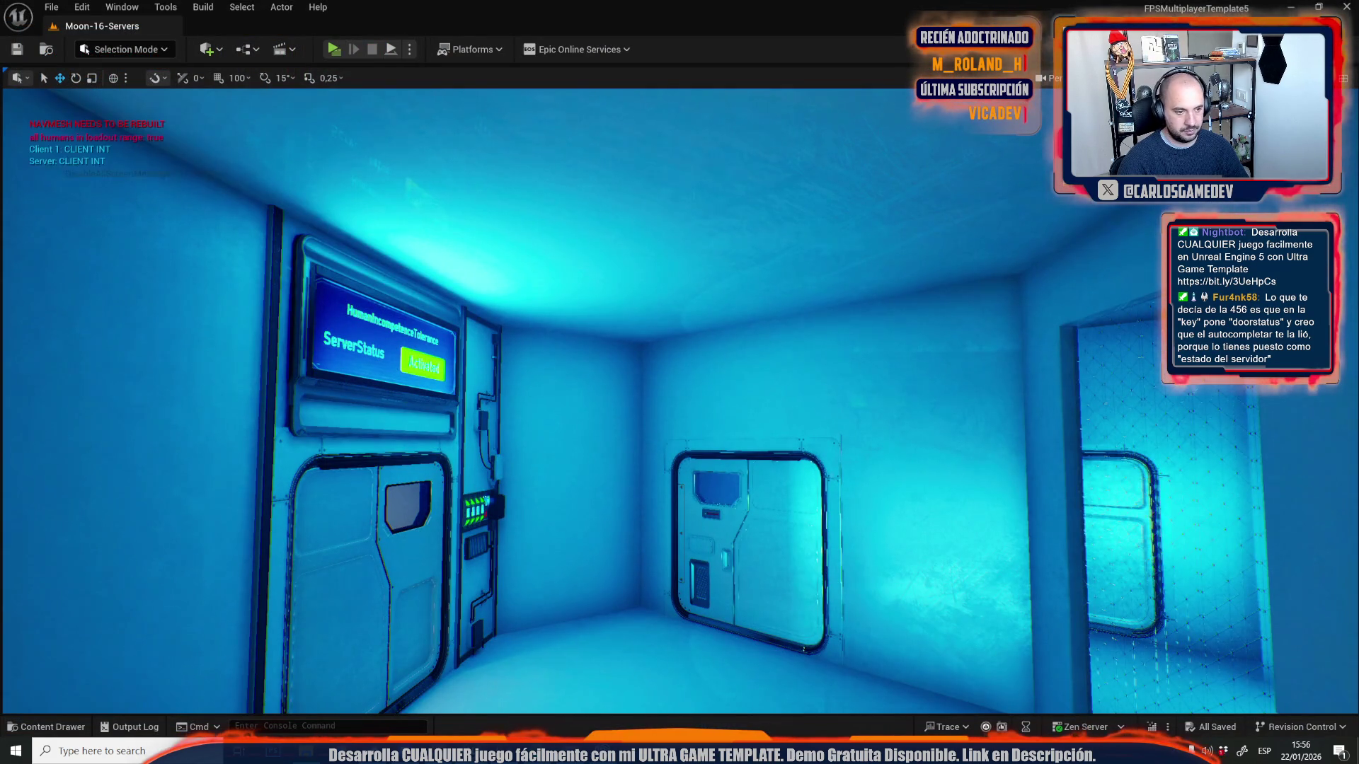
key("s")
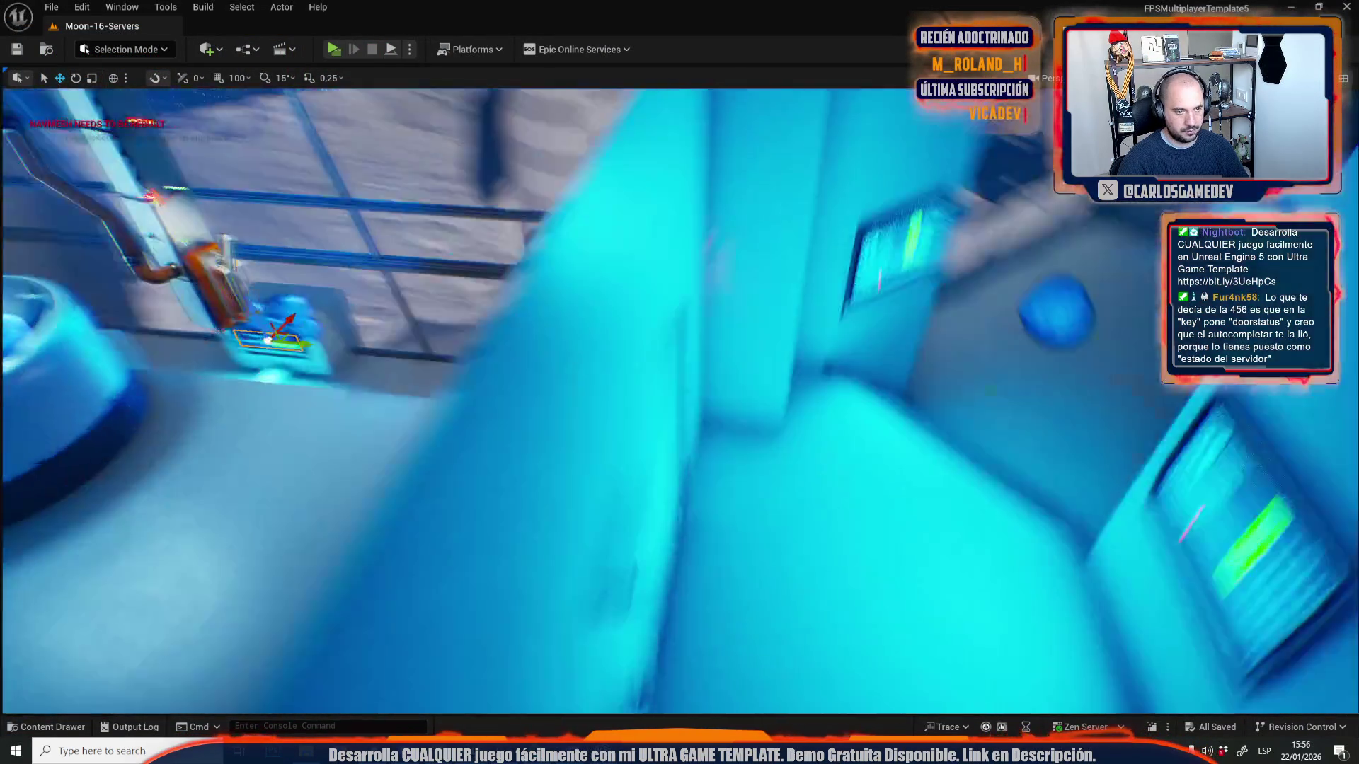
key("w")
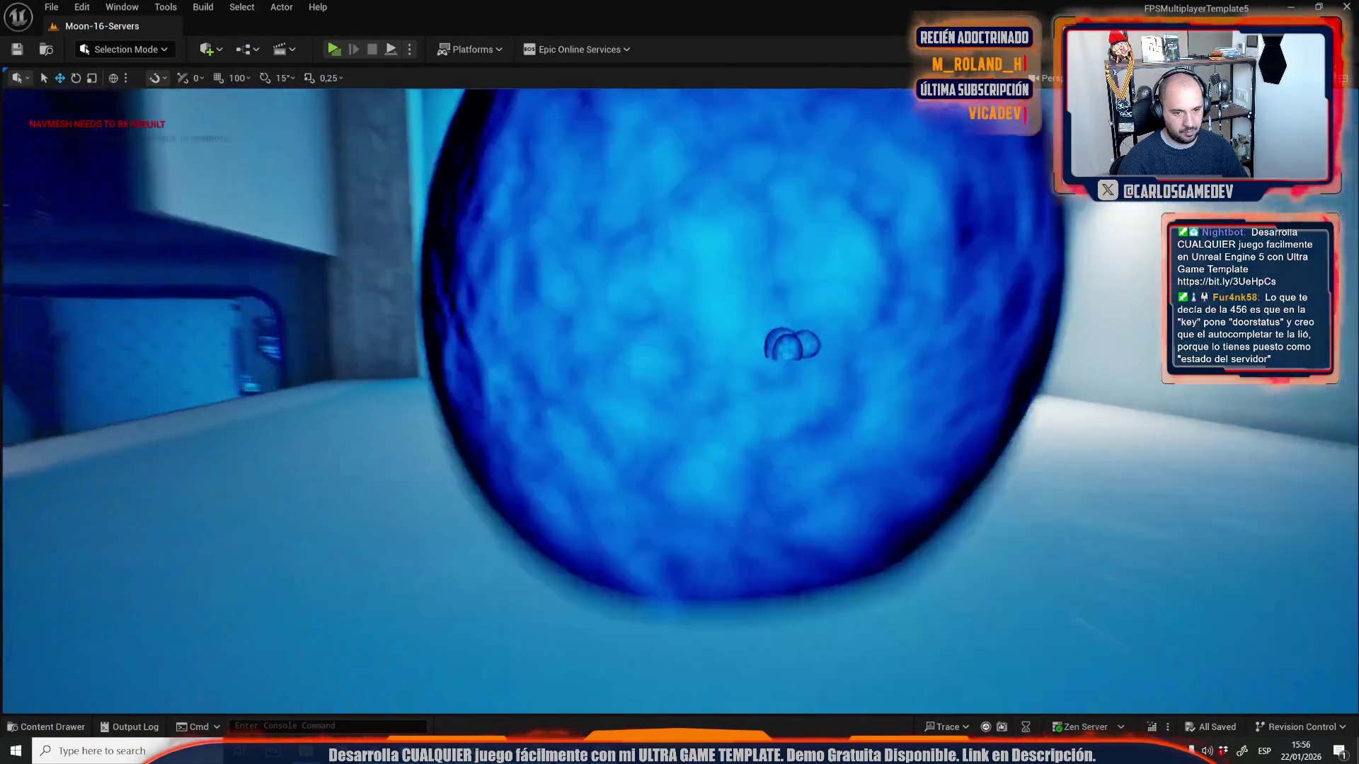
key("s")
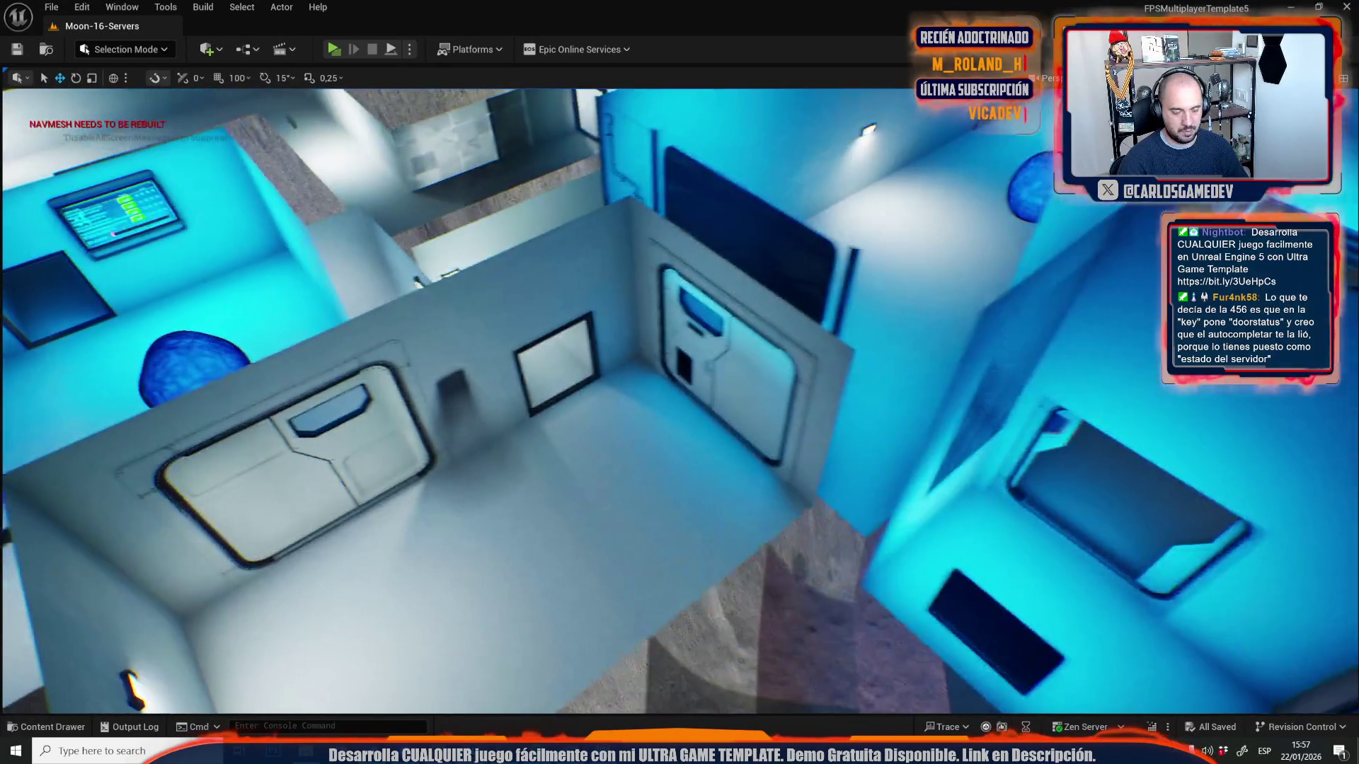
key("s")
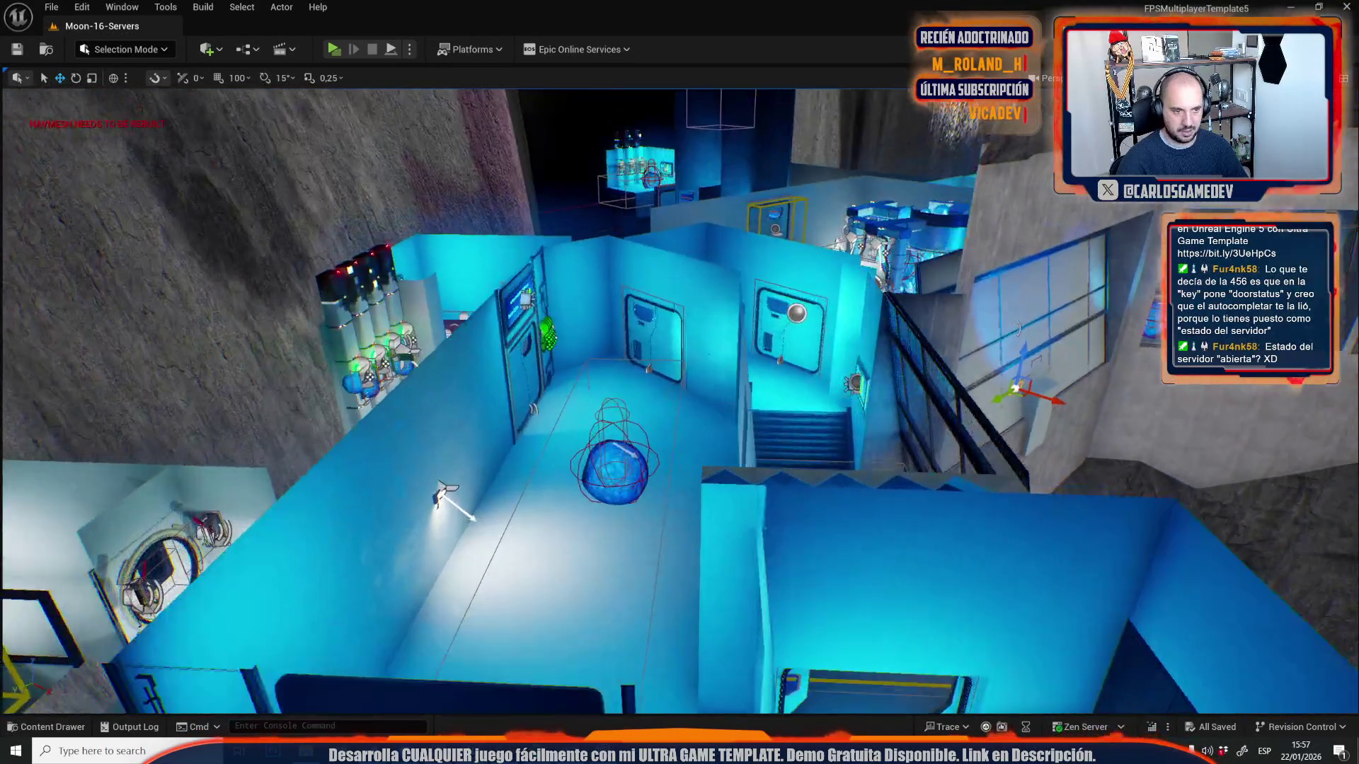
key("w")
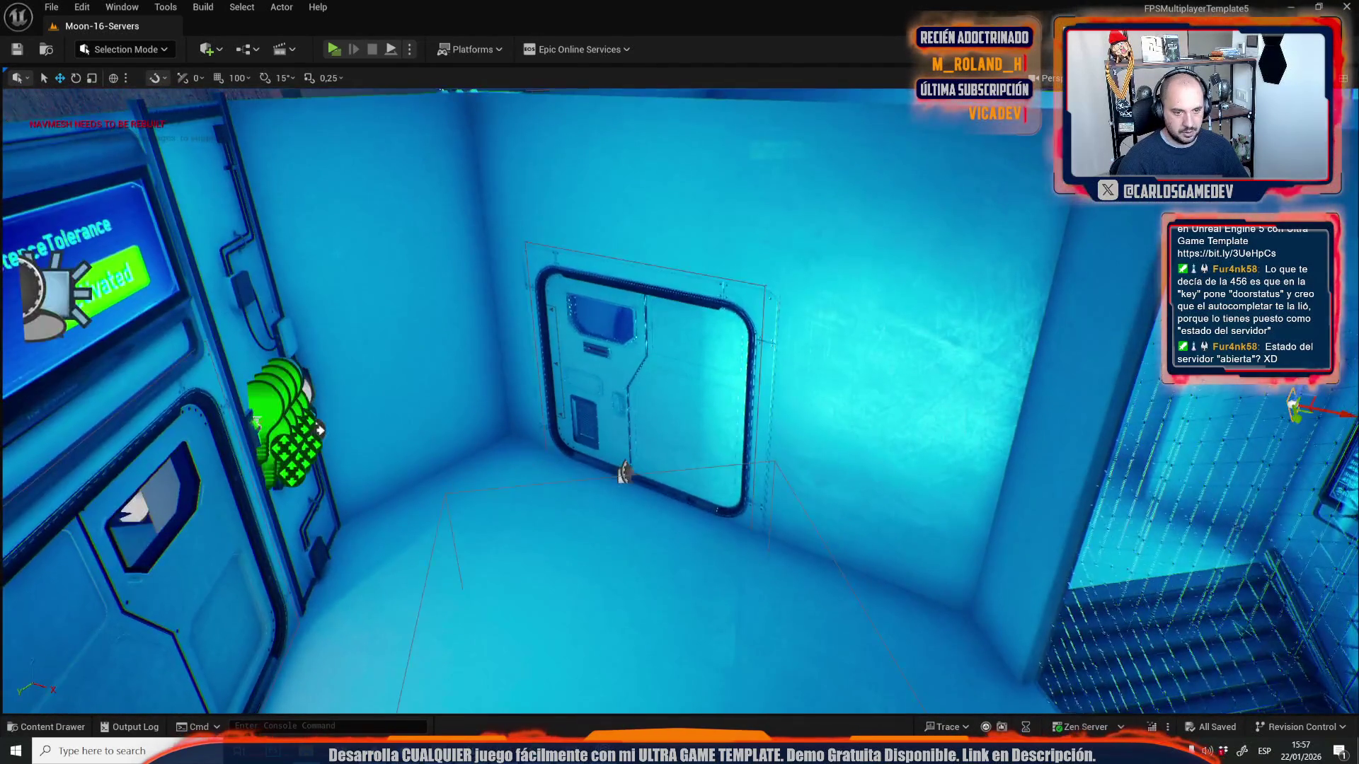
key("s")
left_click(788, 532)
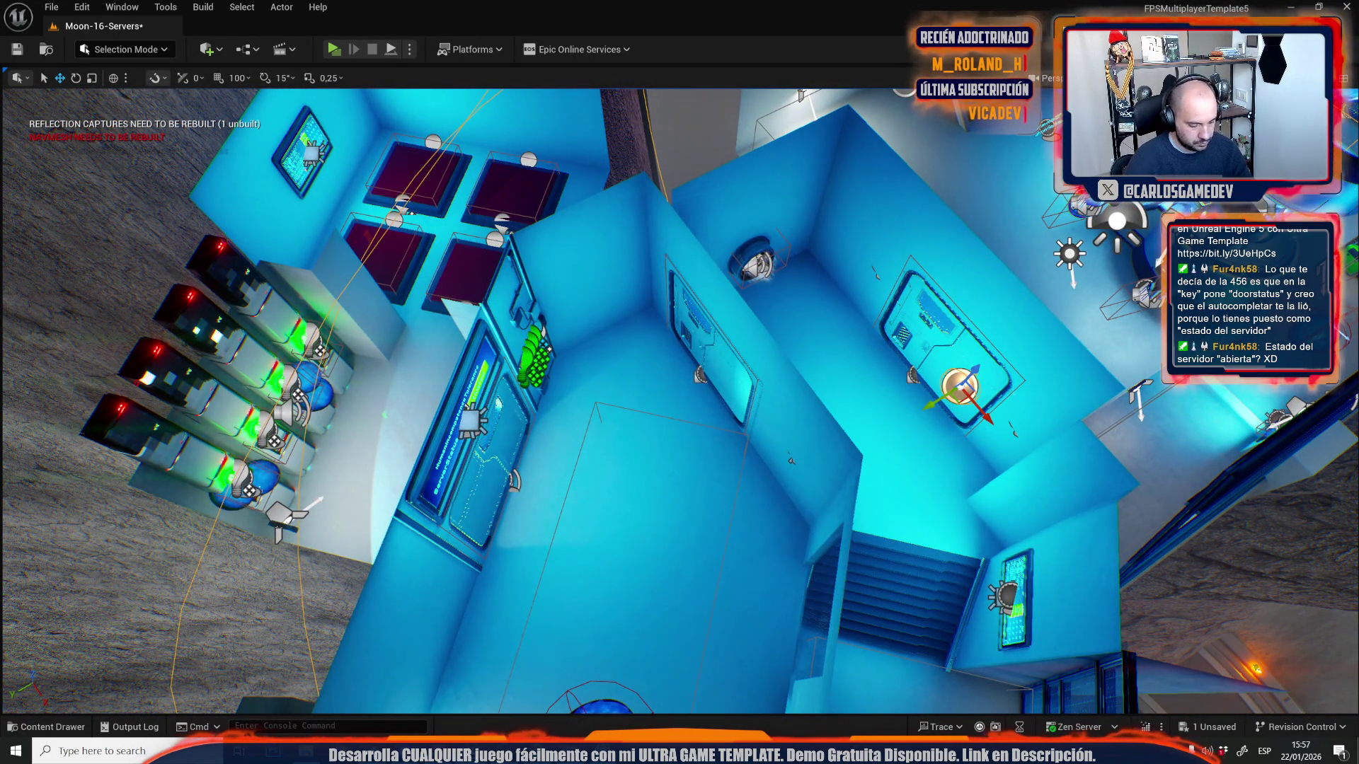
- Move the sphere reflection capture into the server rooms, near the stairs and the walkway's small room
left_click_drag(679, 396, 609, 396)
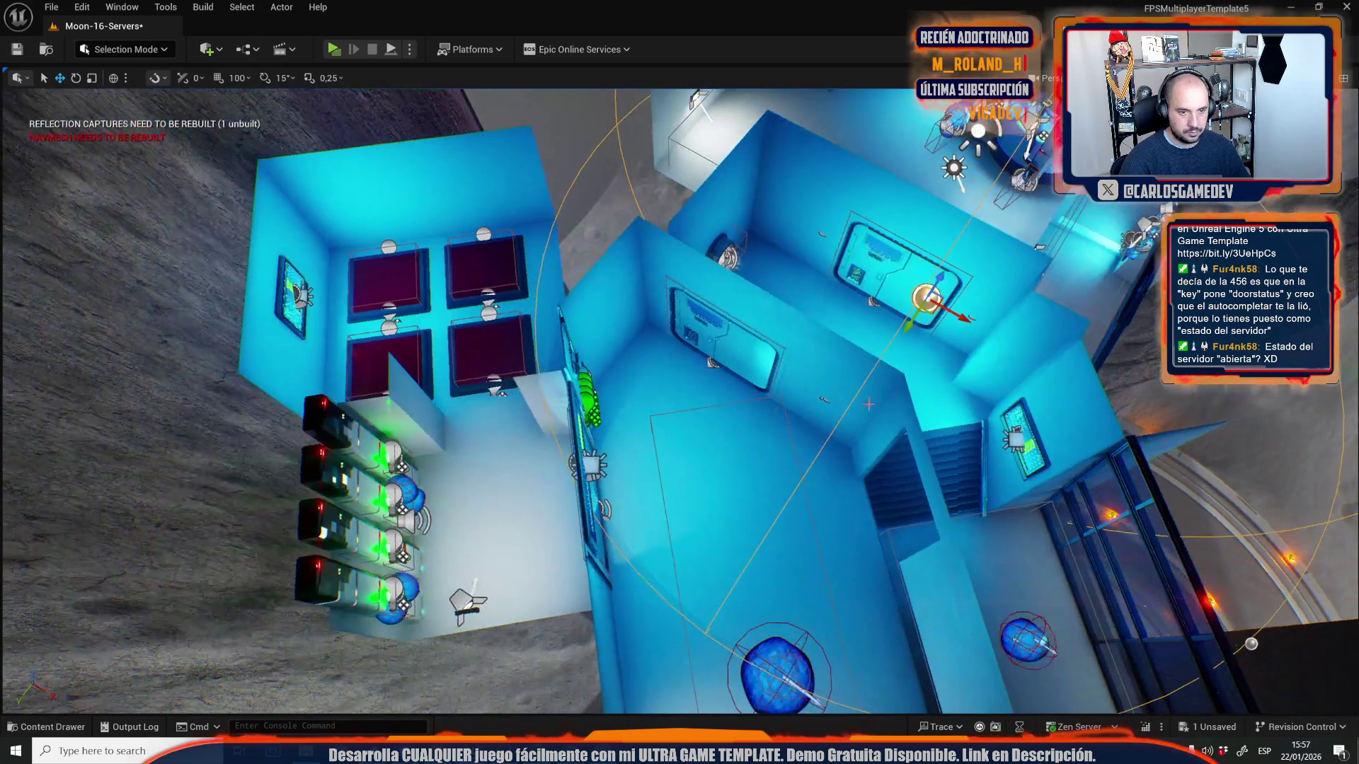
left_click_drag(927, 304, 470, 363)
mouse_move(680, 397)
left_mouse_down()
mouse_move(594, 396)
mouse_move(679, 339)
mouse_move(679, 425)
mouse_move(659, 418)
left_mouse_up()
left_click_drag(806, 216, 679, 566)
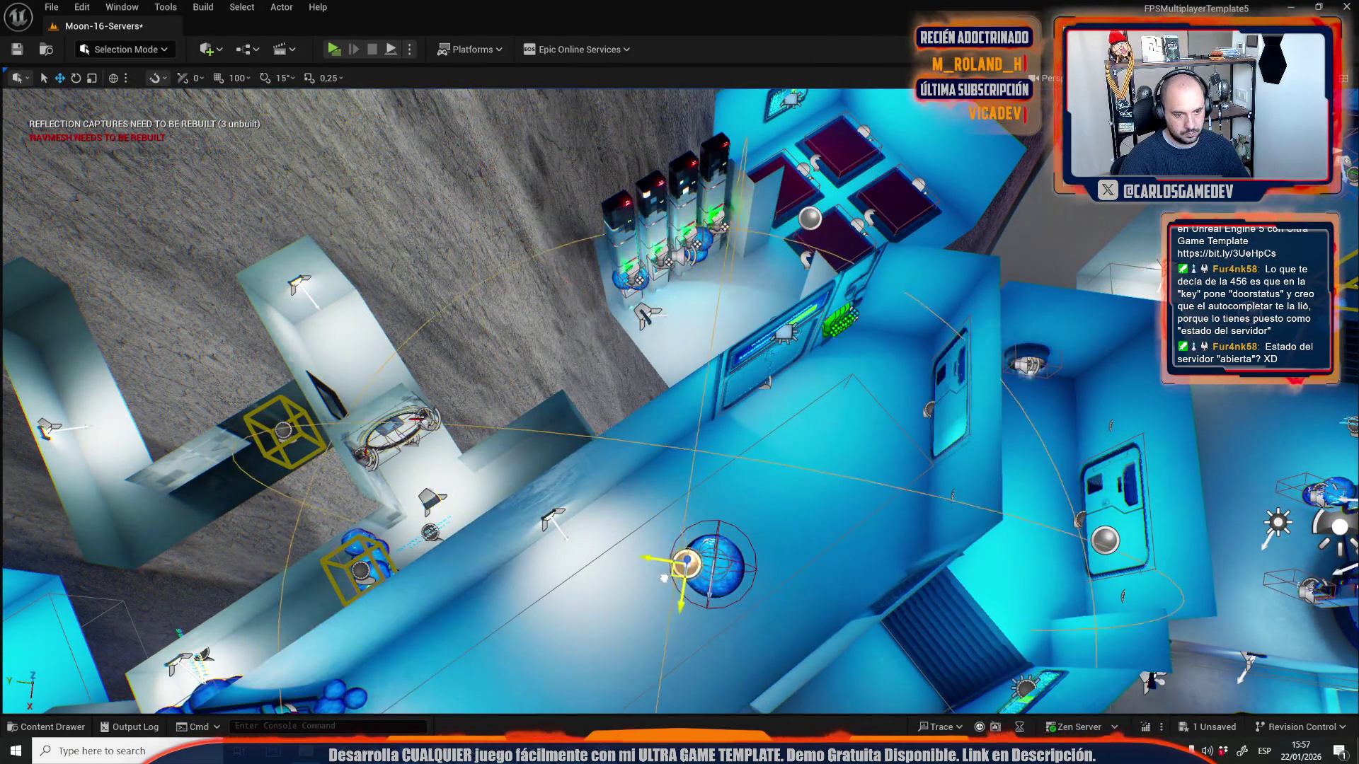
left_click_drag(679, 397, 636, 396)
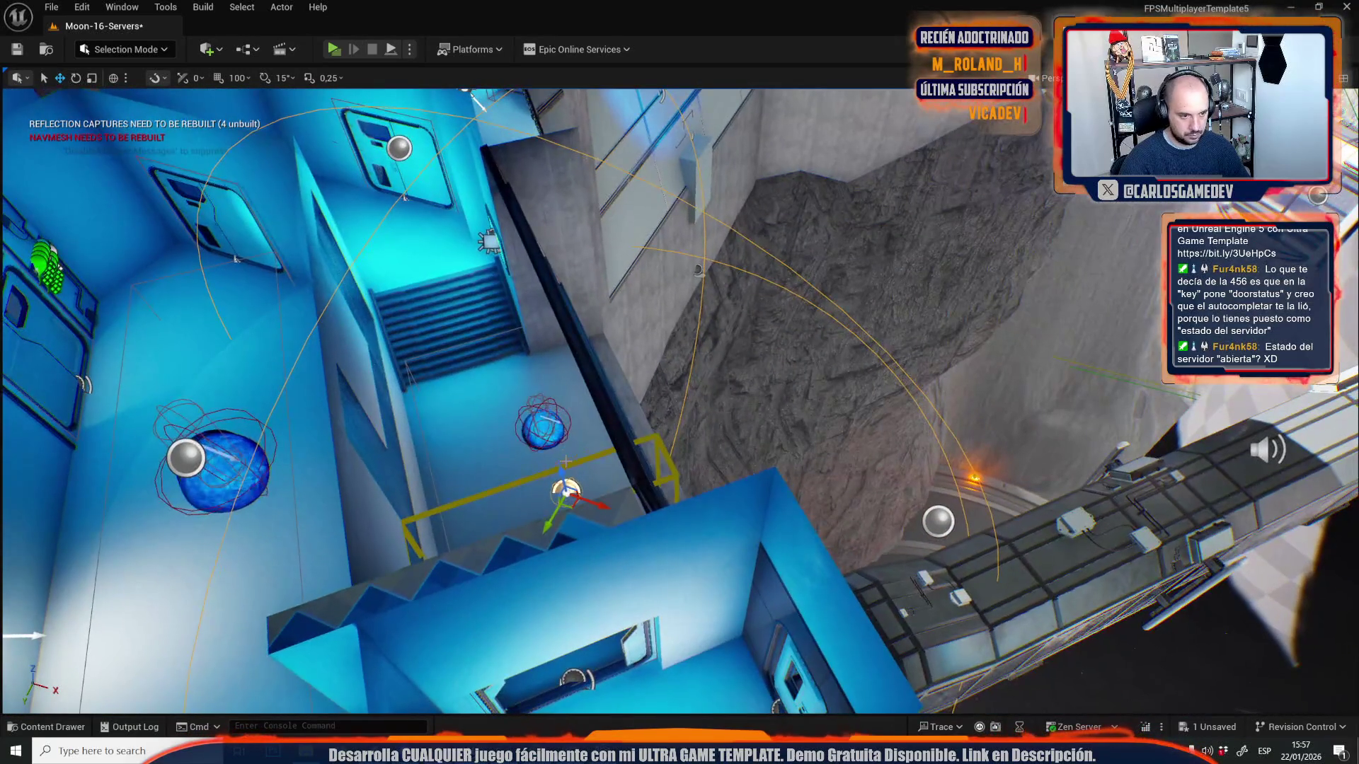
mouse_move(571, 433)
left_mouse_down()
mouse_move(603, 490)
mouse_move(275, 450)
left_mouse_up()
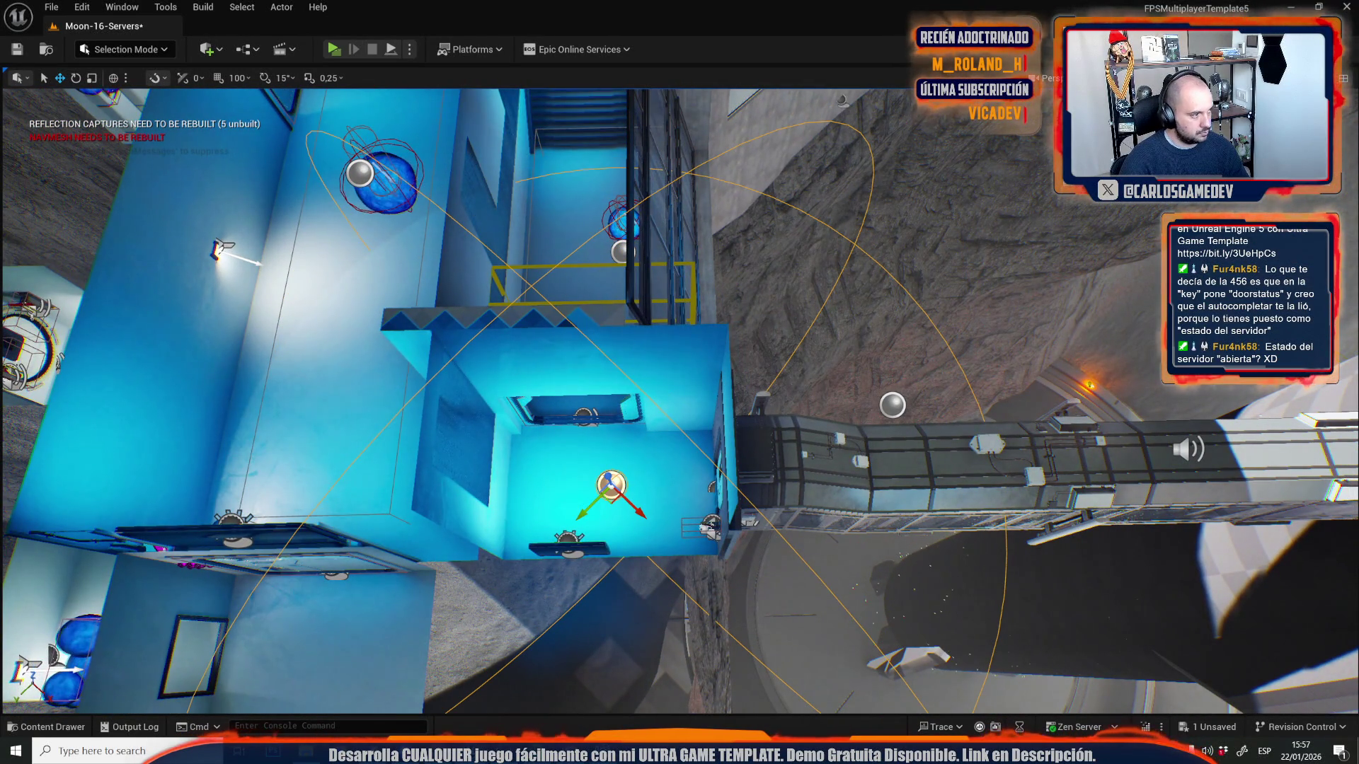
right_click(650, 460)
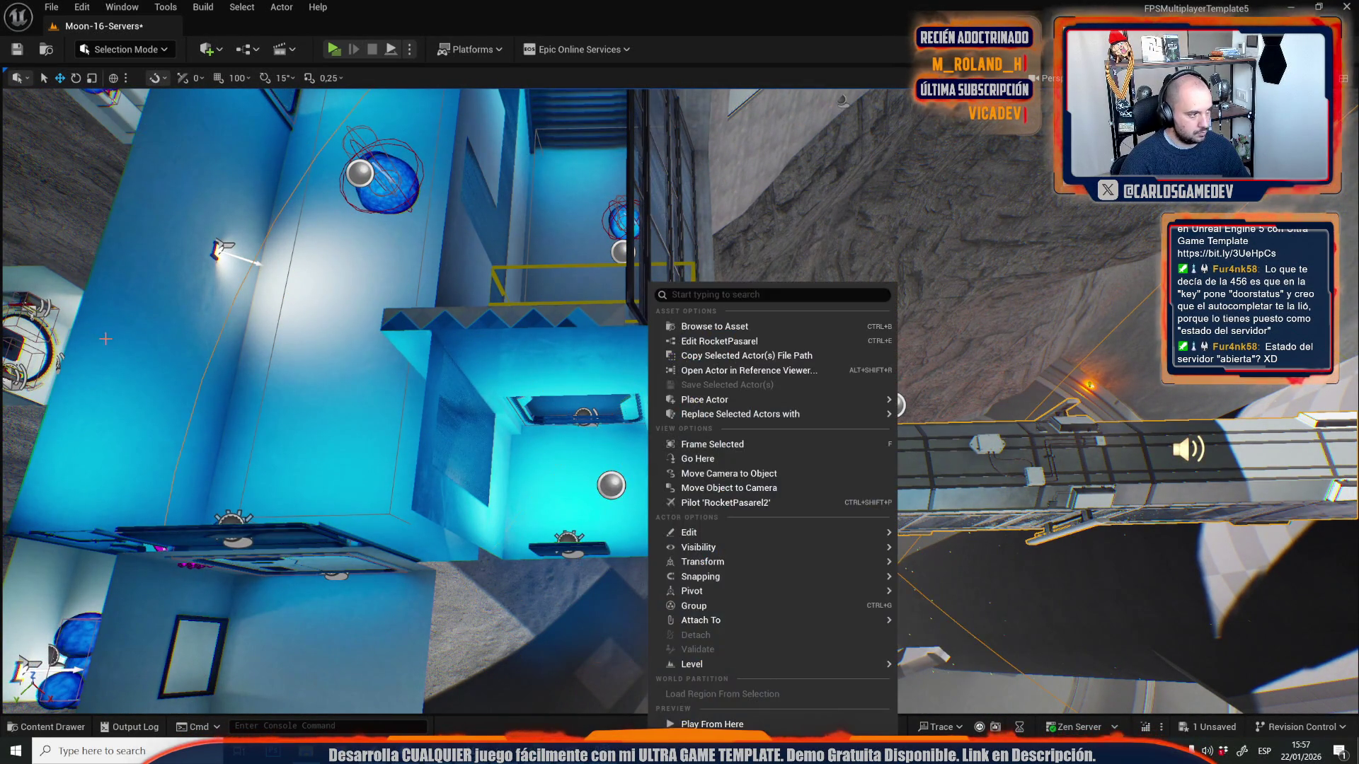
- Reselect the capture, then Alt-drag a duplicate light beside the outer corridor to light the rock wall
left_click(611, 484)
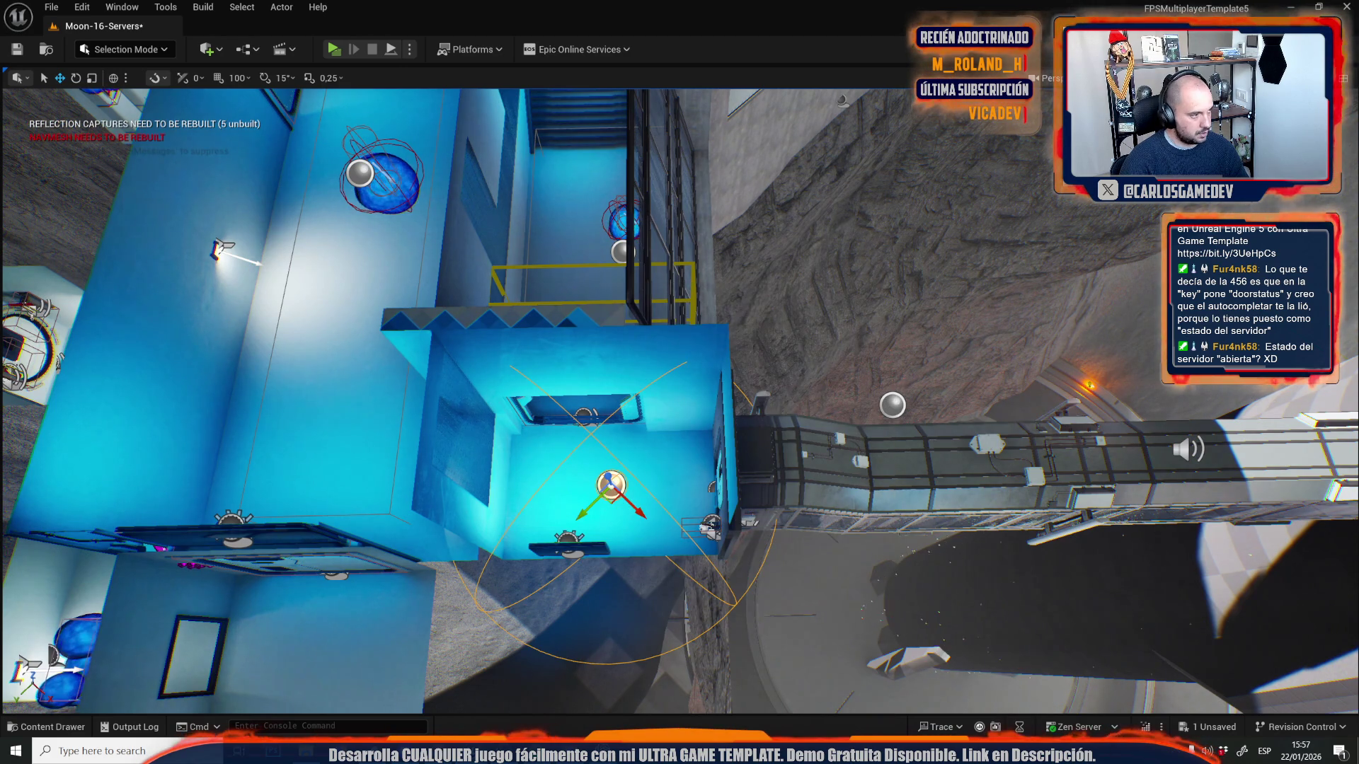
scroll(679, 396, "up", 3)
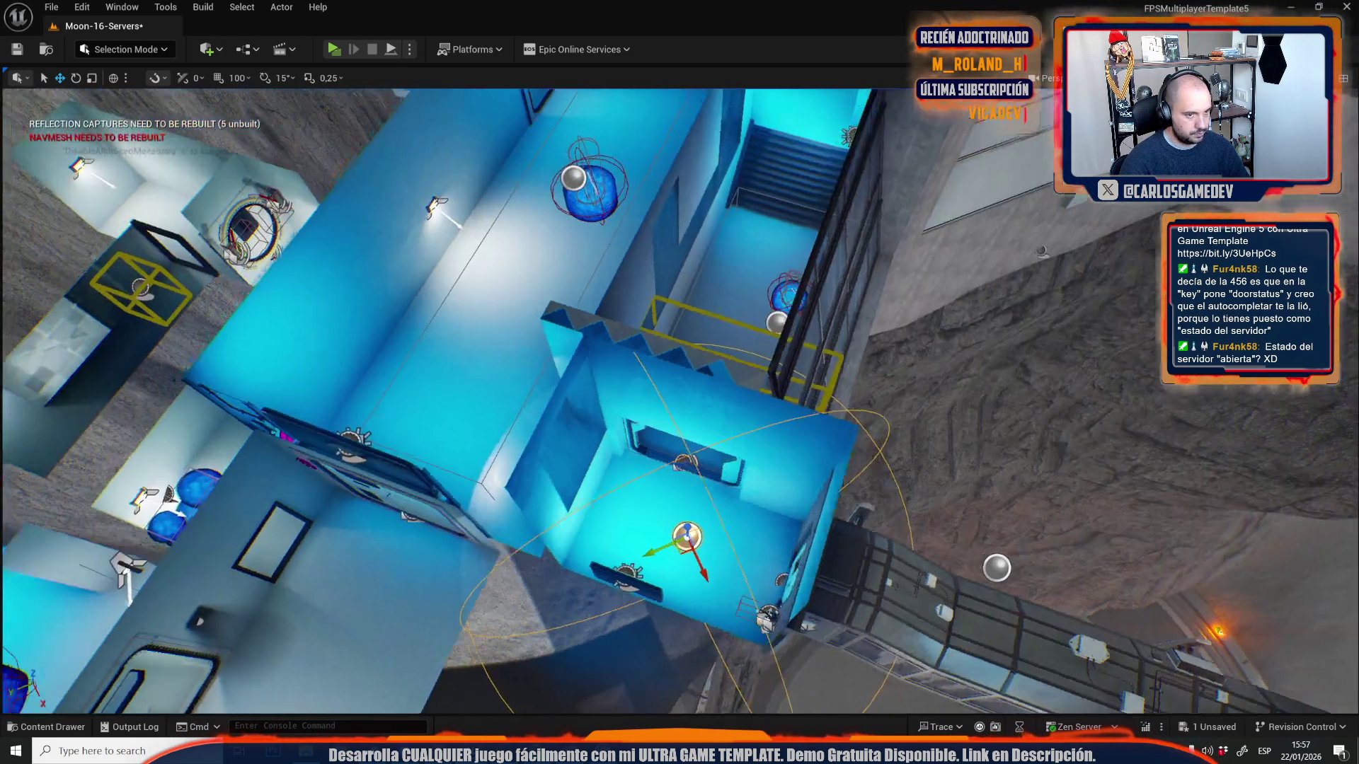
mouse_move(679, 396)
left_mouse_down()
mouse_move(680, 482)
mouse_move(658, 496)
mouse_move(645, 410)
mouse_move(645, 495)
left_mouse_up()
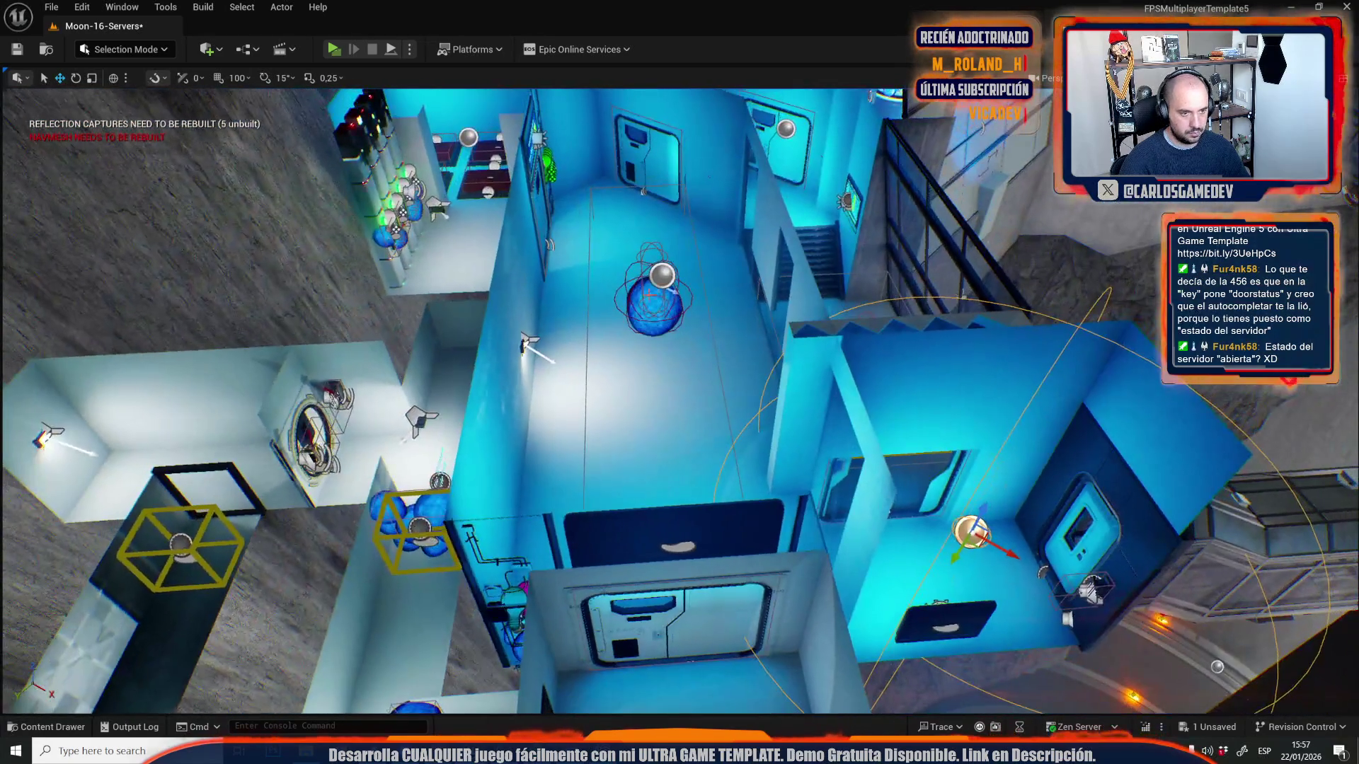
mouse_move(773, 306)
left_mouse_down()
mouse_move(698, 640)
mouse_move(651, 349)
mouse_move(768, 450)
mouse_move(750, 424)
left_mouse_up()
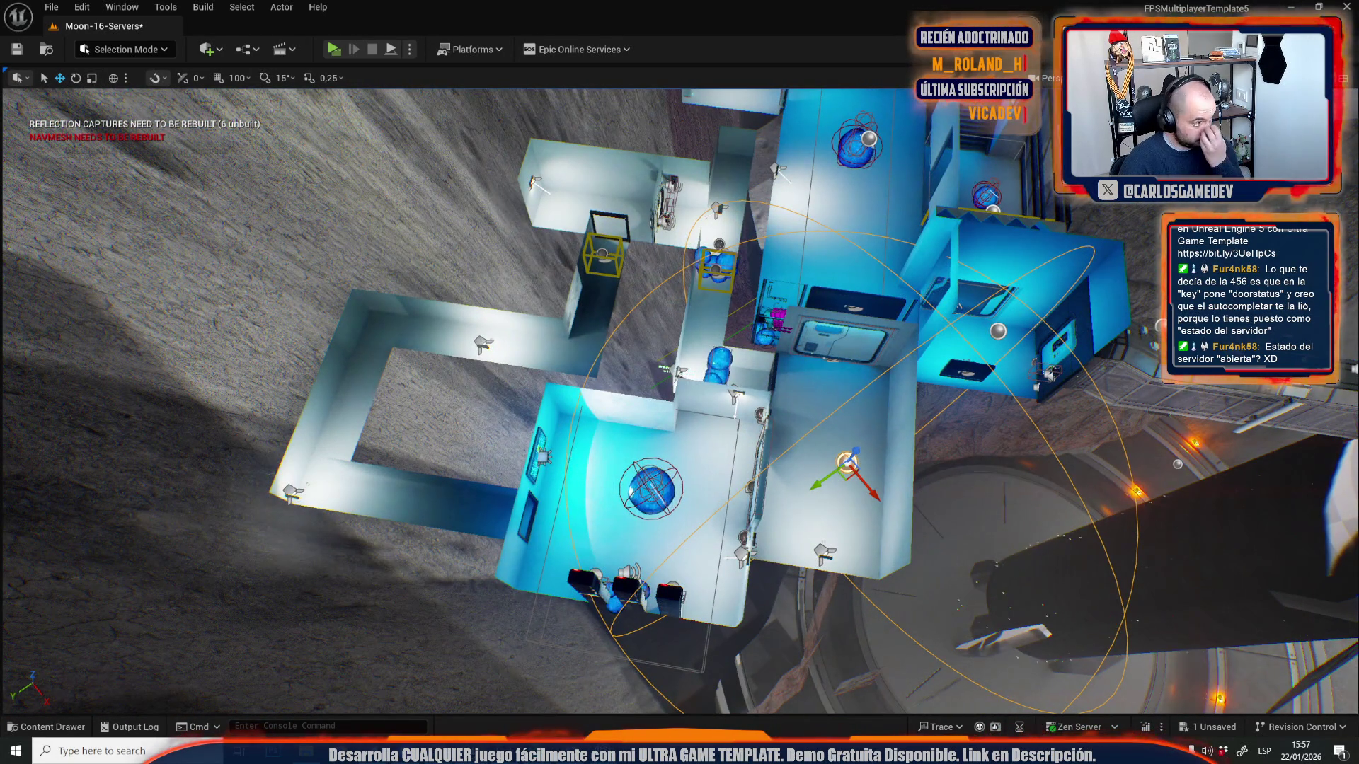
mouse_move(804, 496)
left_mouse_down()
mouse_move(821, 467)
mouse_move(805, 495)
mouse_move(736, 495)
left_mouse_up()
left_click_drag(908, 523, 553, 490)
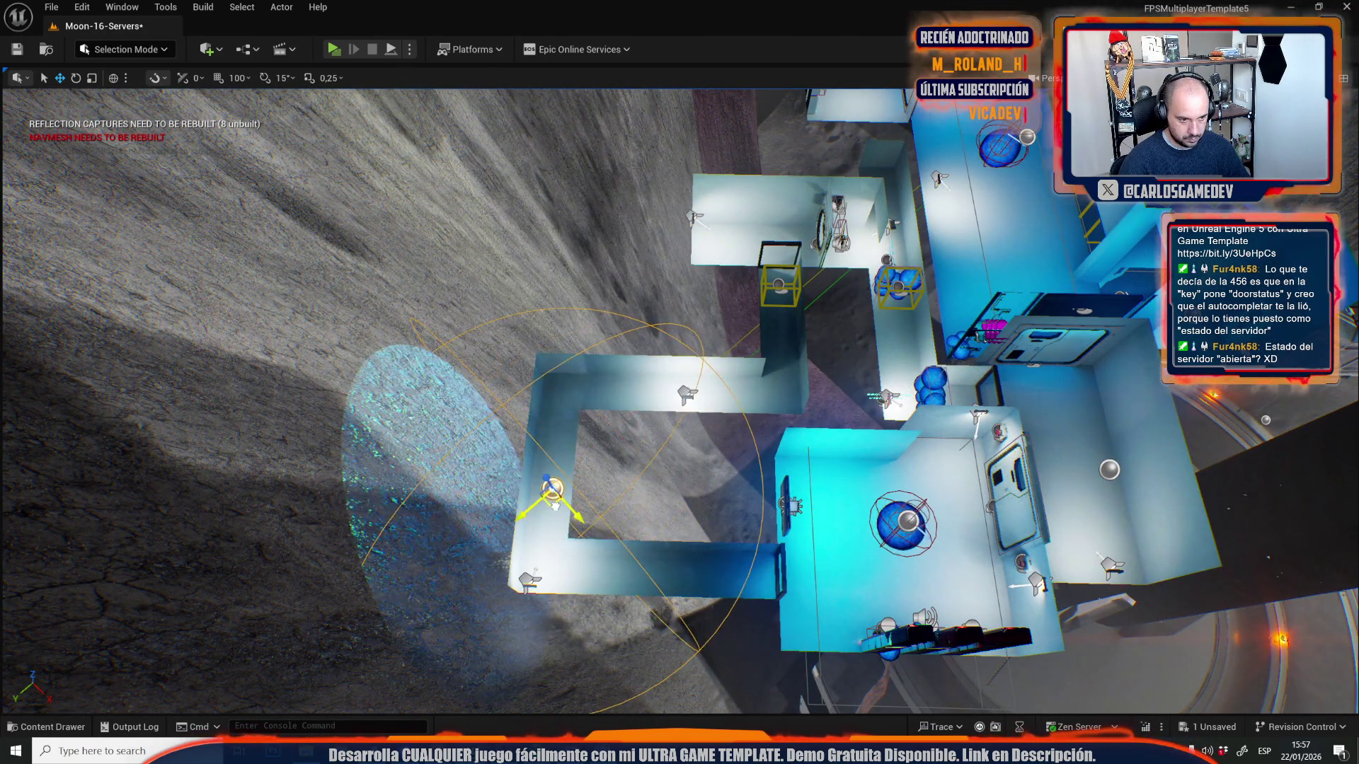
mouse_move(736, 495)
left_mouse_down()
mouse_move(736, 424)
mouse_move(639, 168)
left_mouse_up()
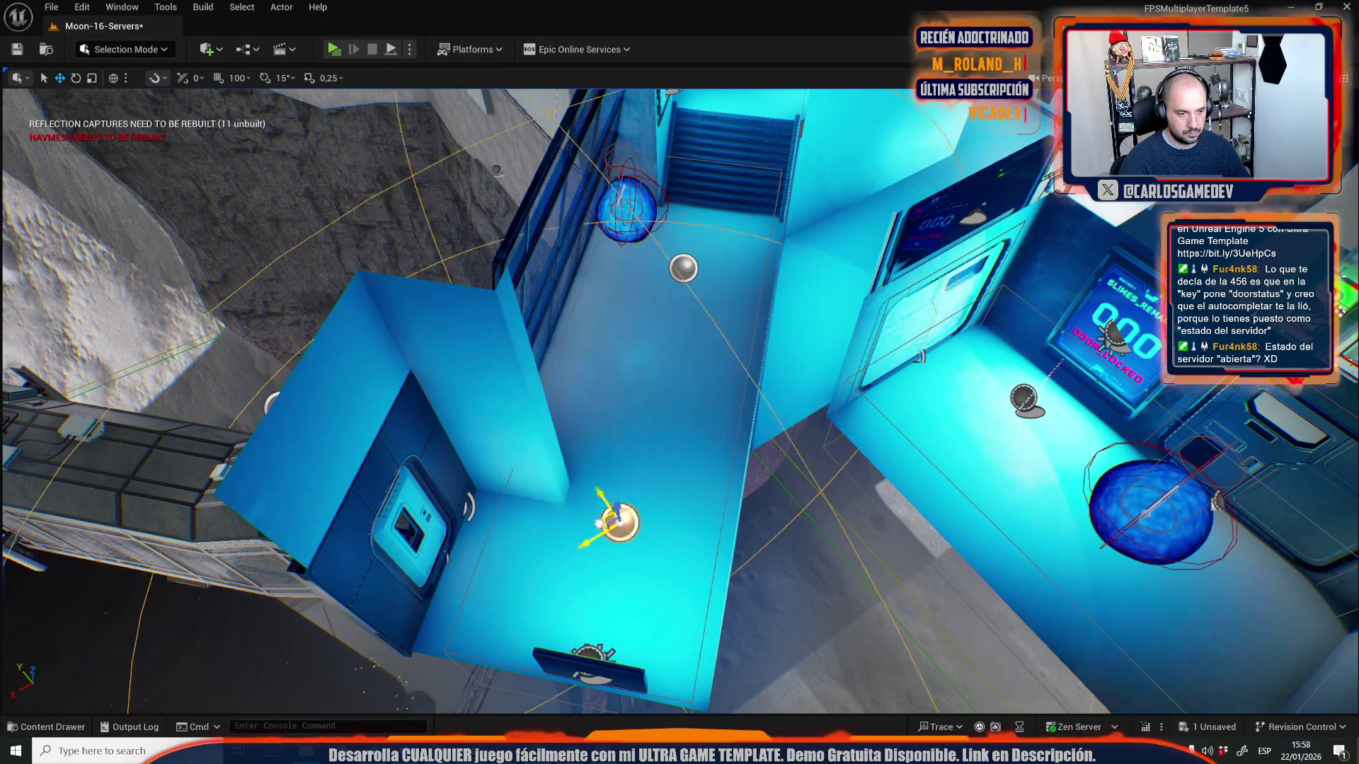
- Undo the last light move and place the doorway reflection capture above the red seats
mouse_move(652, 502)
left_mouse_down()
mouse_move(534, 437)
mouse_move(495, 382)
mouse_move(488, 436)
mouse_move(554, 464)
left_mouse_up()
key("ctrl+z")
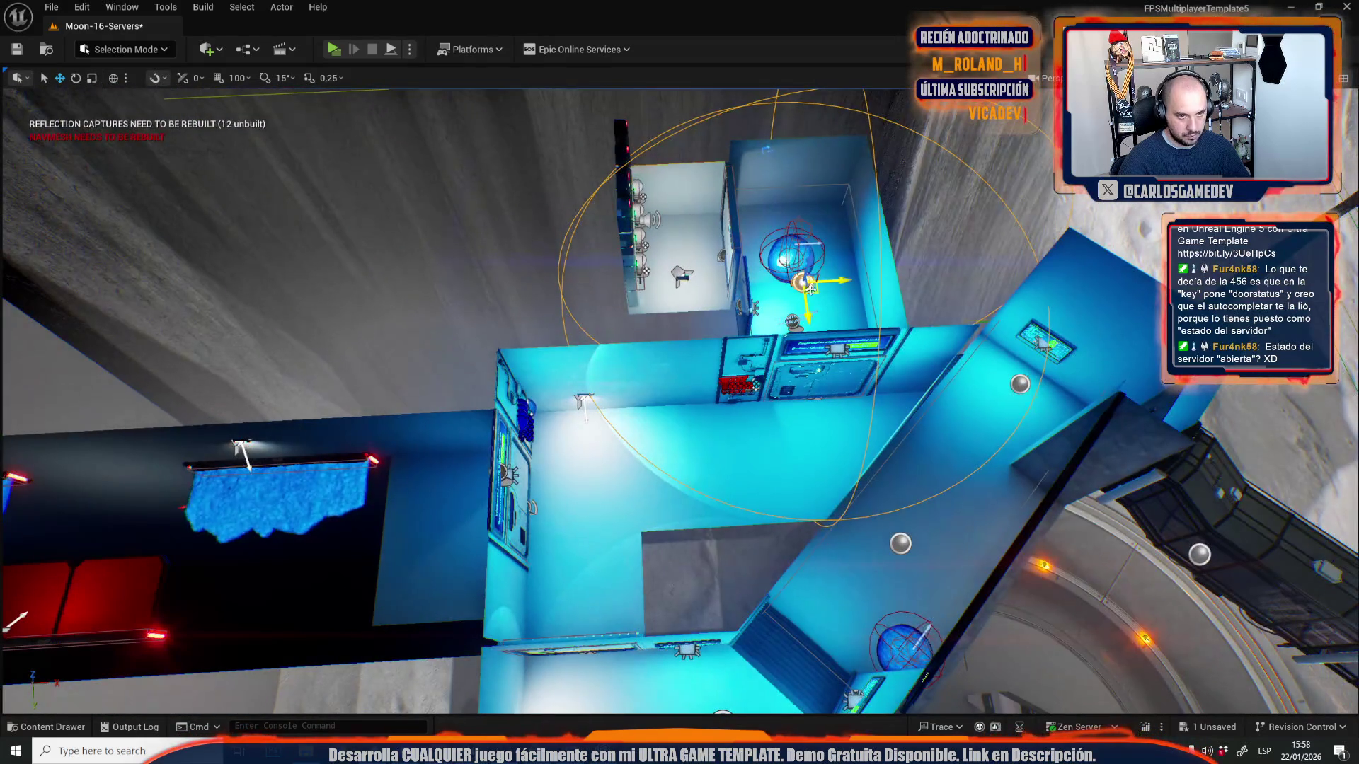
left_click(597, 498)
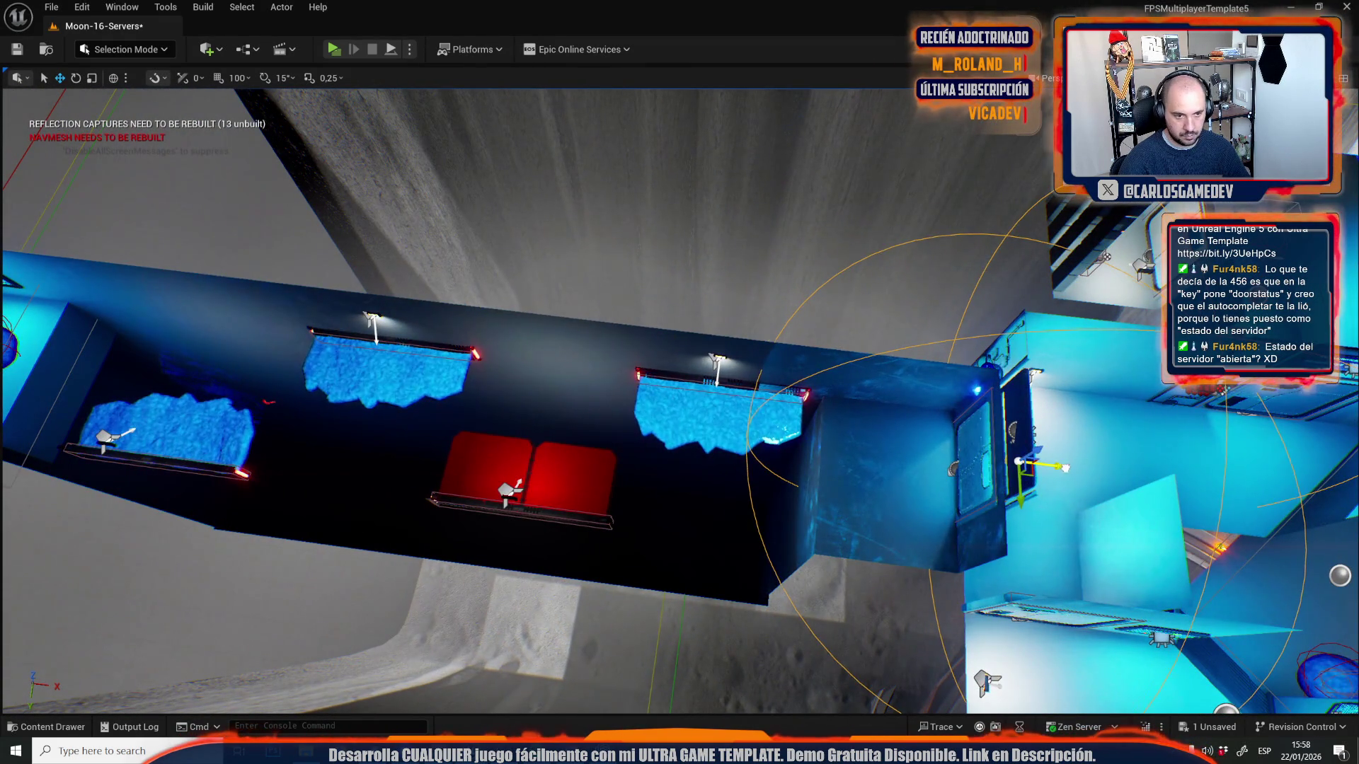
left_click_drag(1019, 462, 622, 433)
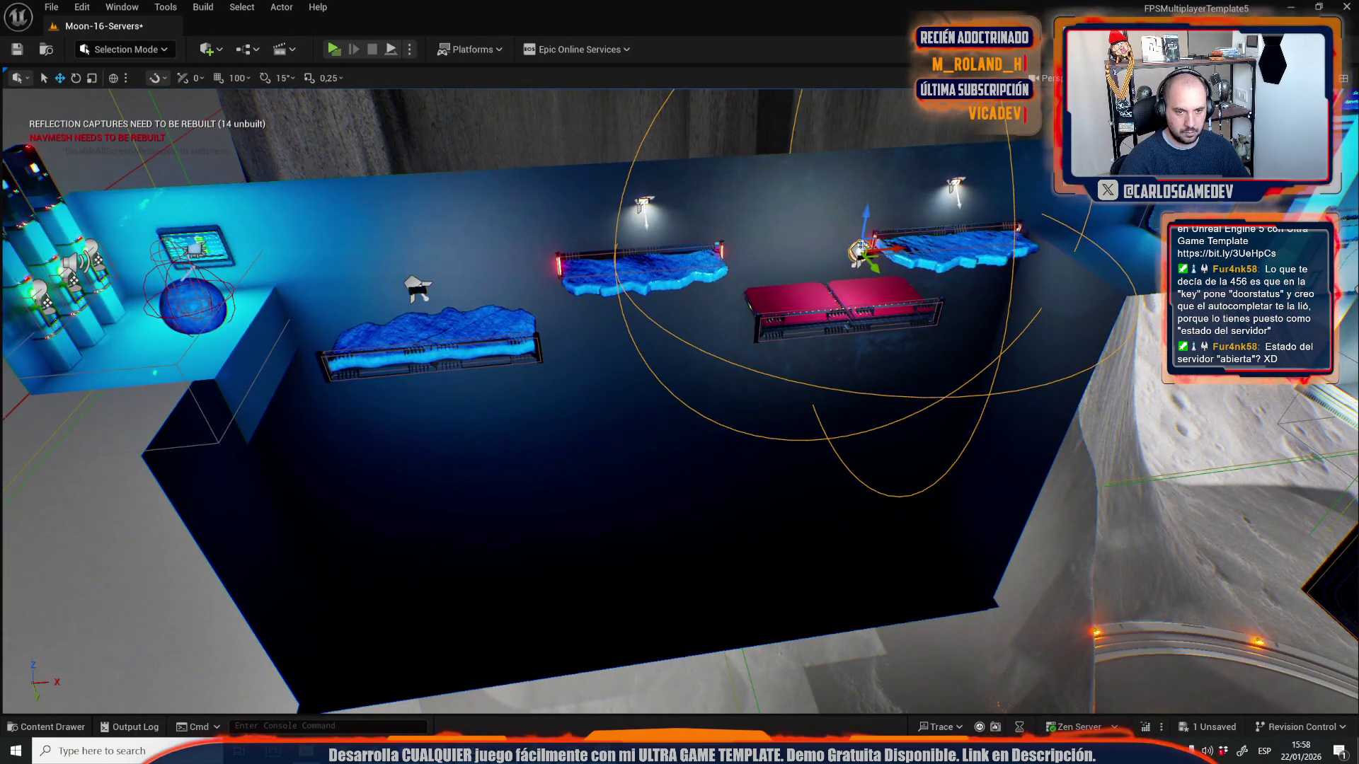
- Move the next capture onto the blue sphere and duplicate the small-room capture into the adjoining room
left_click(422, 283)
left_click_drag(423, 283, 149, 304)
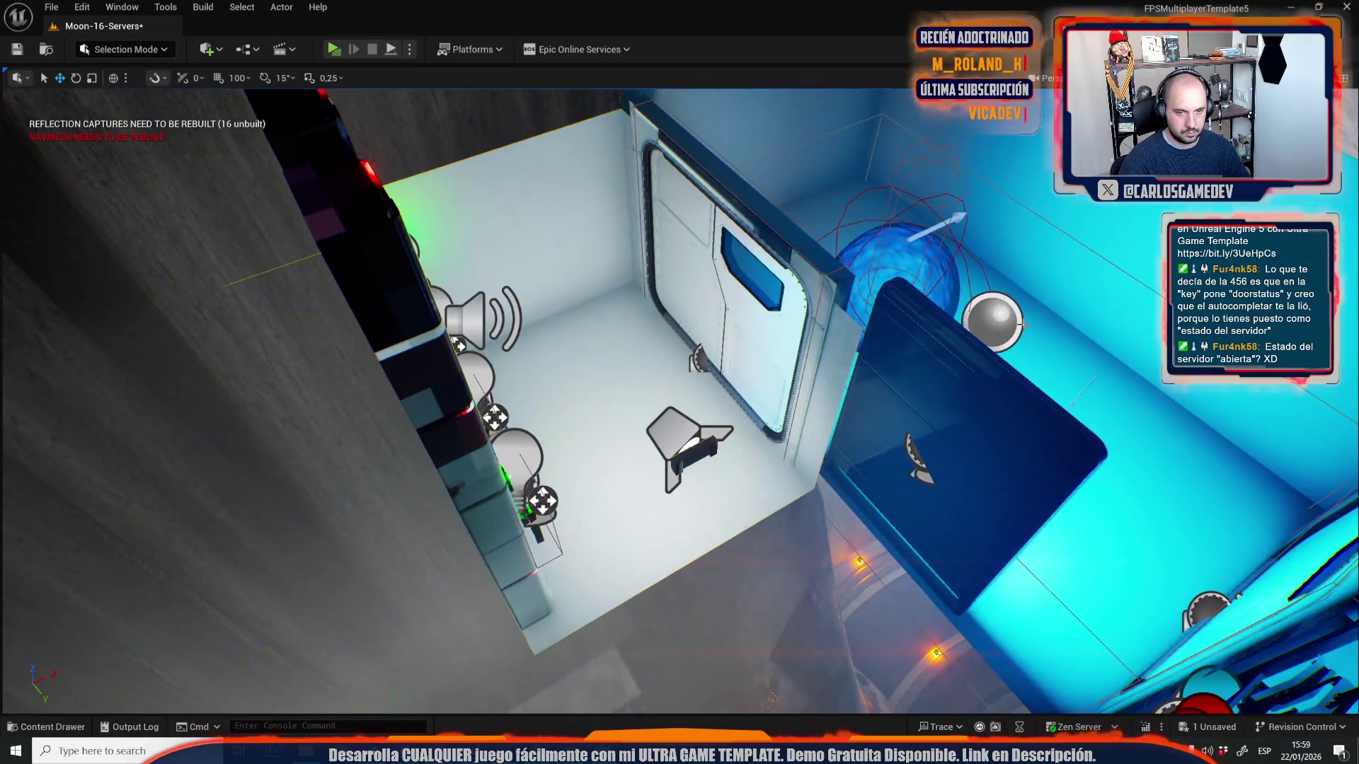
left_click(1020, 325)
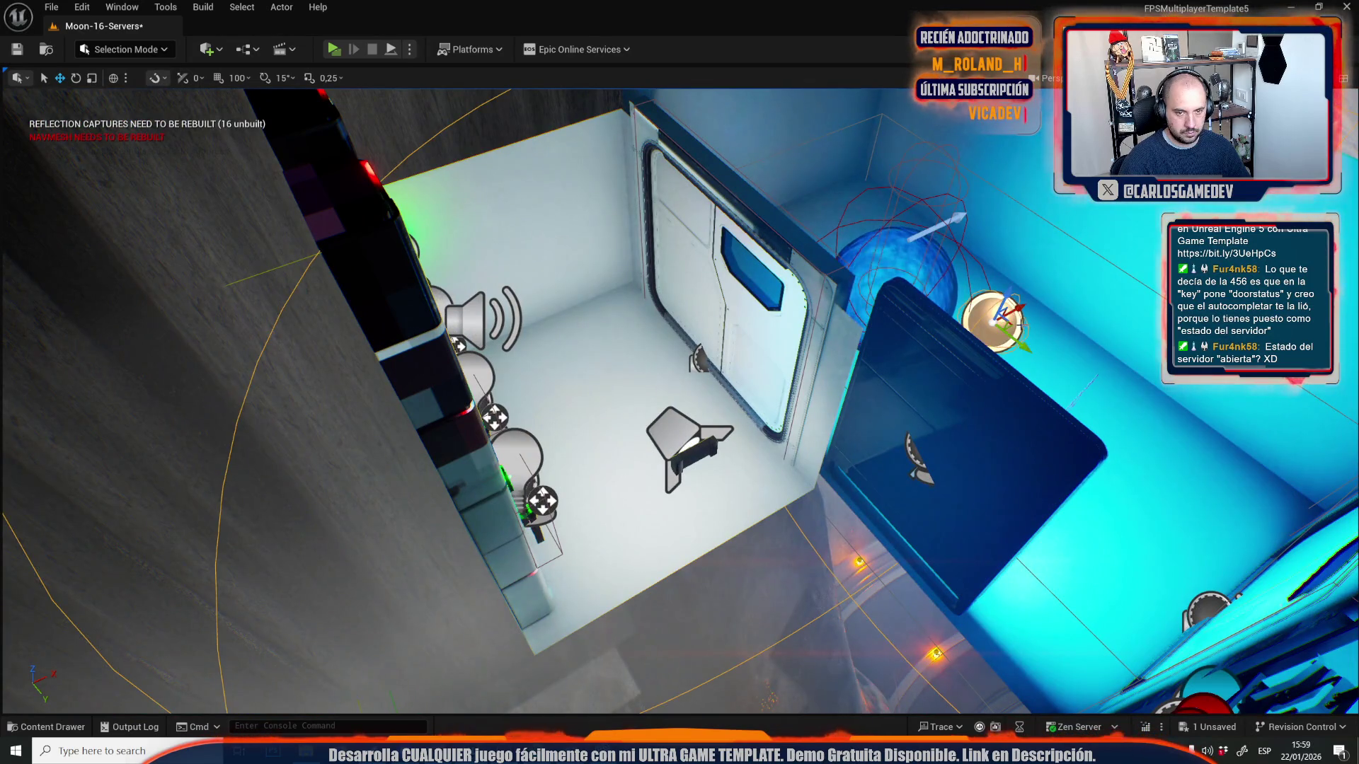
left_click_drag(1021, 325, 615, 356, "alt")
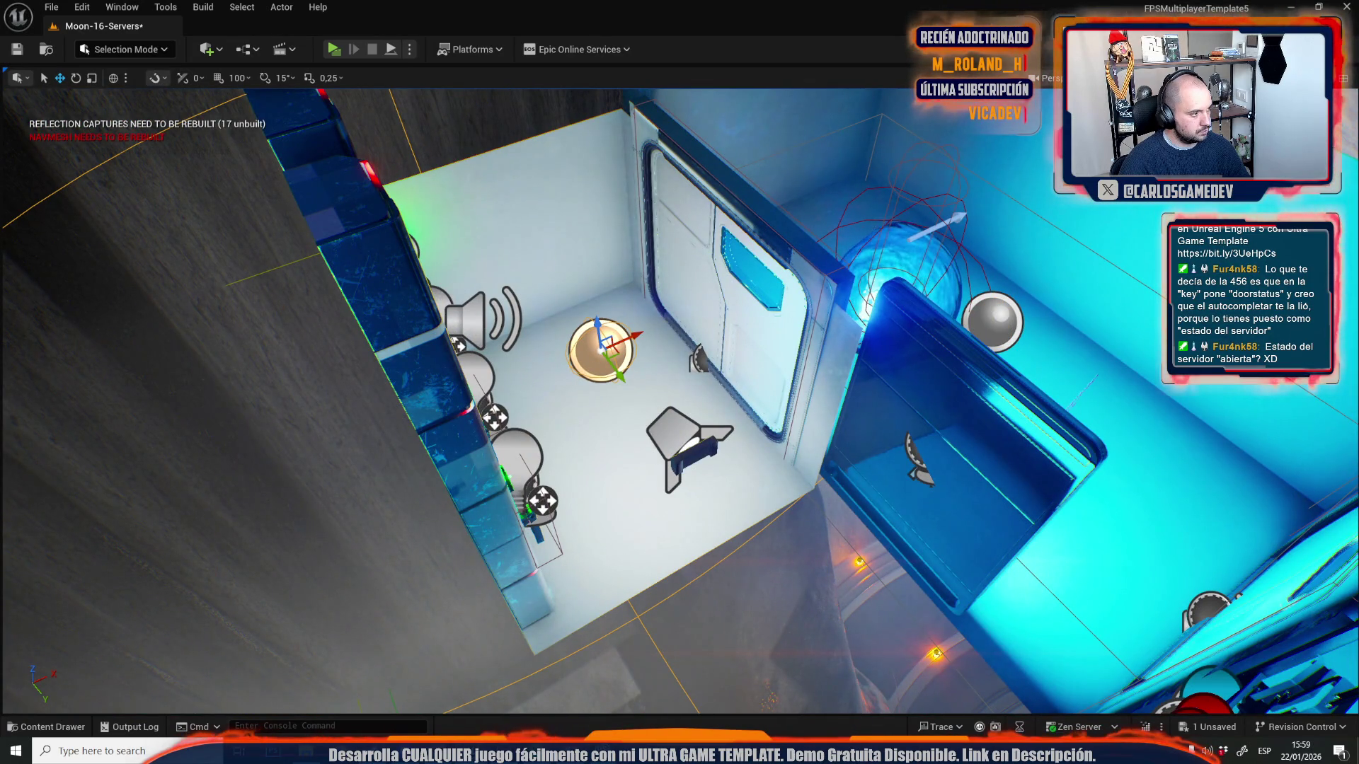
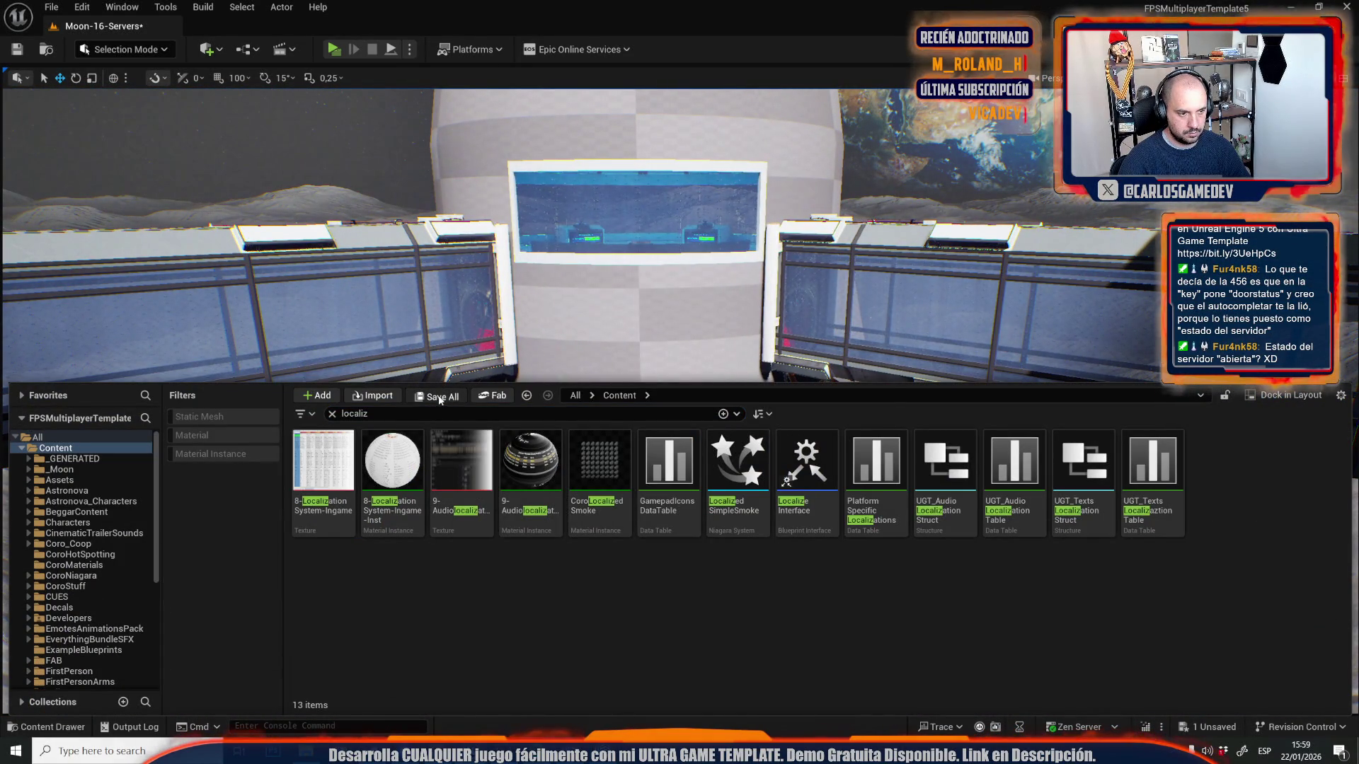
- Save all unsaved content including the Moon-16-Servers map, then switch to the localization spreadsheet
left_click(436, 396)
left_click(773, 529)
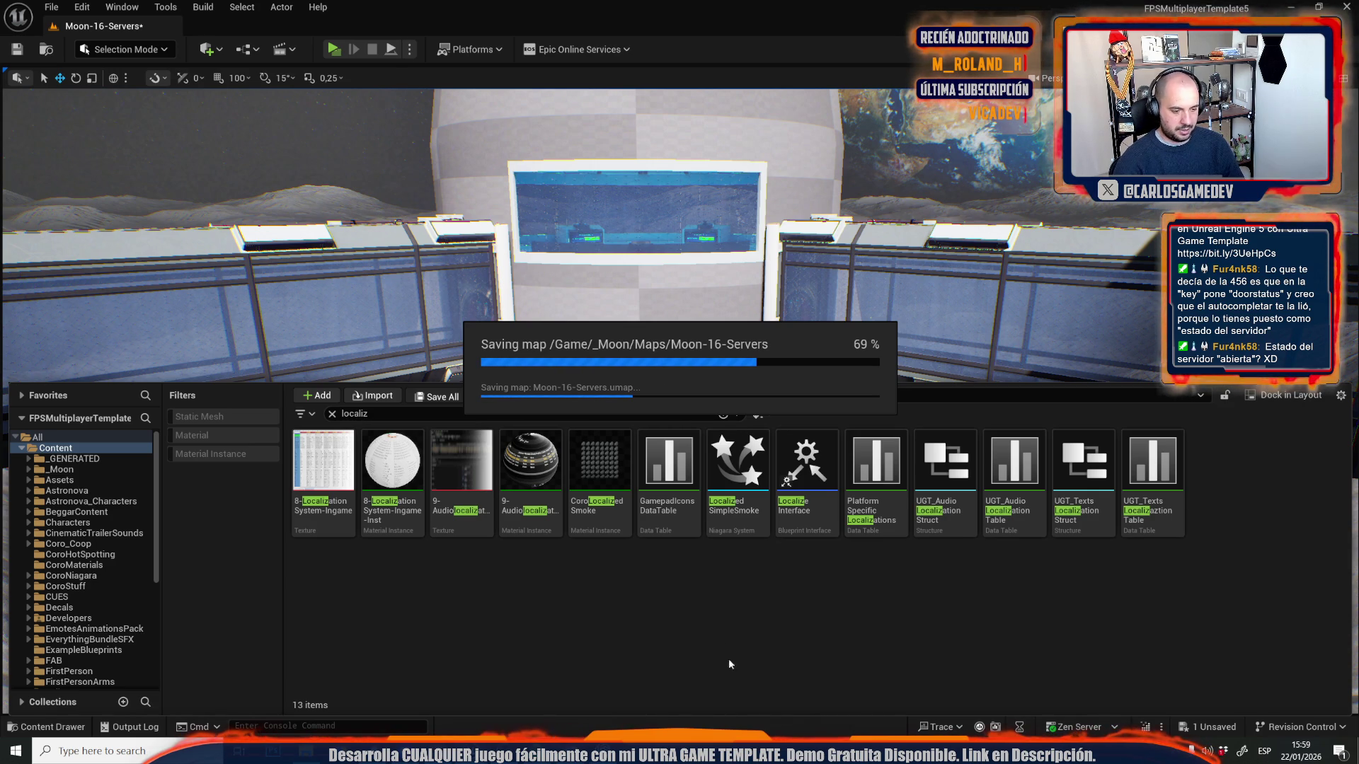
key("alt+Tab")
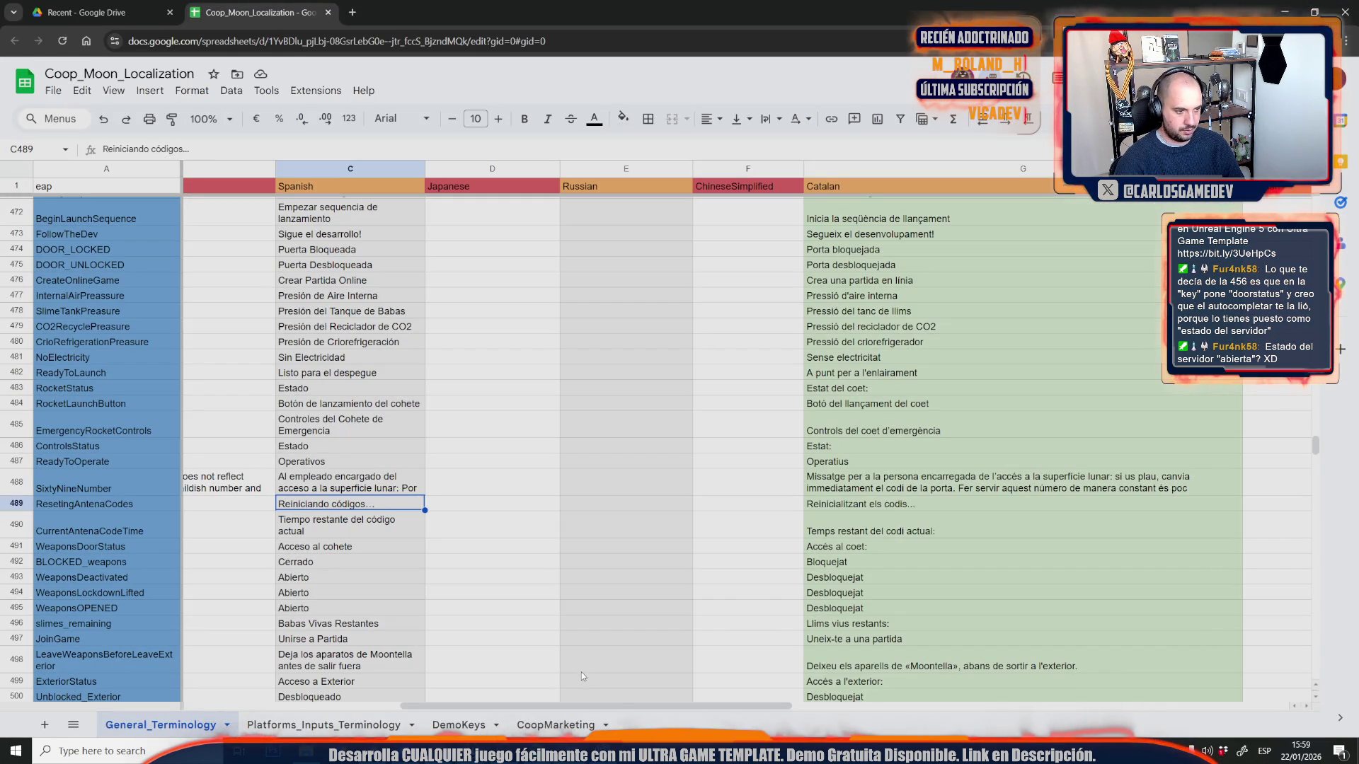
- Scroll through General_Terminology, checking the Japanese column and the Spanish text in C455
left_click(469, 613)
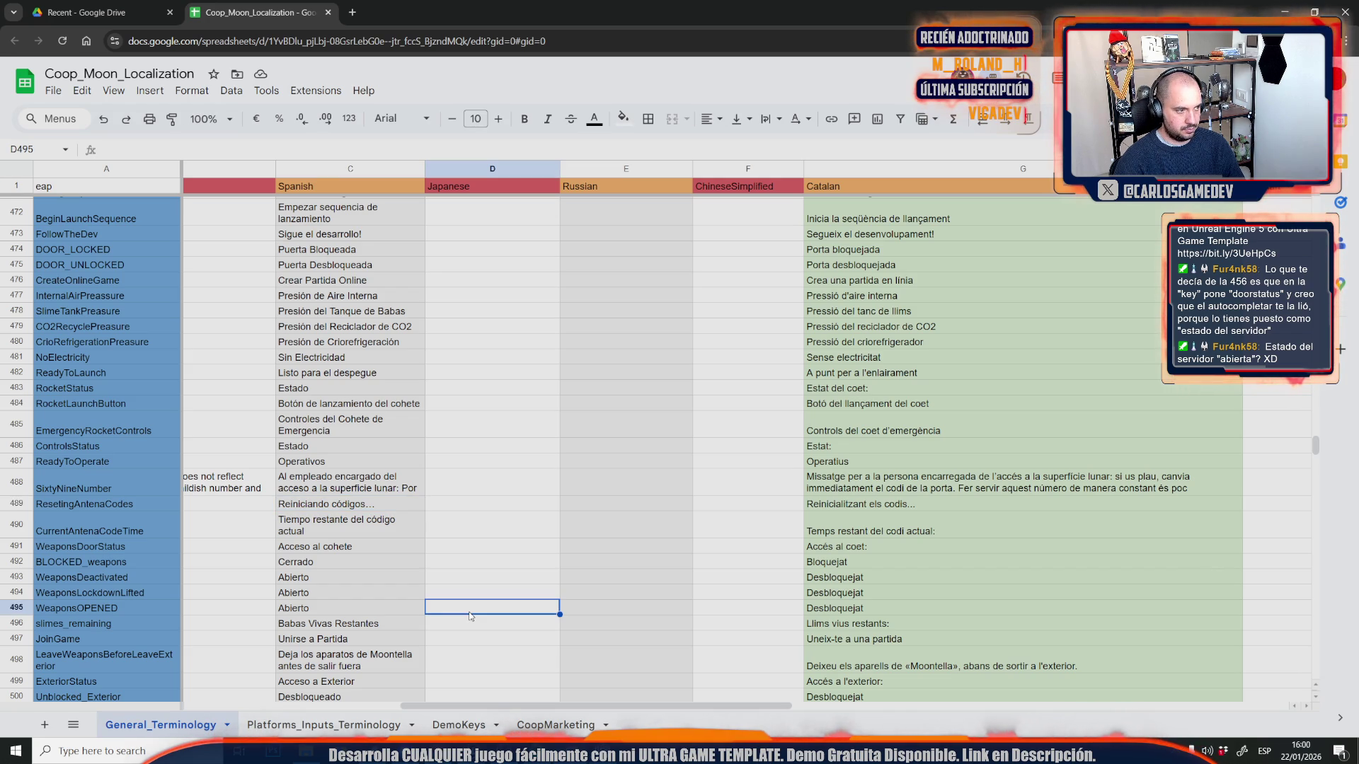
scroll(268, 354, "up", 5)
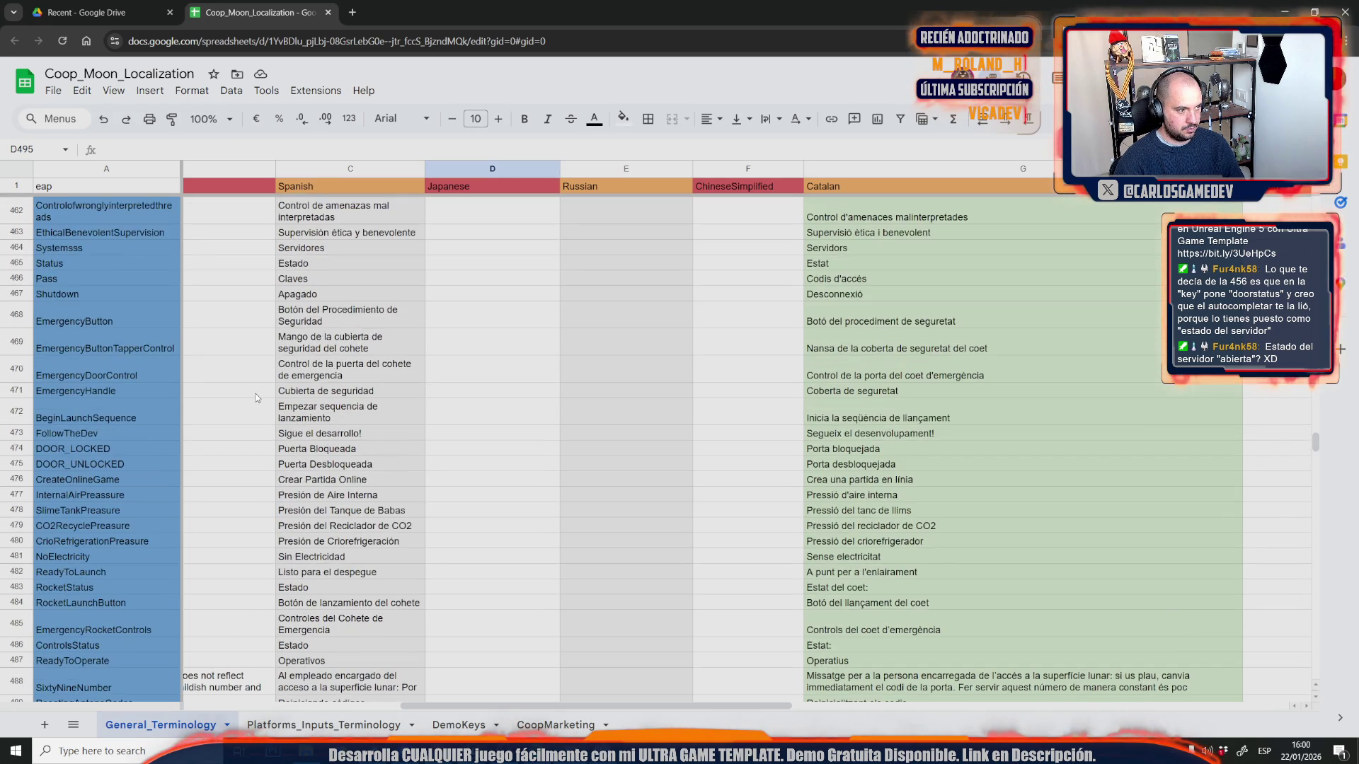
scroll(256, 397, "down", 5)
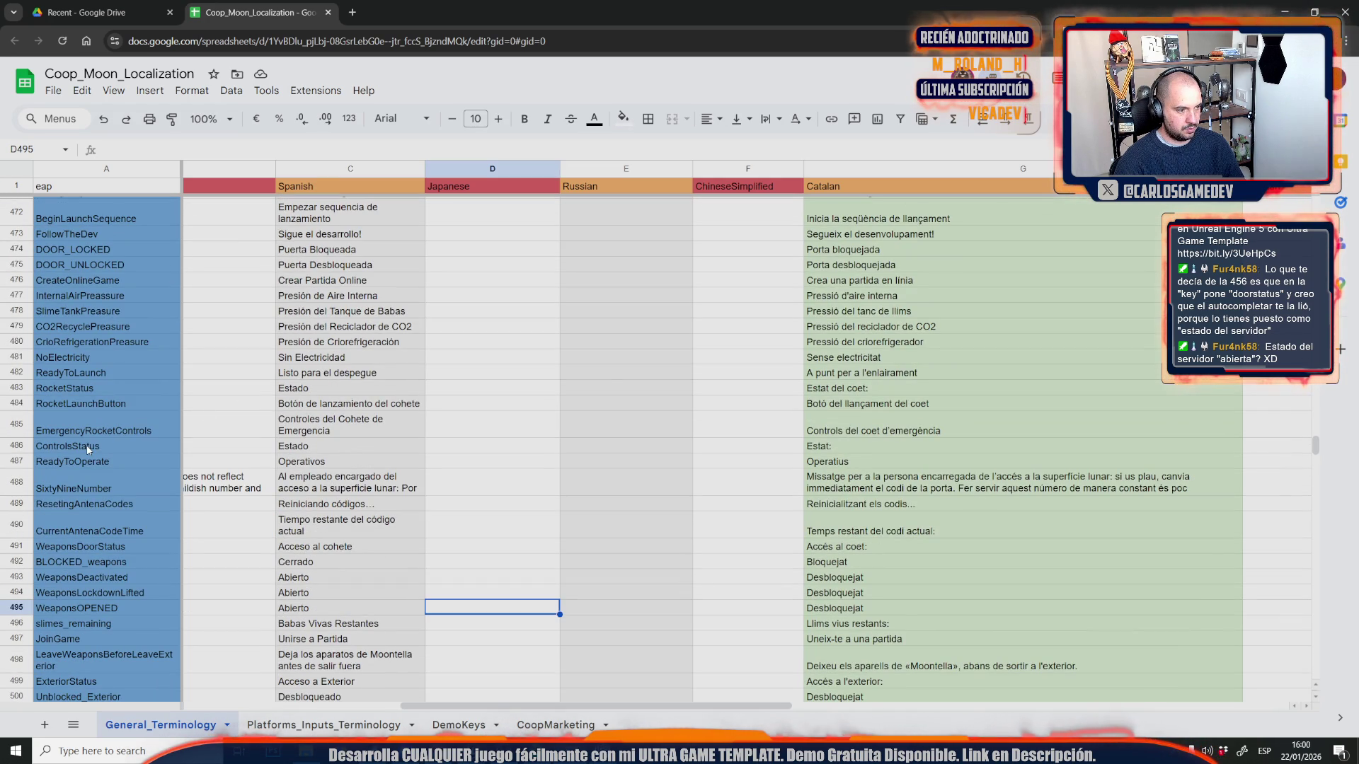
scroll(100, 354, "up", 2)
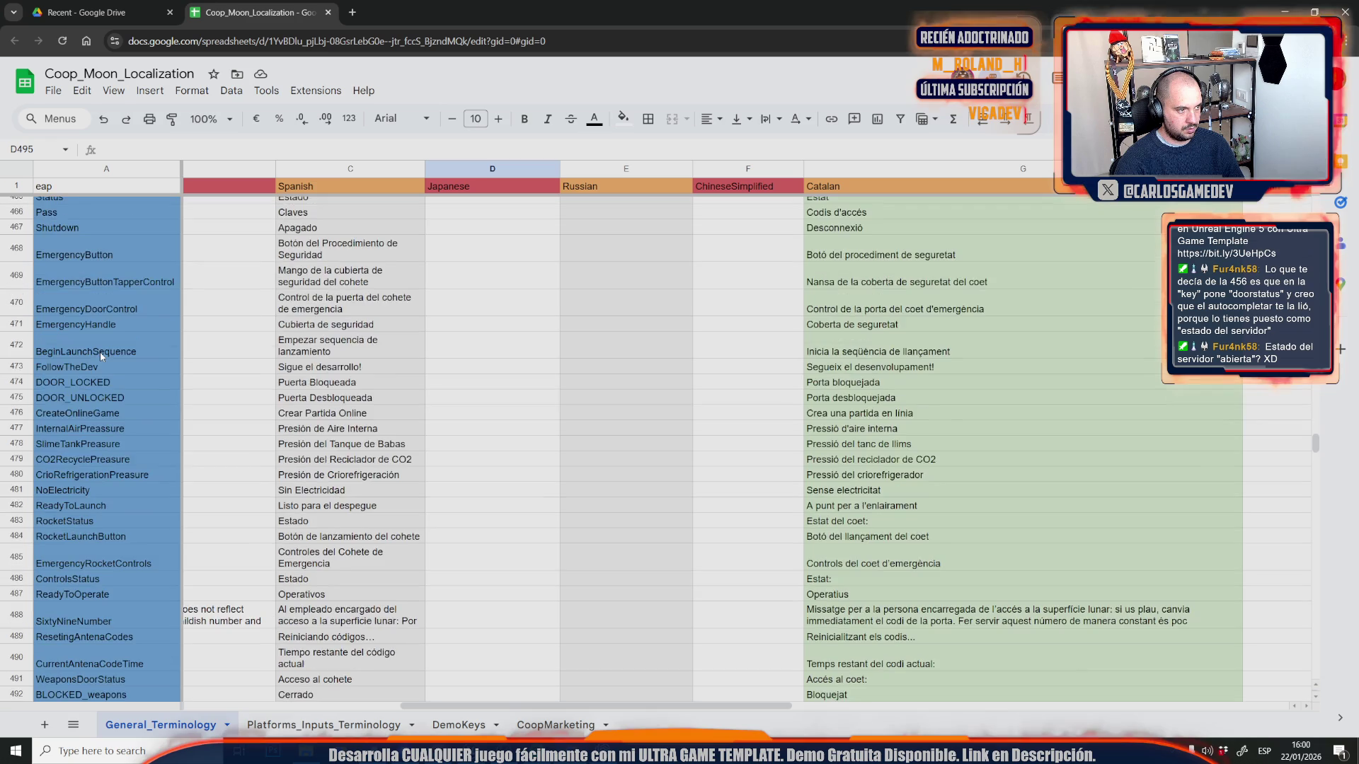
scroll(100, 354, "up", 1)
scroll(177, 361, "up", 3)
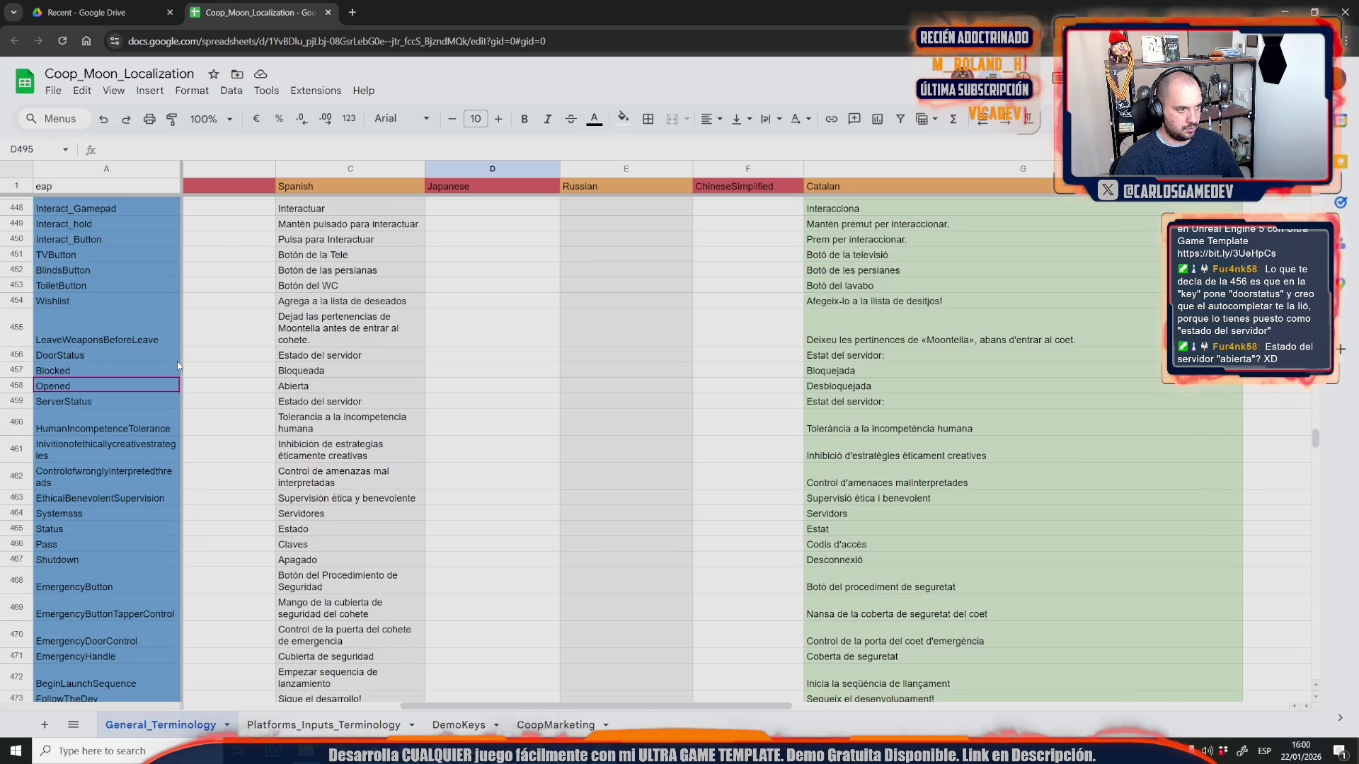
left_click(350, 327)
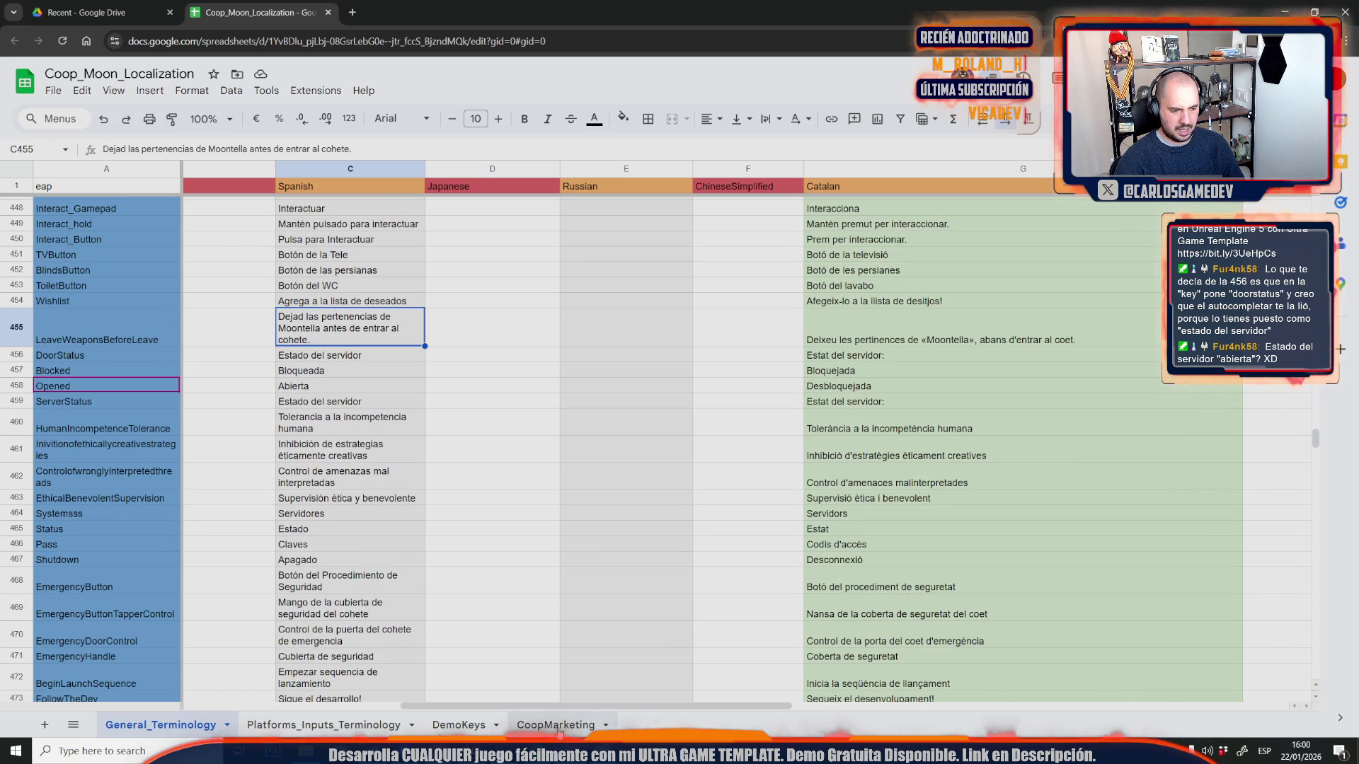
- Glance over the DemoKeys and CoopMarketing sheets, then return to the Unreal editor viewport
left_click(479, 729)
left_click(540, 729)
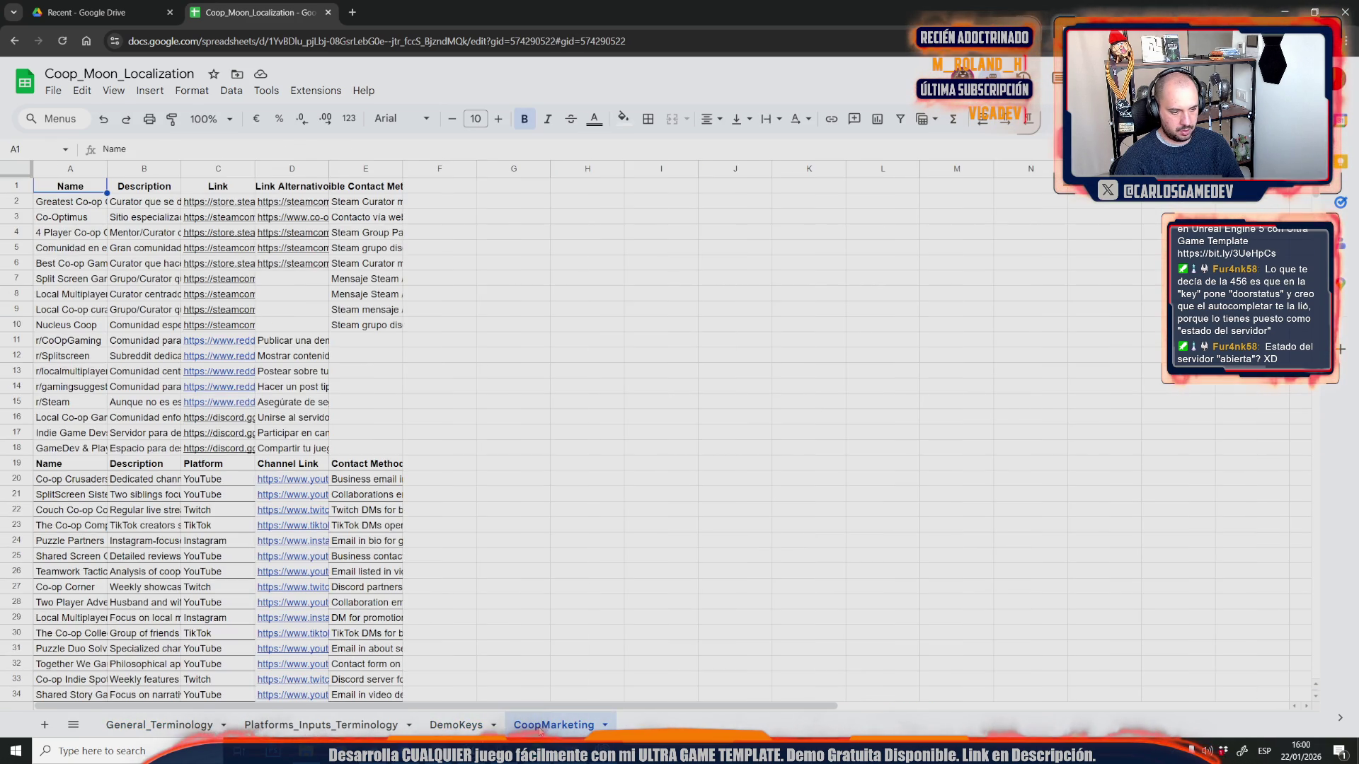
left_click(214, 724)
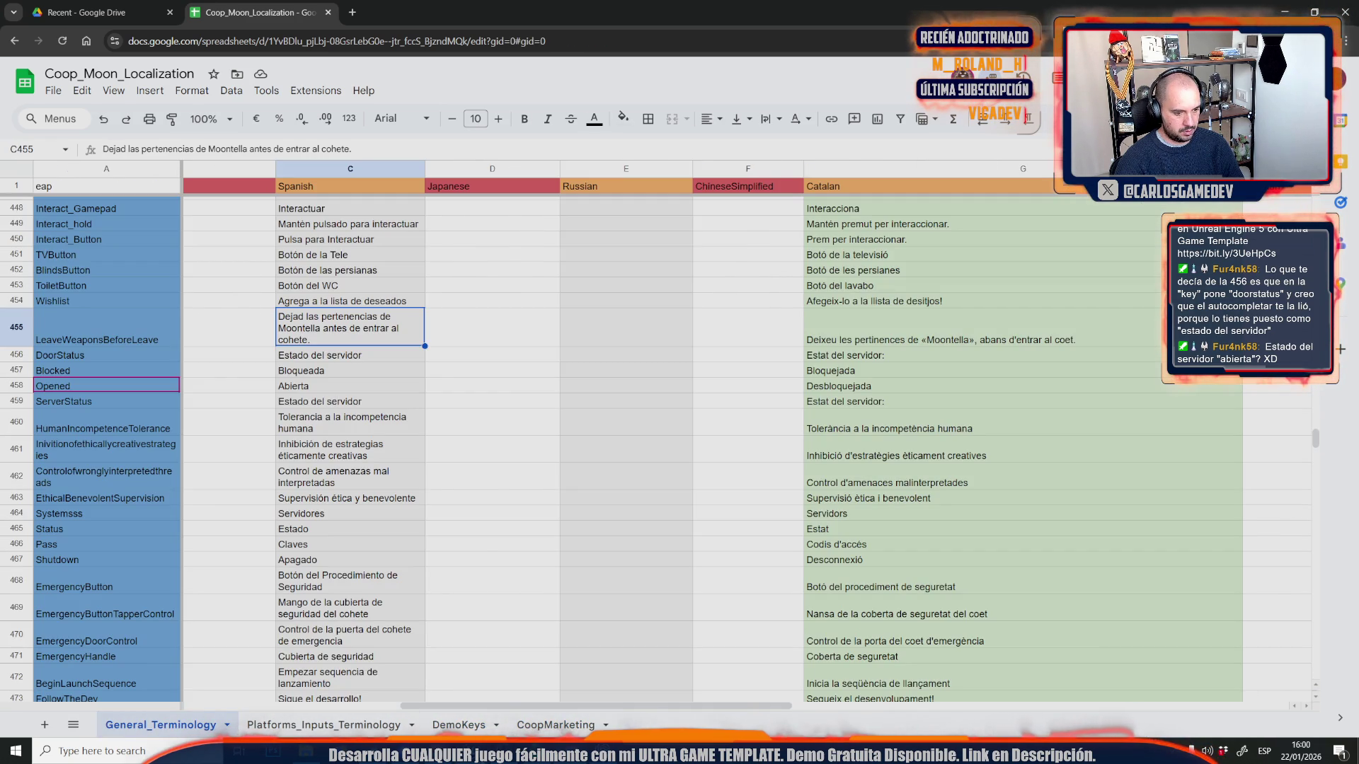
mouse_move(471, 750)
left_click(396, 680)
mouse_move(559, 319)
left_mouse_down()
mouse_move(475, 272)
mouse_move(397, 304)
left_mouse_up()
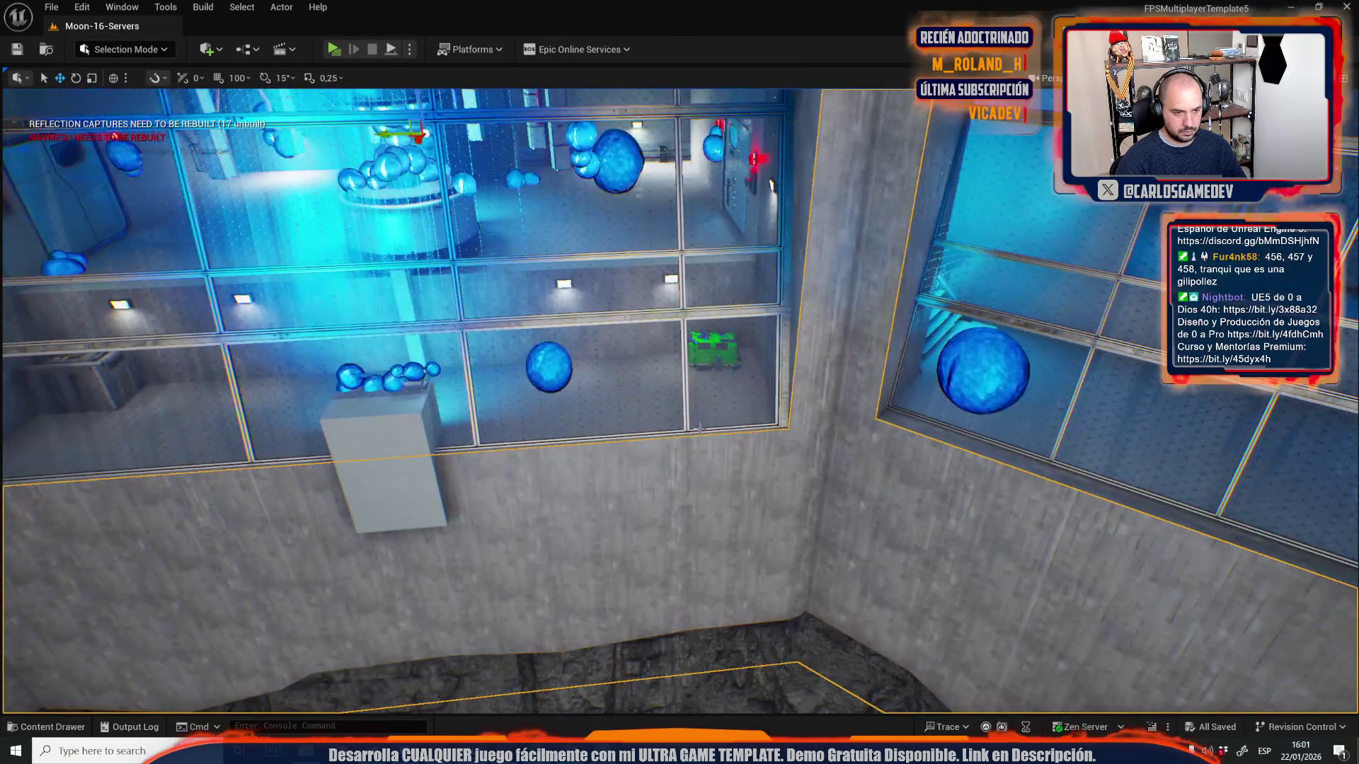
- Fly past the white cylinder and server room toward the dark corridor, briefly checking localization assets
key("w")
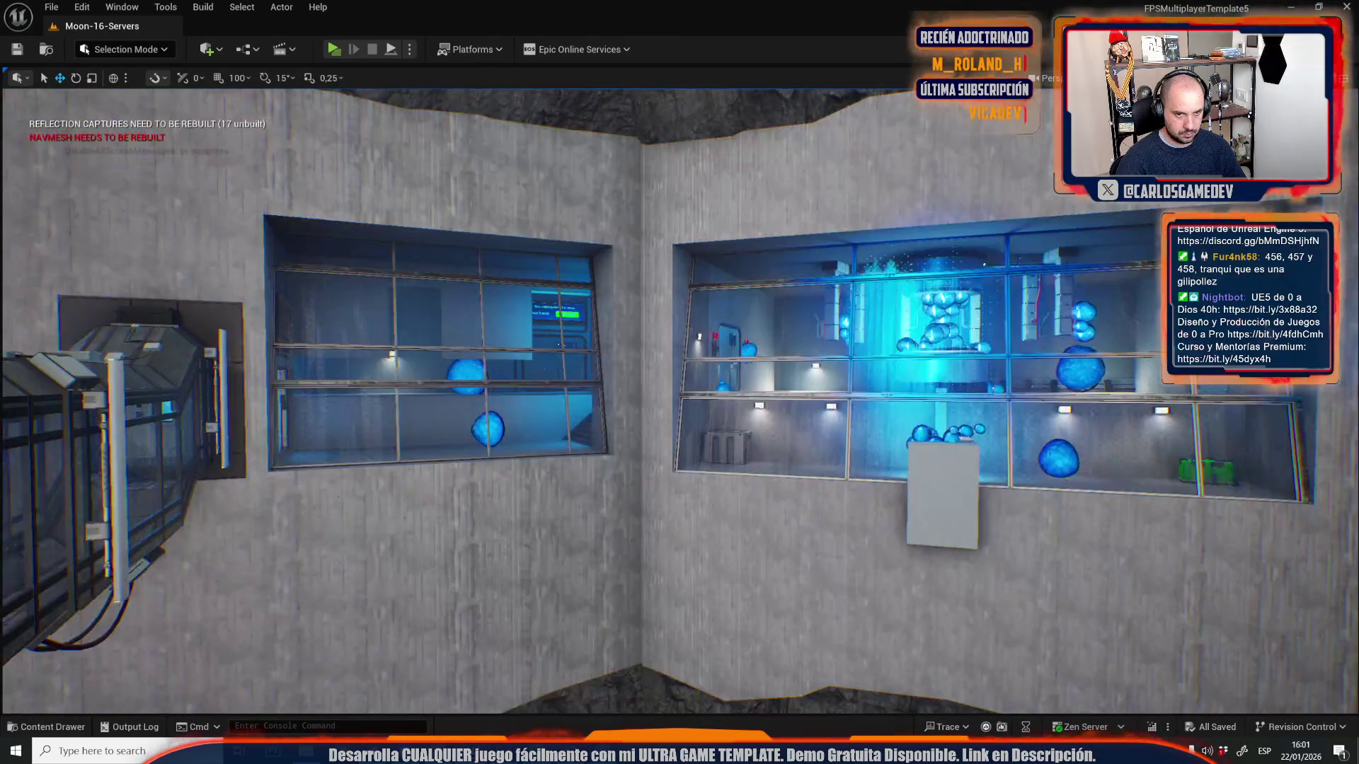
key("s")
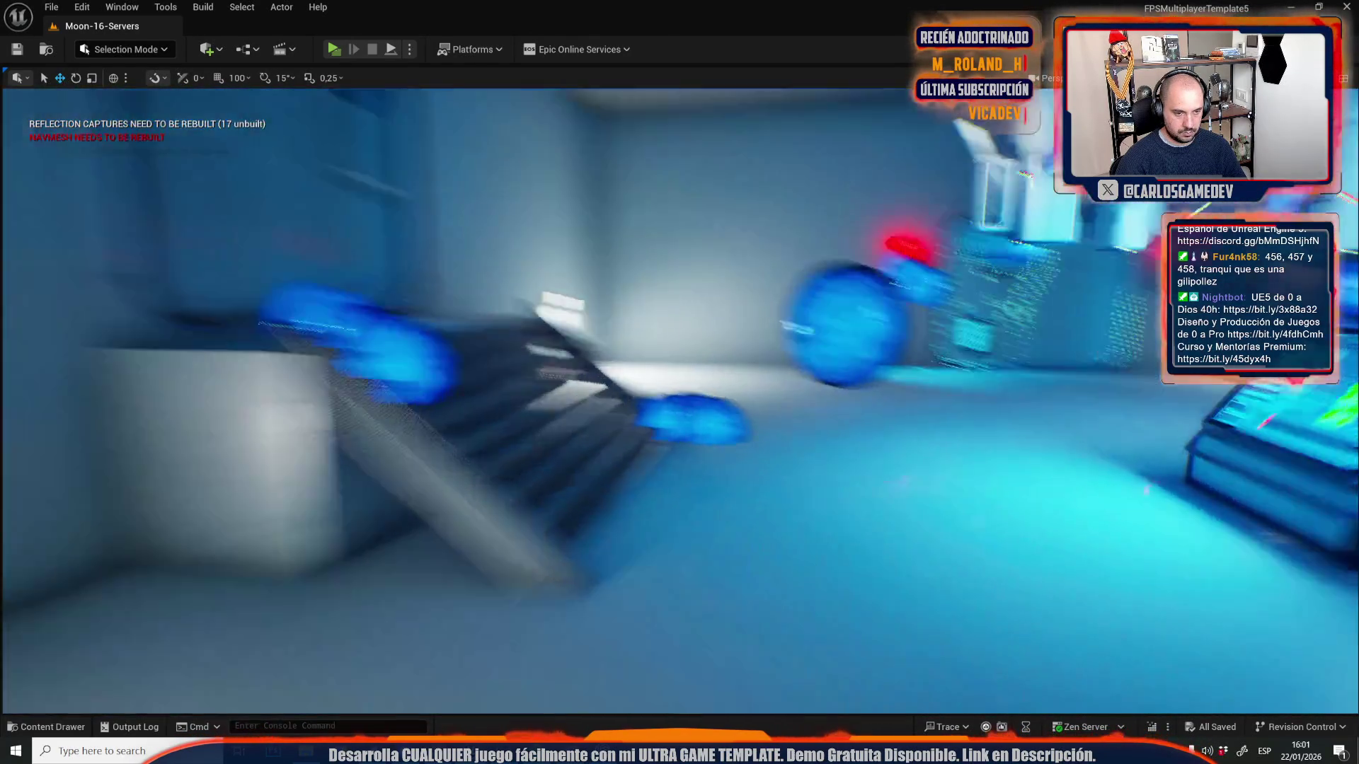
key("s")
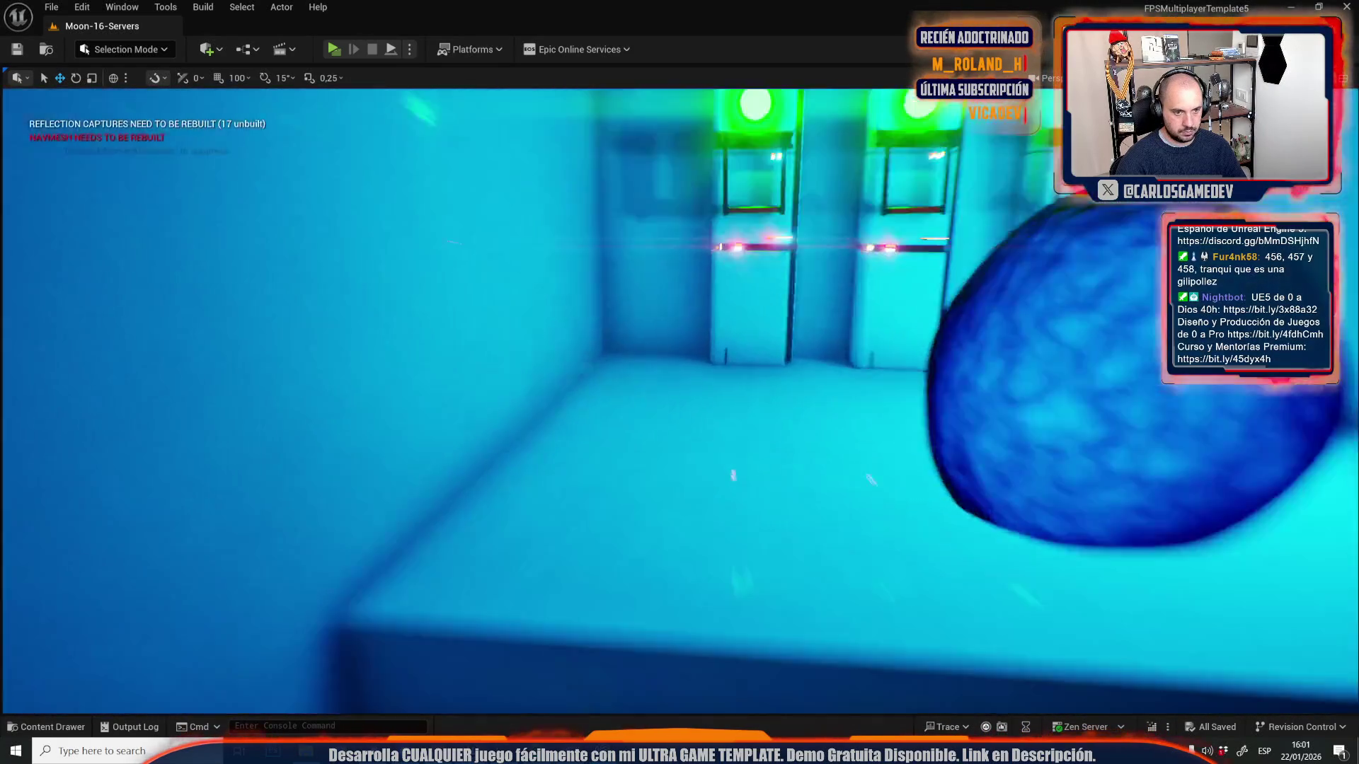
key("w")
key("w")
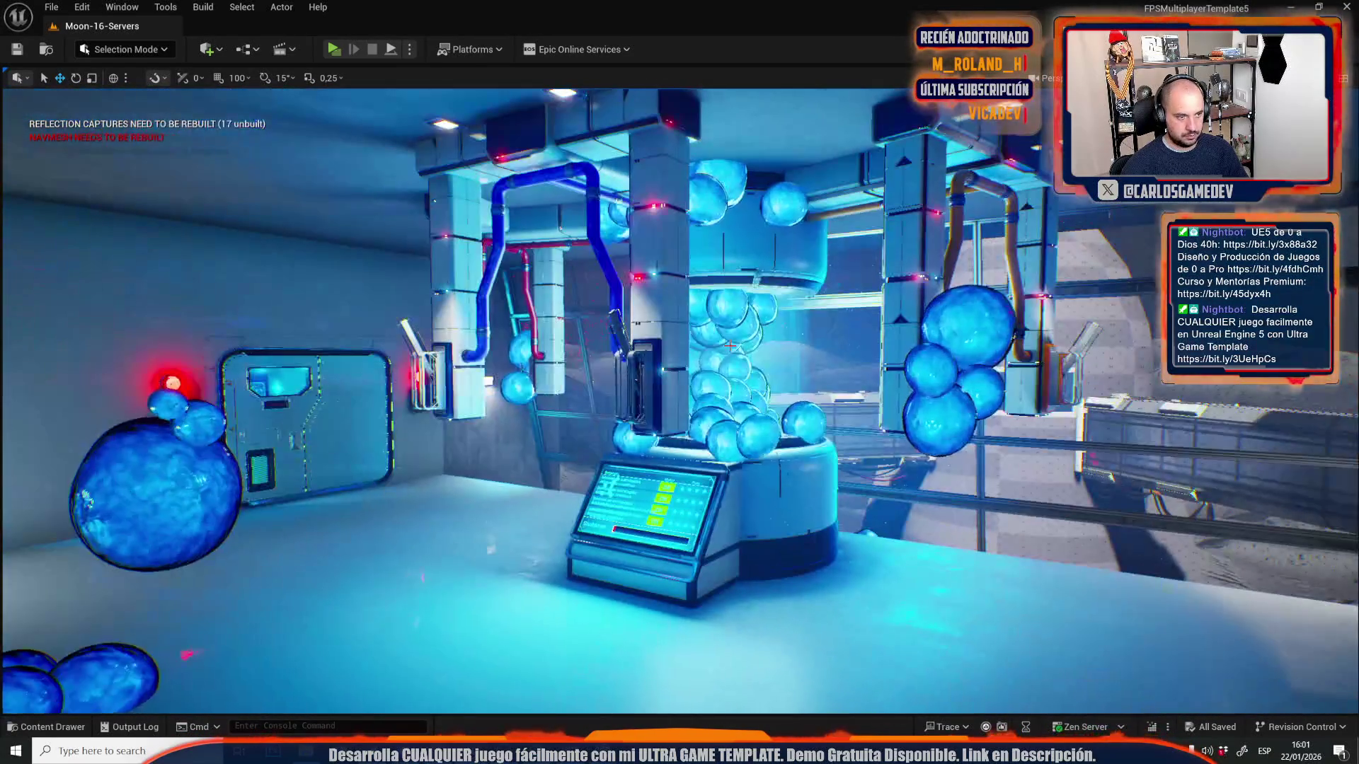
key("ctrl+space")
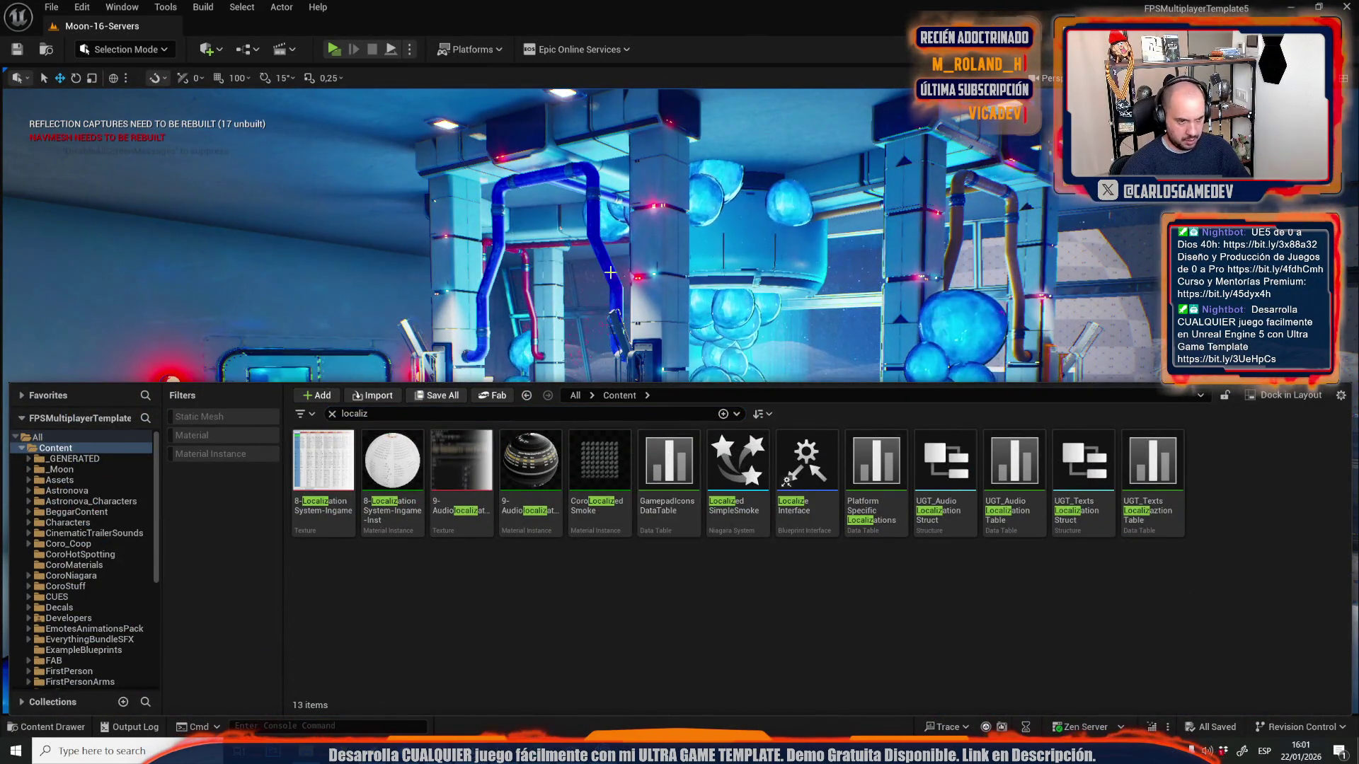
key("ctrl+space")
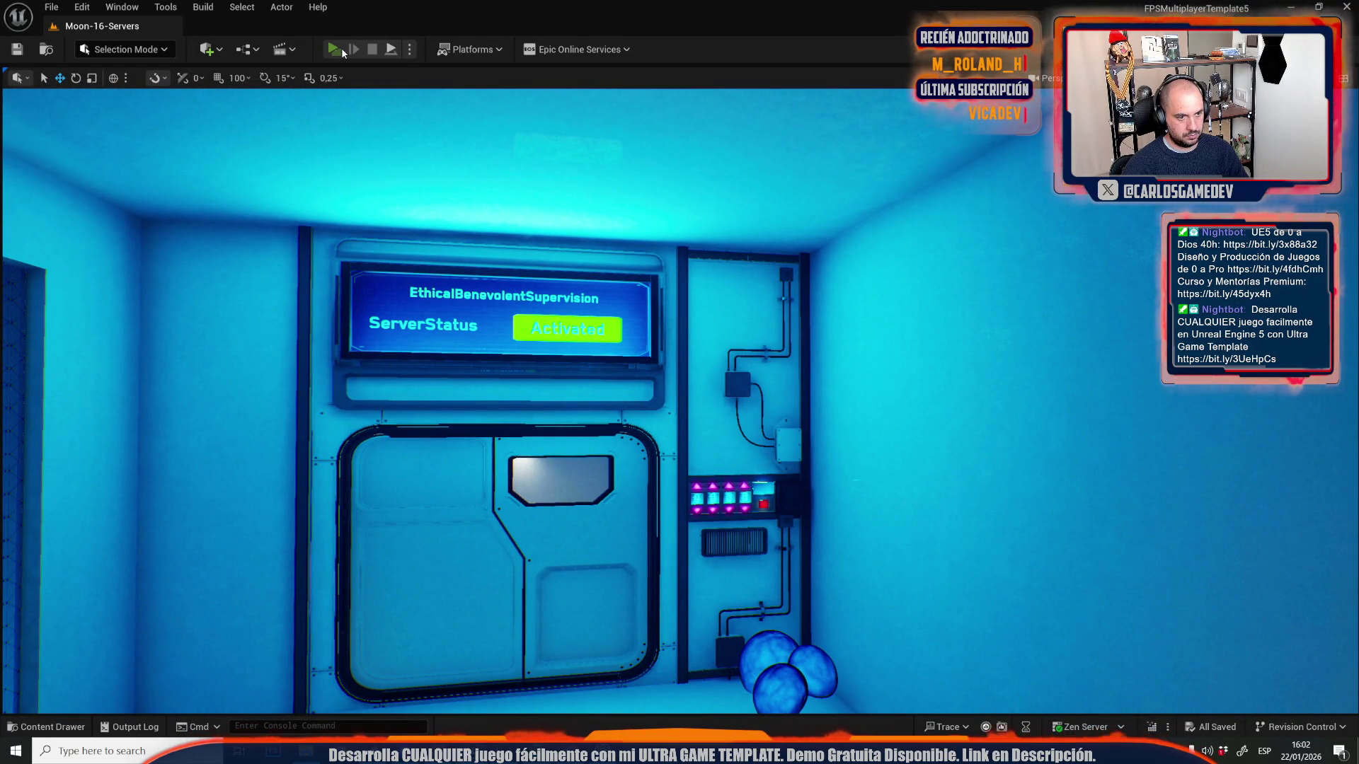
- Play-test the level, walking through the door to see the Spanish panel, then open the spreadsheet
left_click(342, 52)
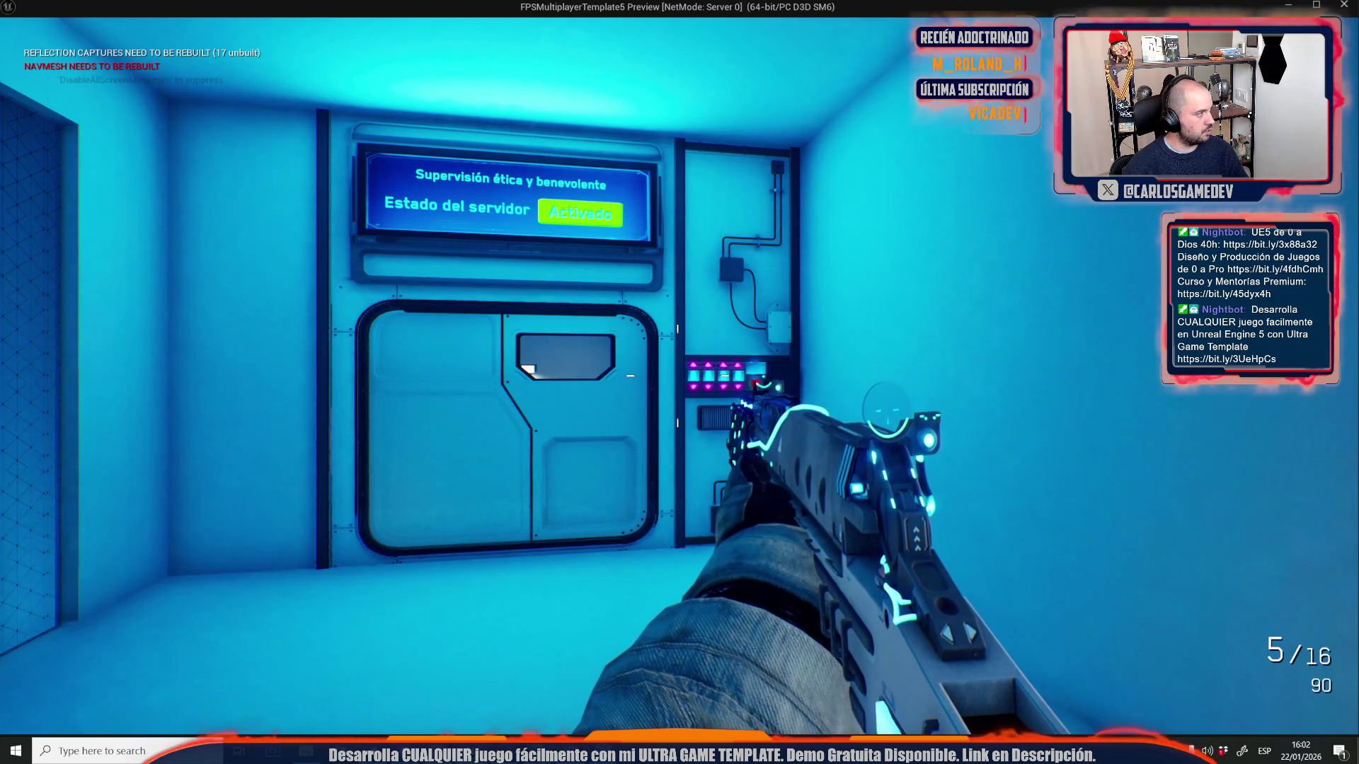
mouse_move(679, 382)
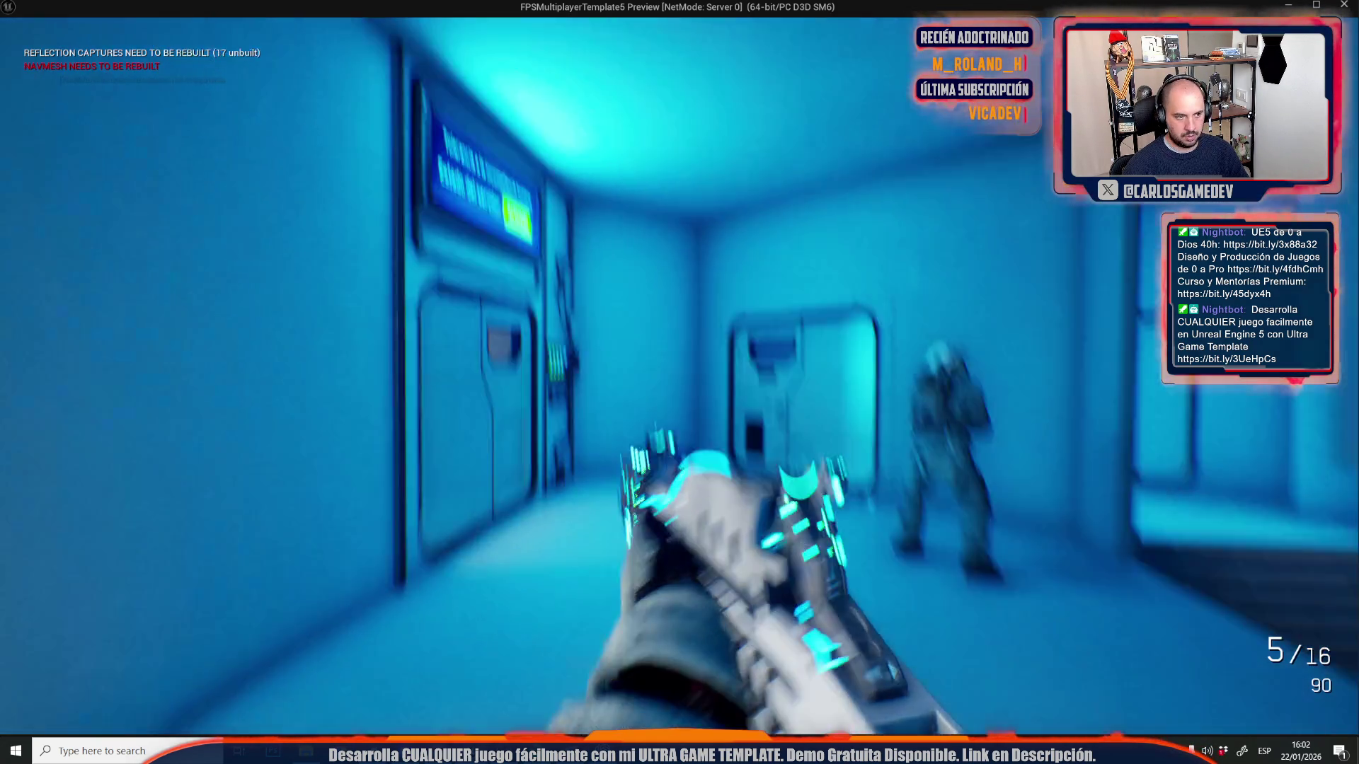
key("w")
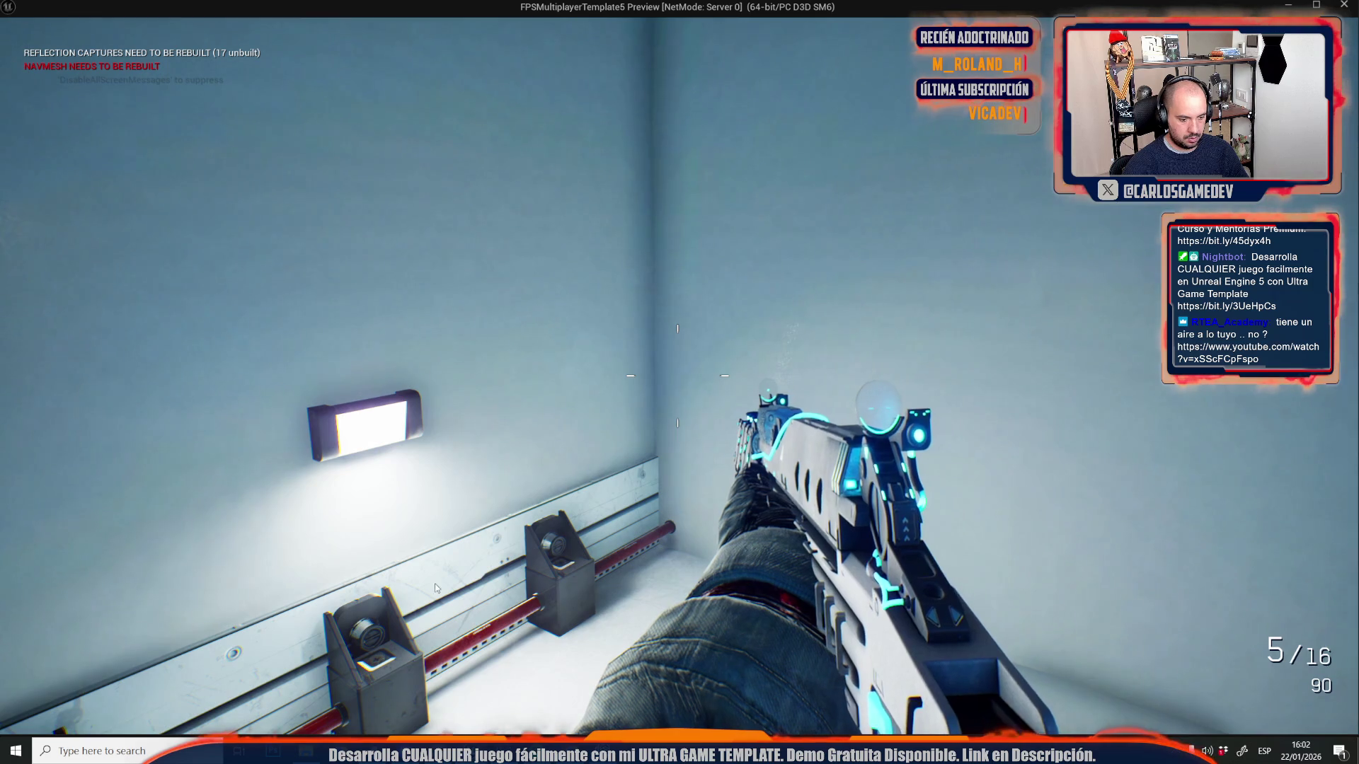
key("alt+Tab")
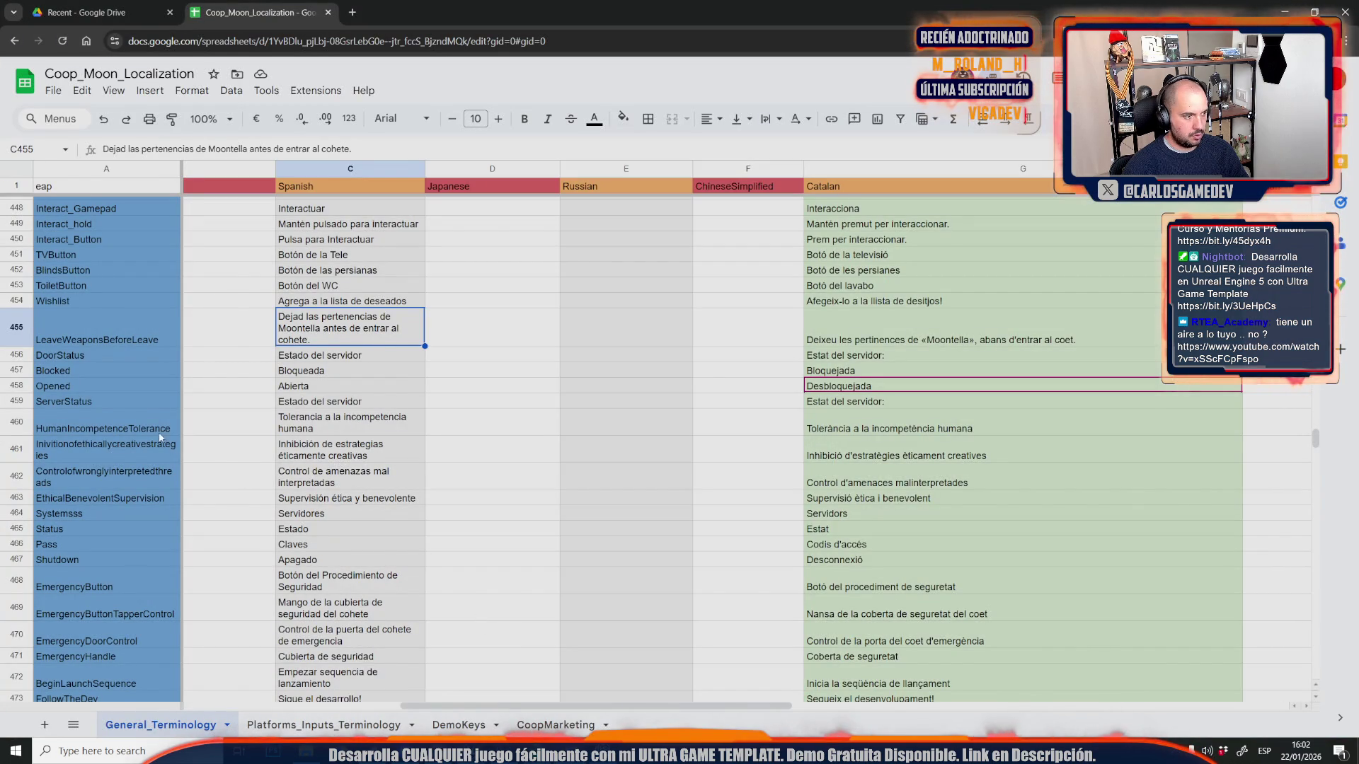
- Check the Blocked key in A457, then look toward the red-lit door in the game preview
left_click(87, 375)
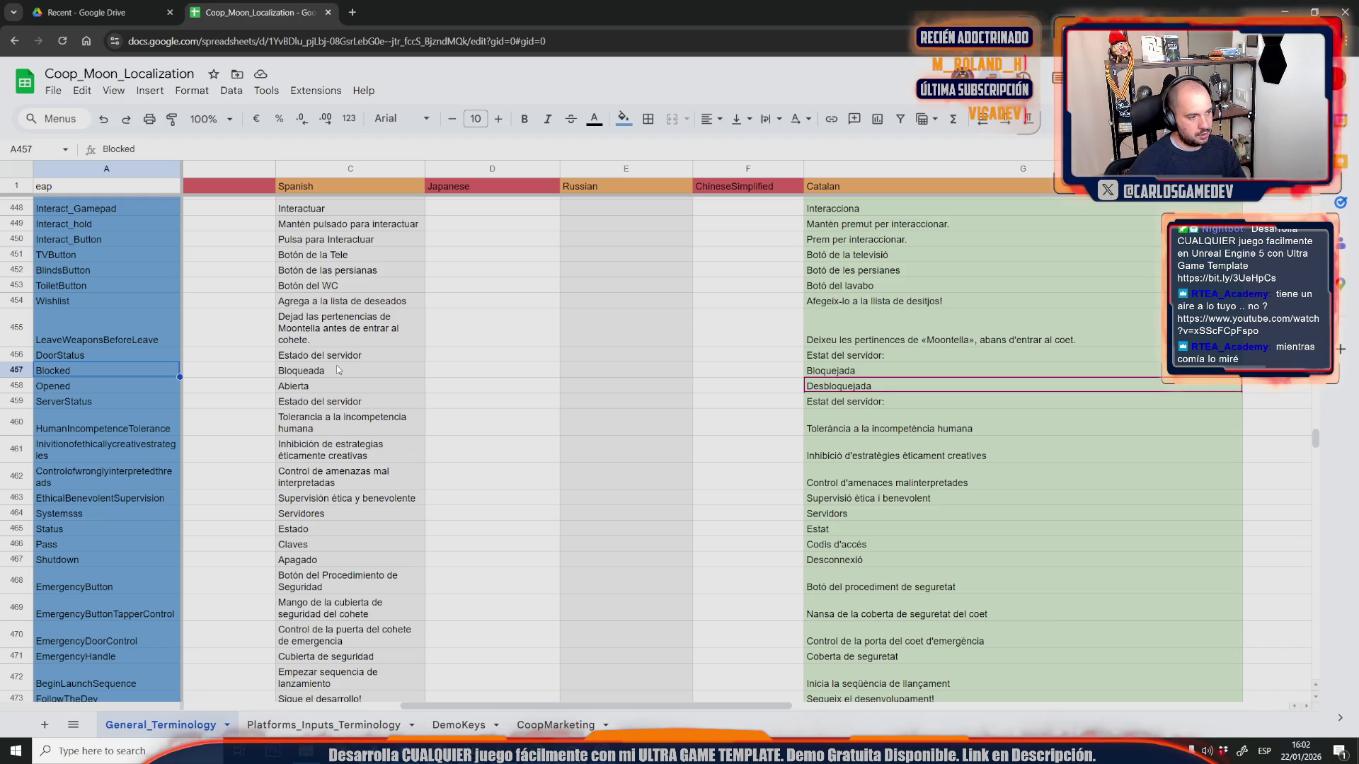
key("alt+Tab")
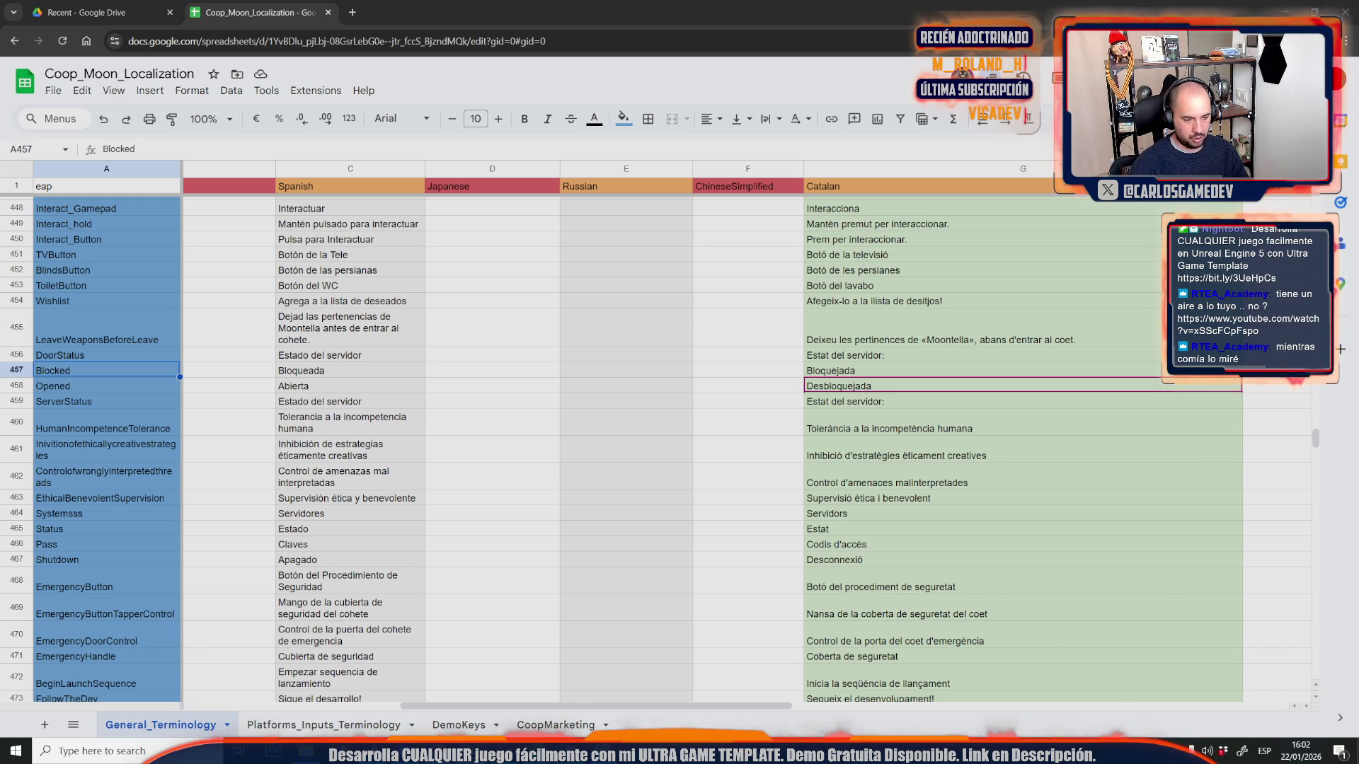
mouse_move(472, 750)
left_click(608, 679)
key("w")
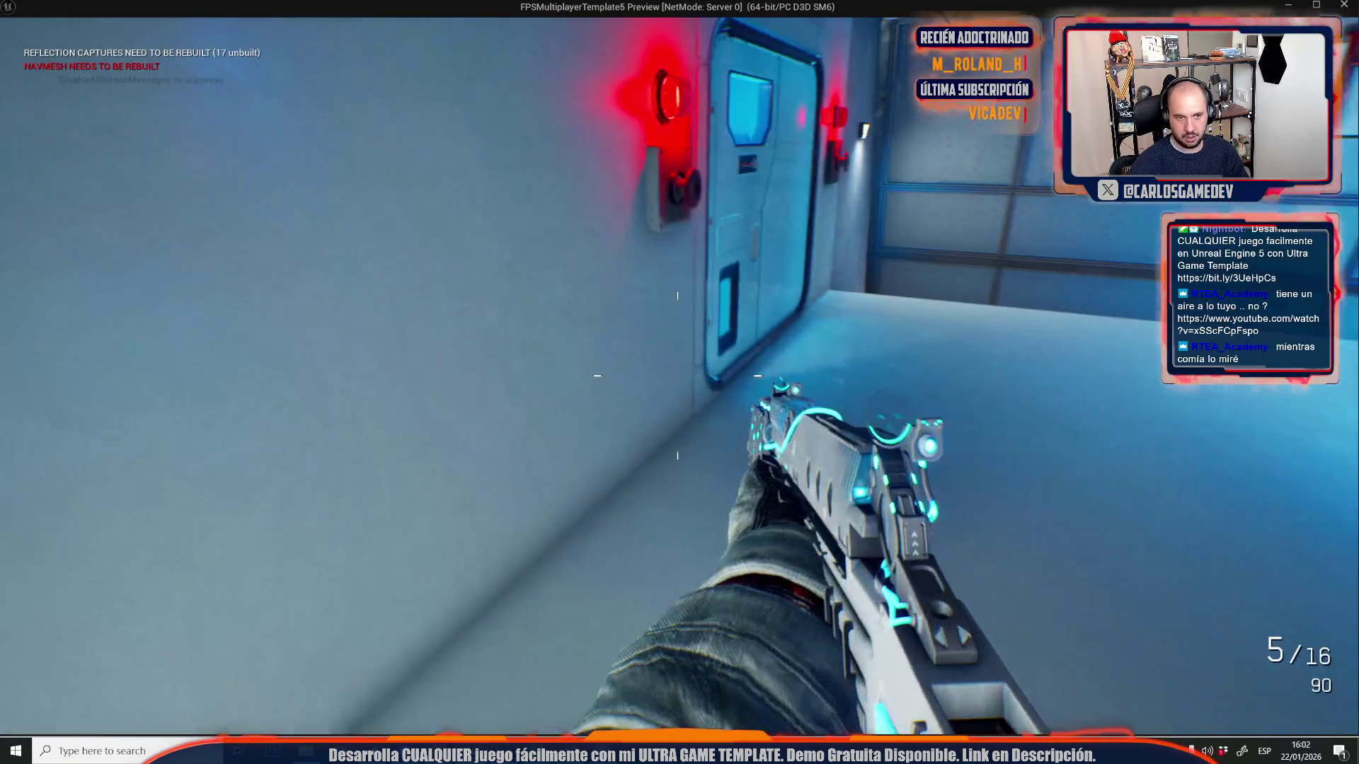
key("alt+Tab")
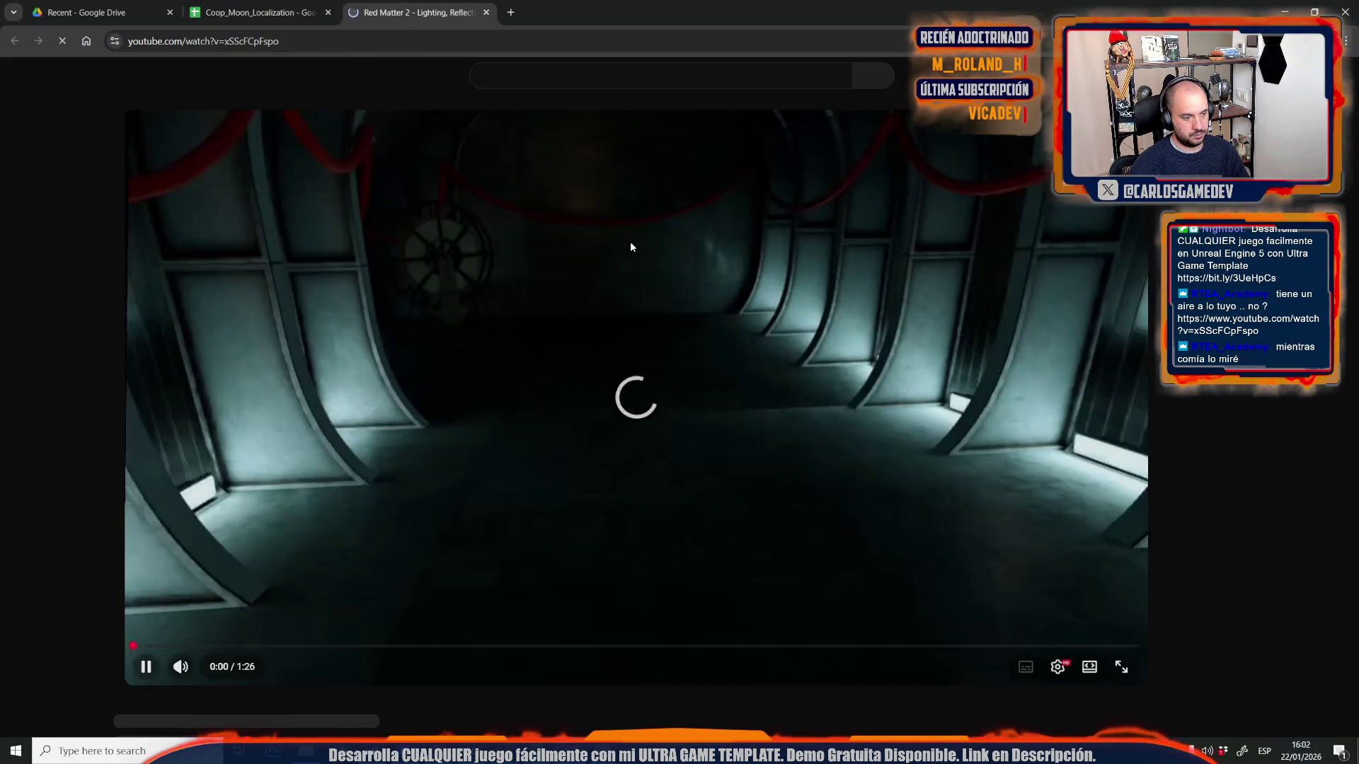
- Skip through the Red Matter 2 lighting video toward its end
scroll(562, 306, "down", 5)
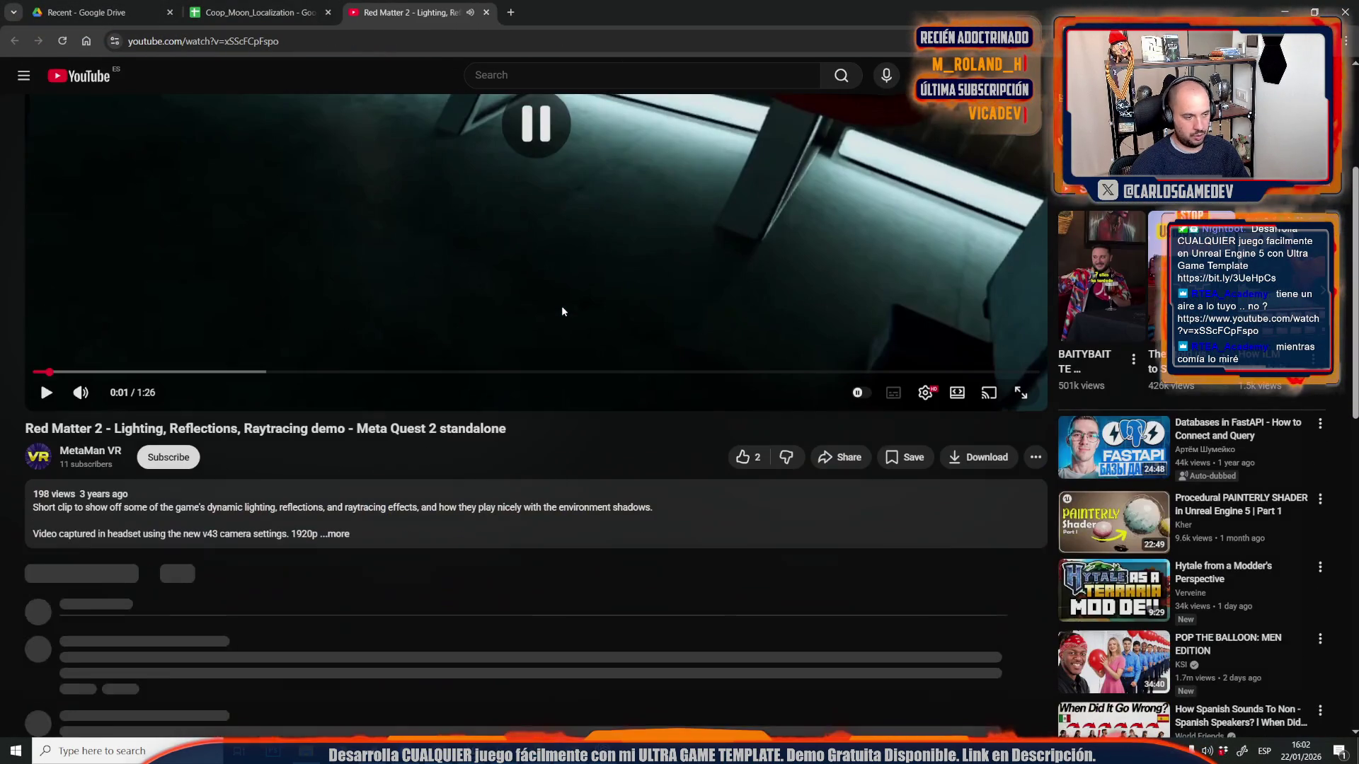
scroll(562, 306, "up", 5)
left_click(512, 329)
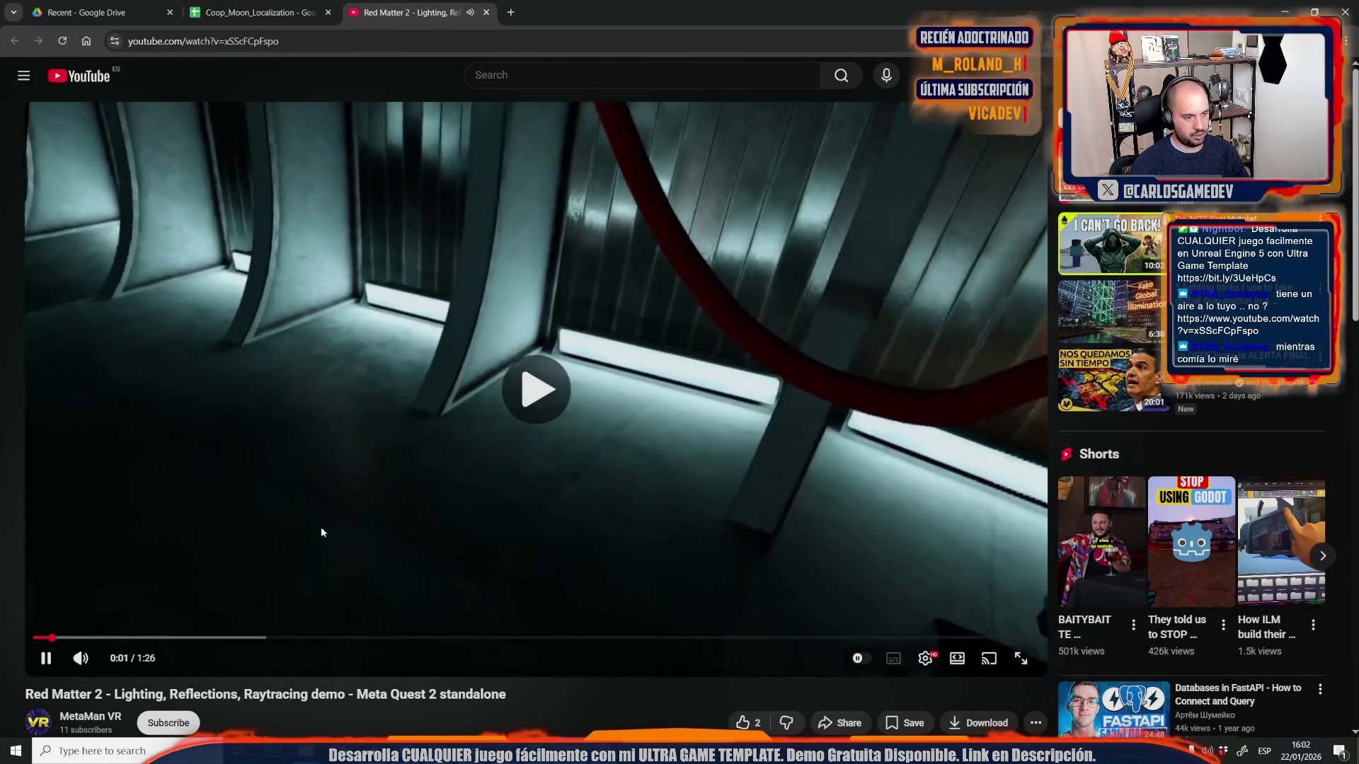
left_click(240, 637)
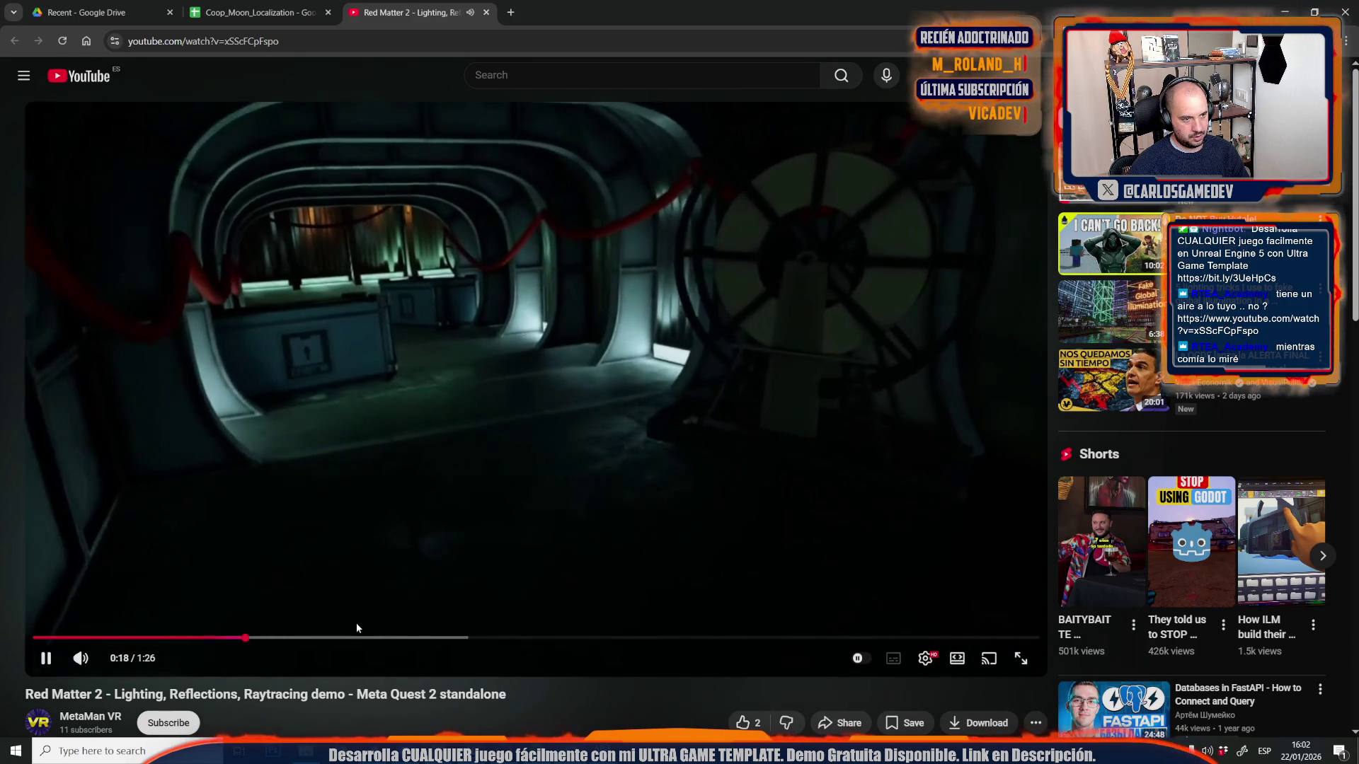
left_click(400, 638)
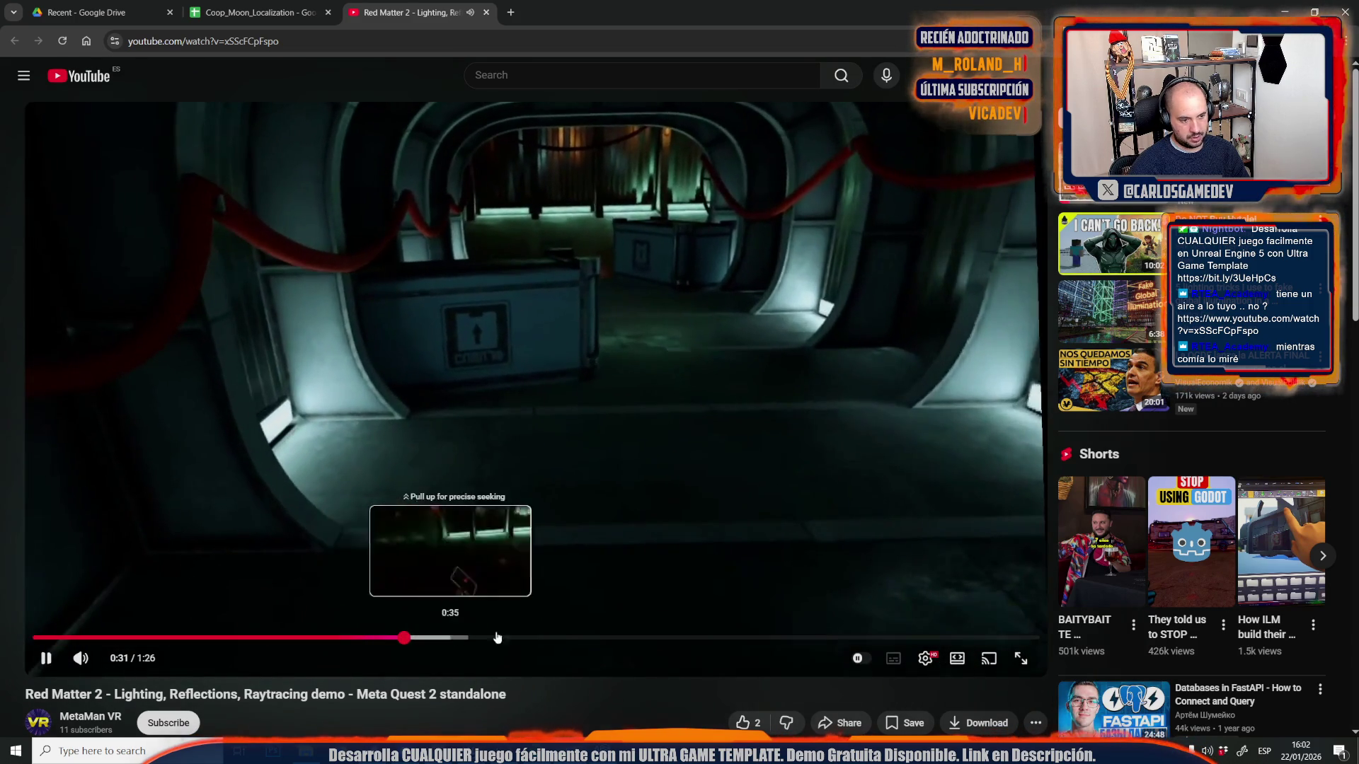
left_click(497, 638)
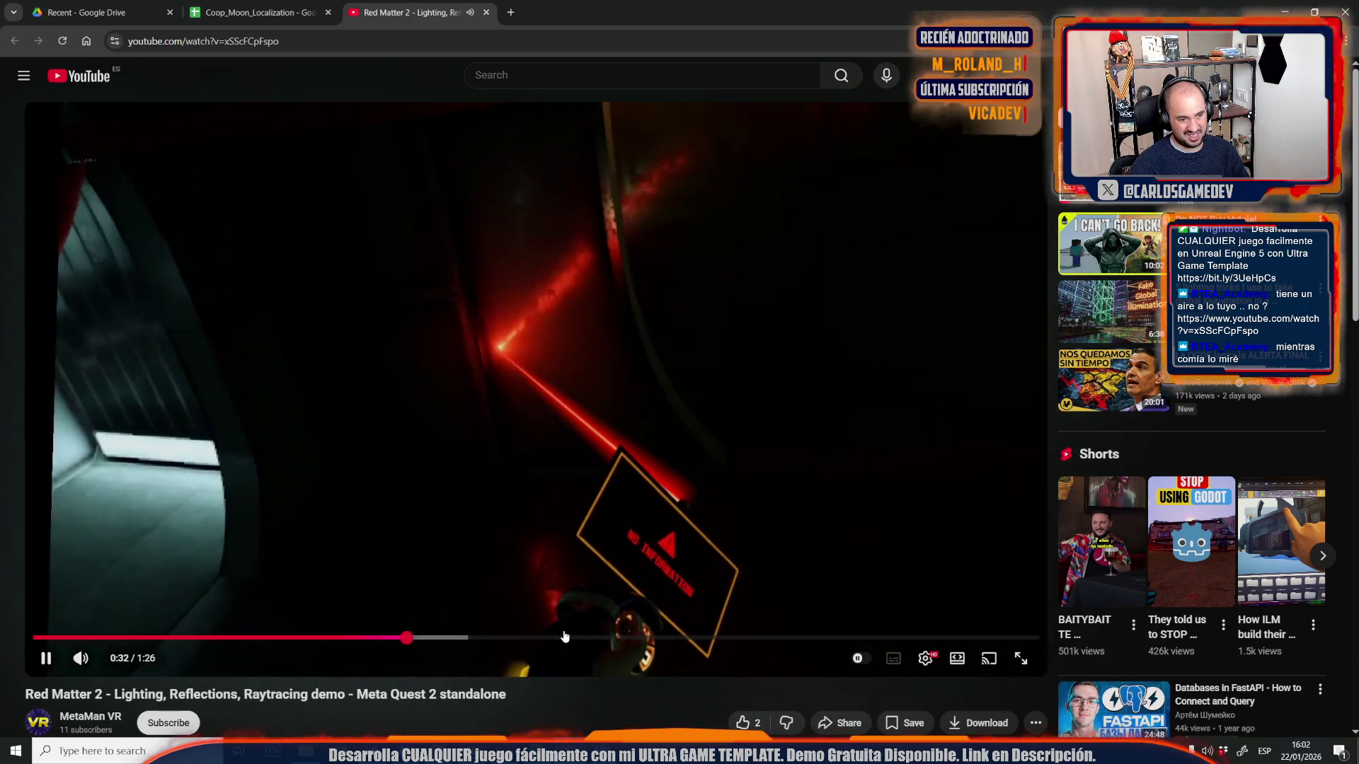
left_click(833, 639)
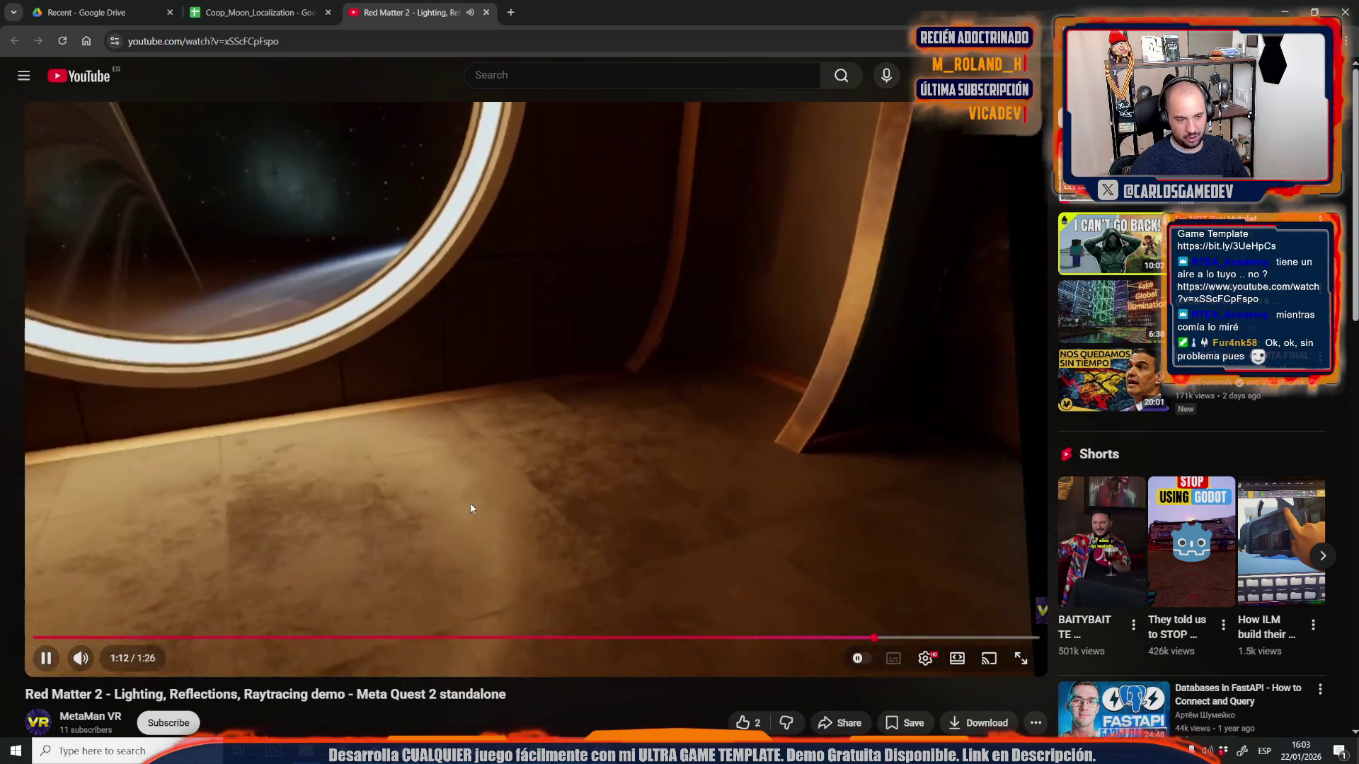
- Pause the video at 1:21 and return to the Coop_Moon_Localization tab
scroll(471, 508, "down", 1)
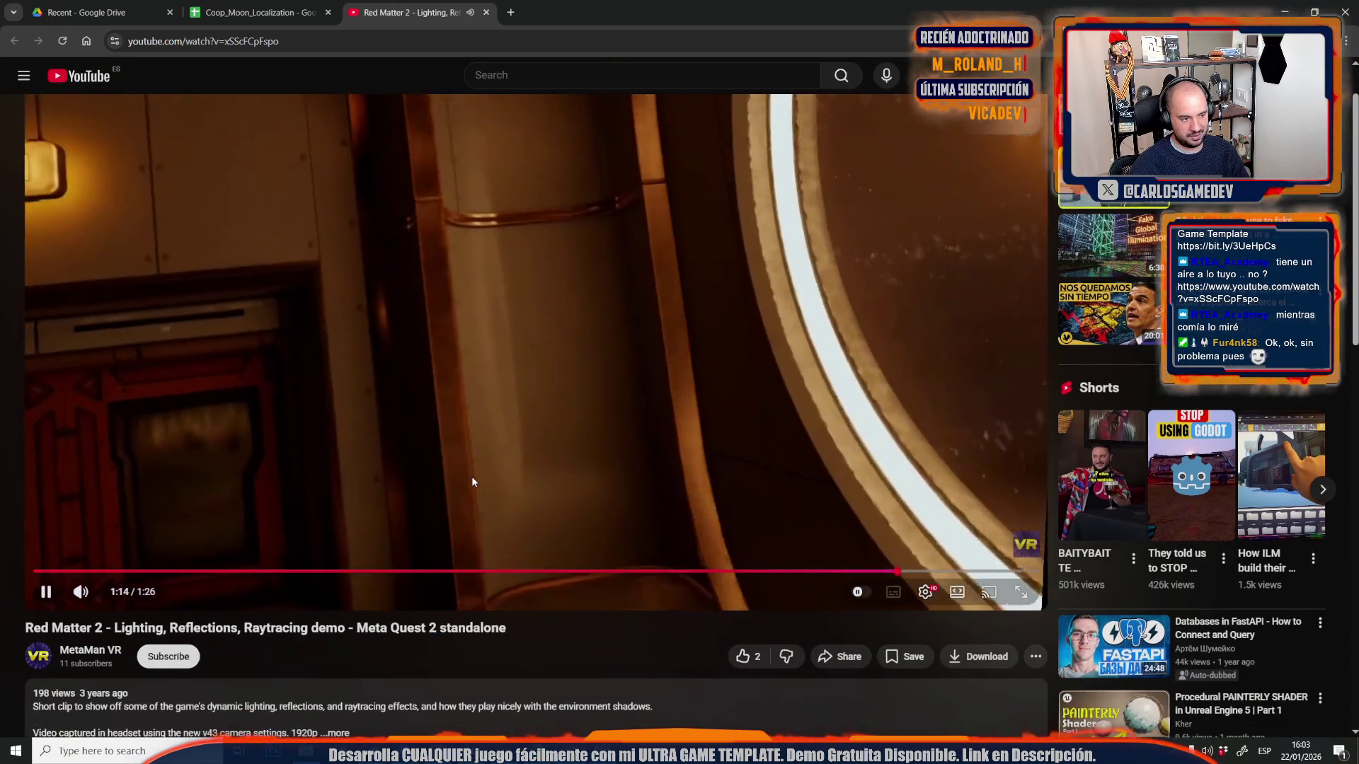
scroll(472, 482, "up", 1)
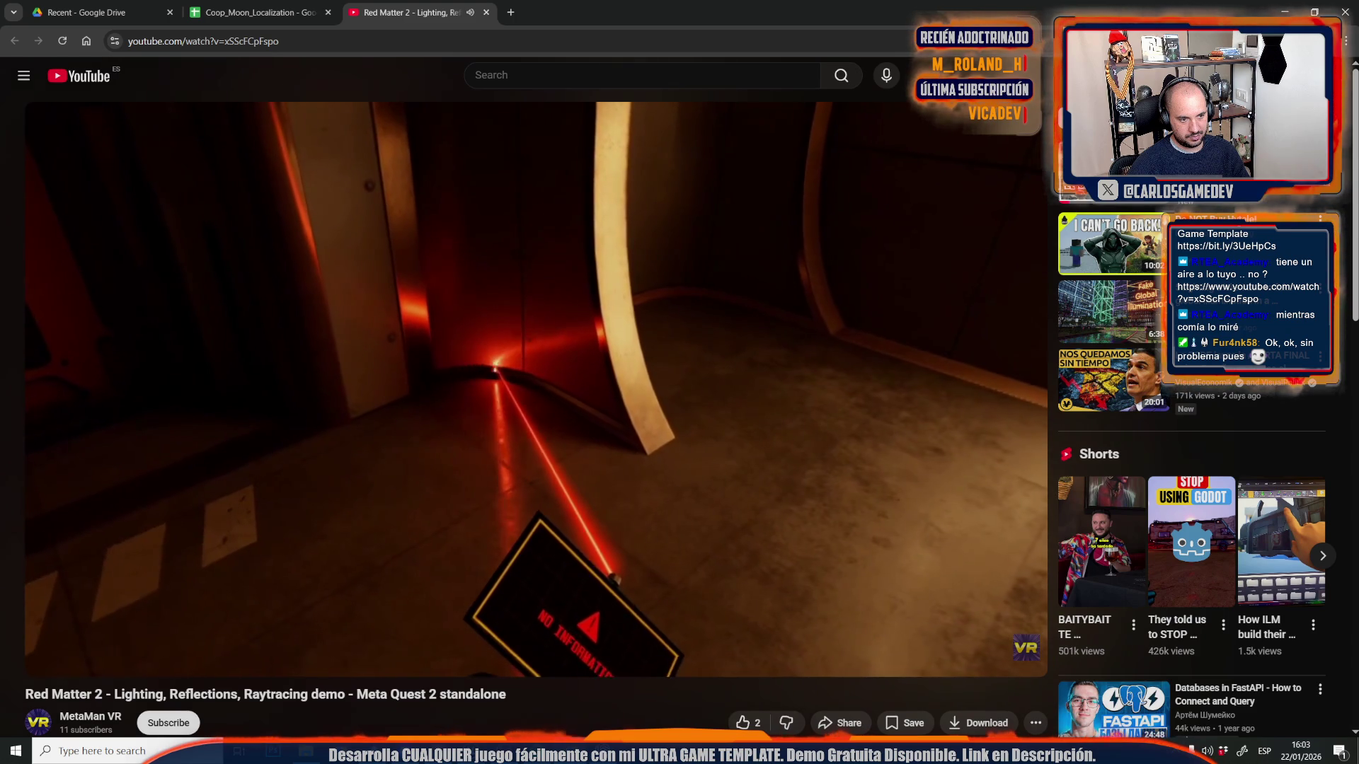
left_click(600, 403)
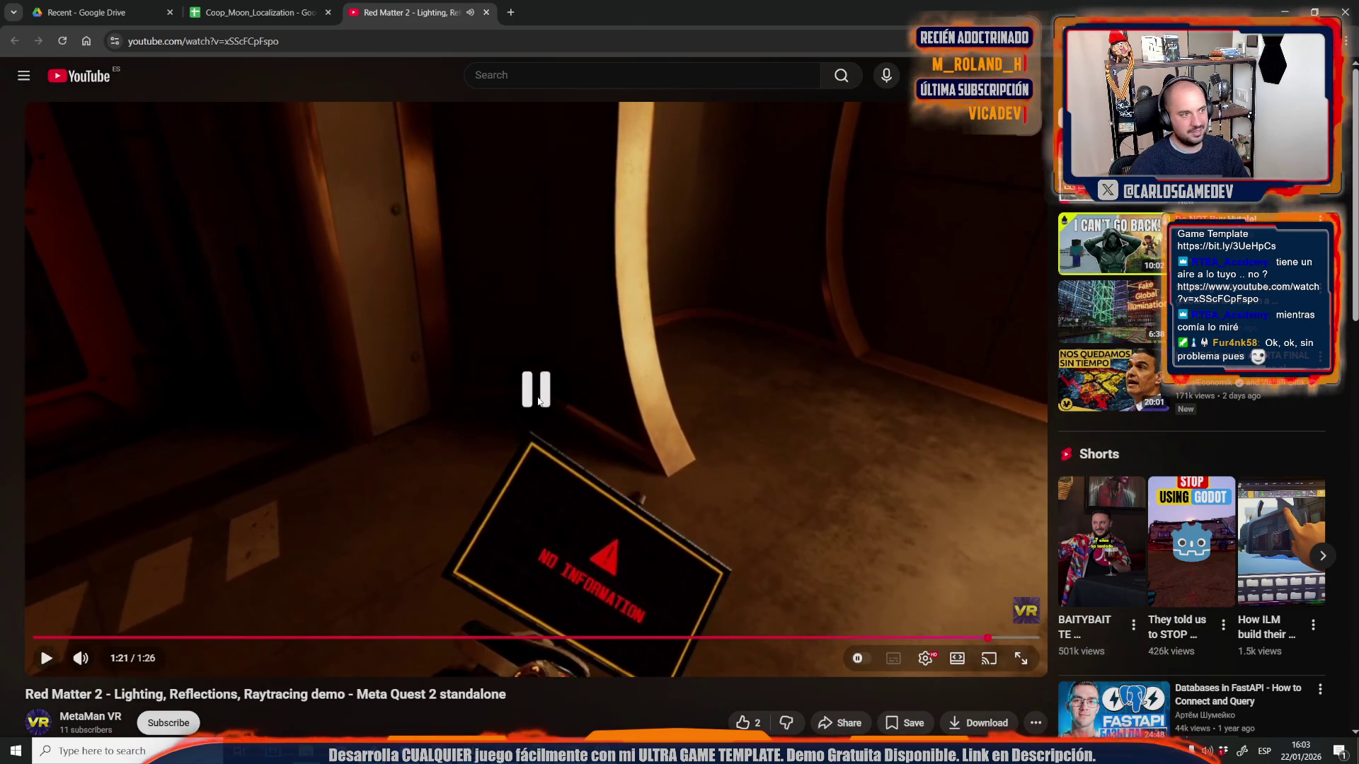
key("ctrl+shift+Tab")
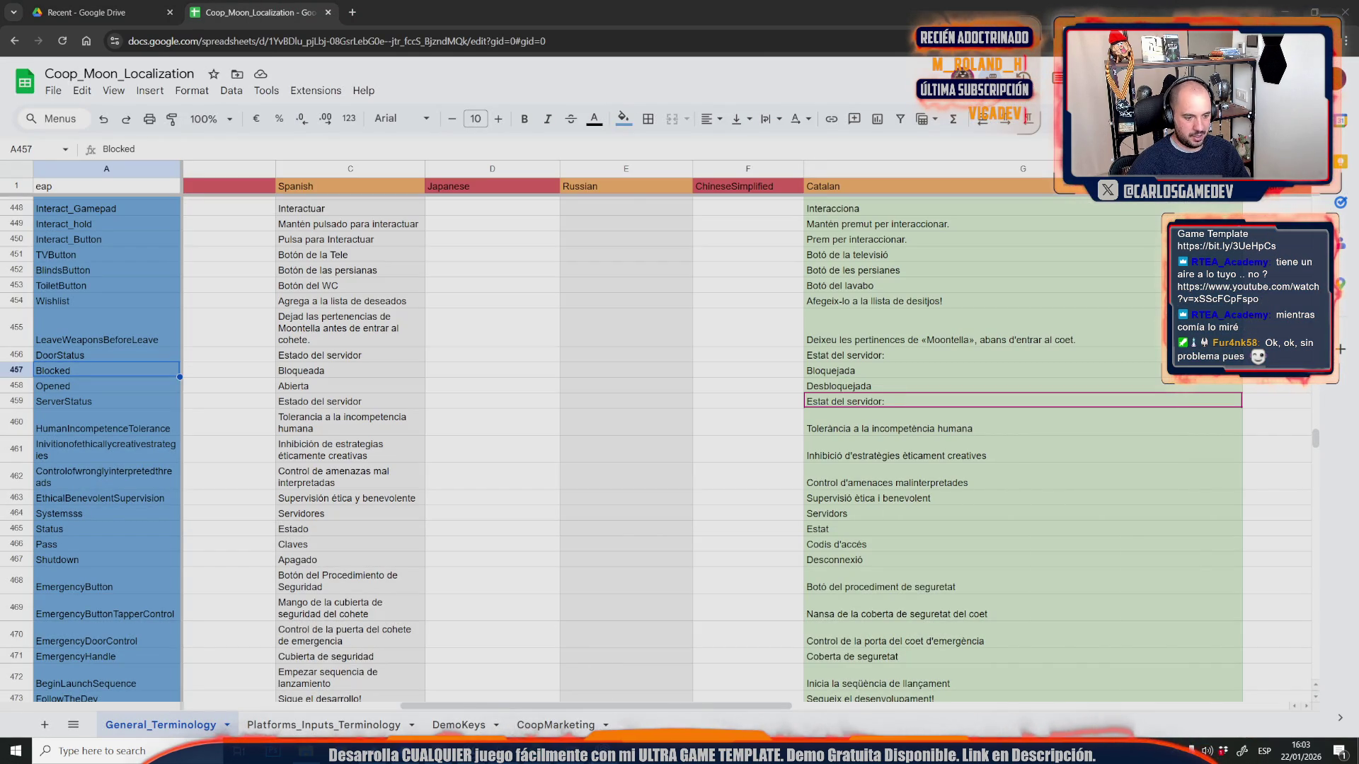
- Return to the Unreal Editor showing the Moon-16-Servers interior doors
left_click(460, 686)
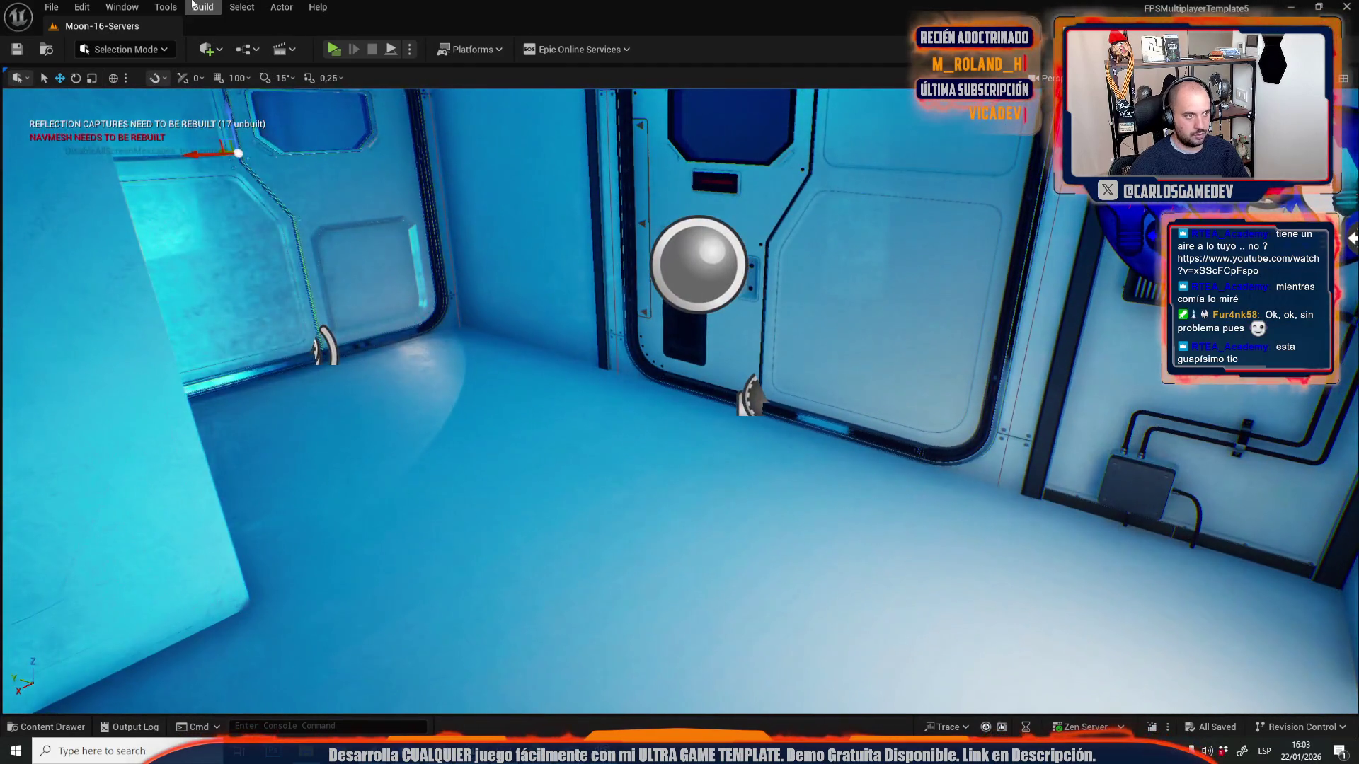
- Run Build Reflection Captures, then nudge the viewport camera toward the wall
left_click(194, 6)
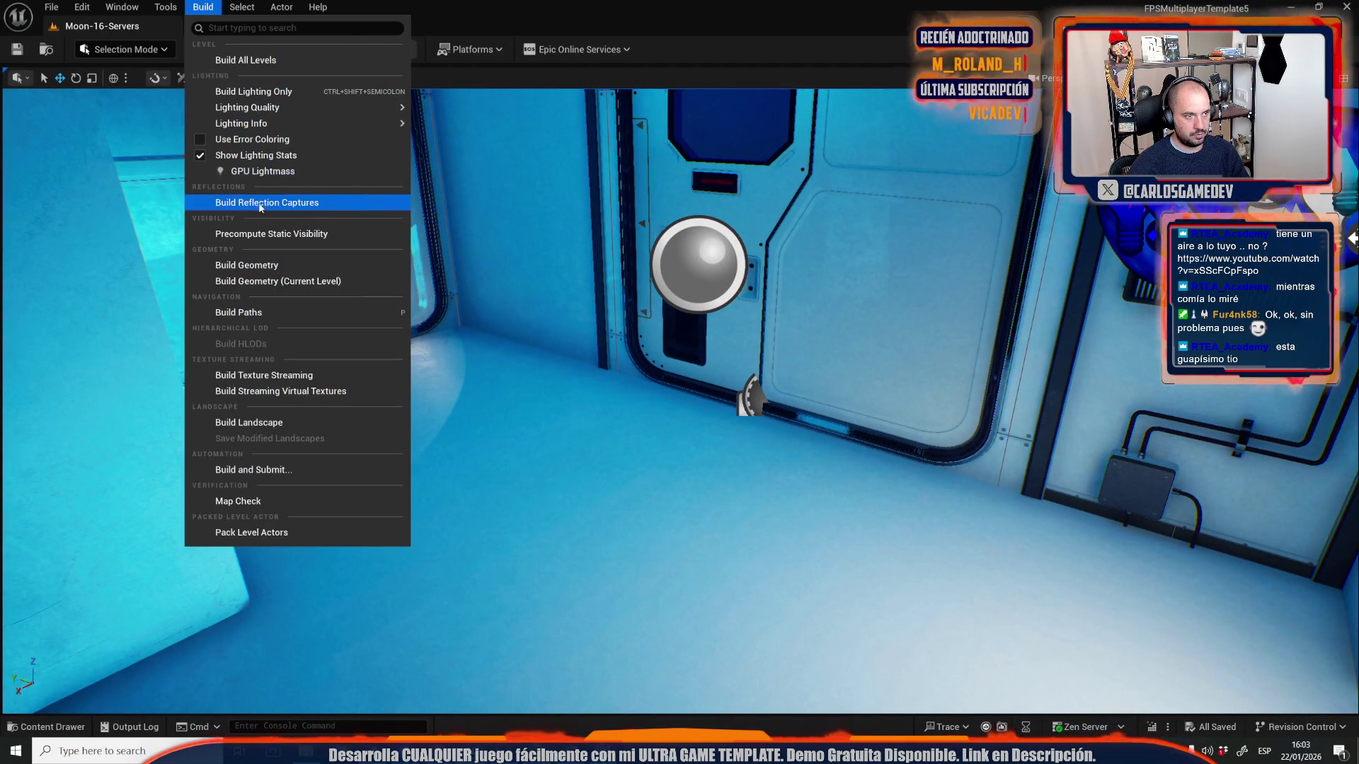
left_click(260, 204)
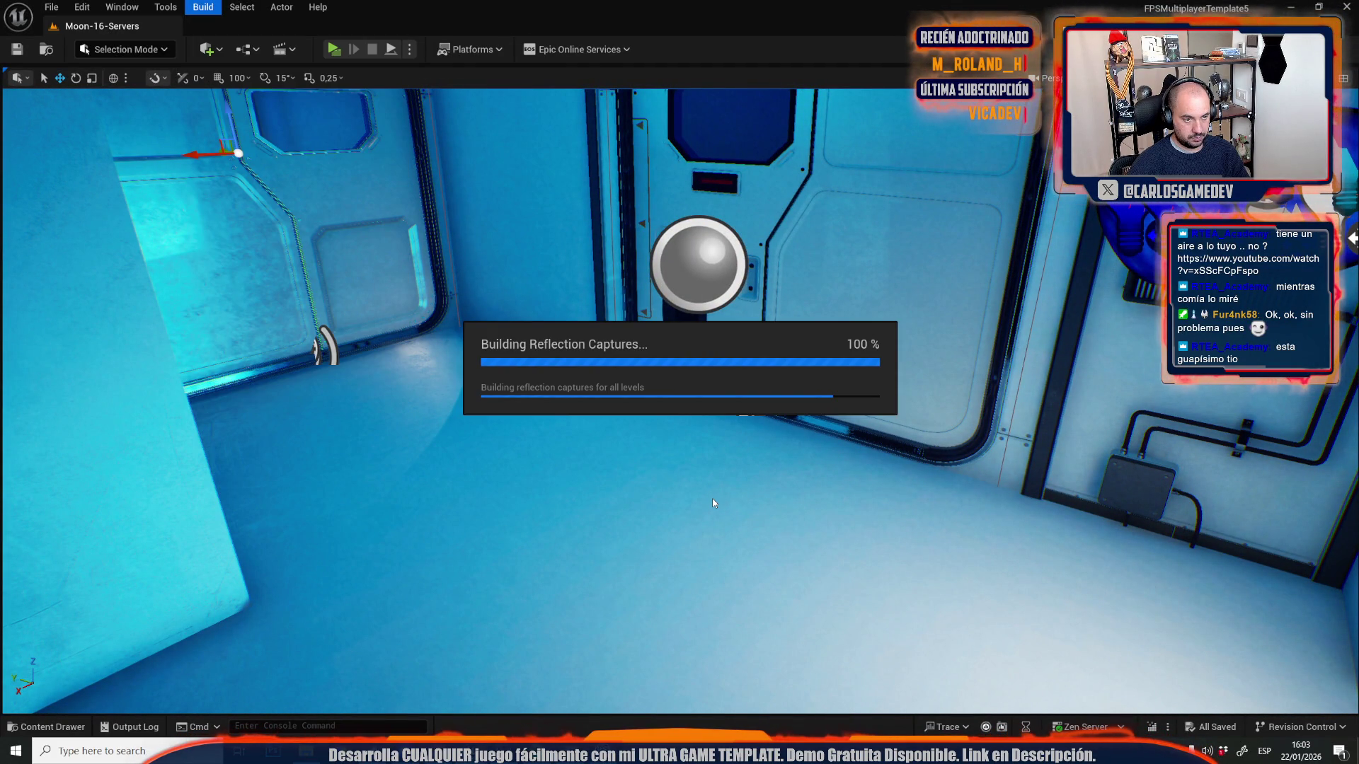
mouse_move(782, 513)
left_mouse_down()
mouse_move(769, 514)
mouse_move(790, 513)
left_mouse_up()
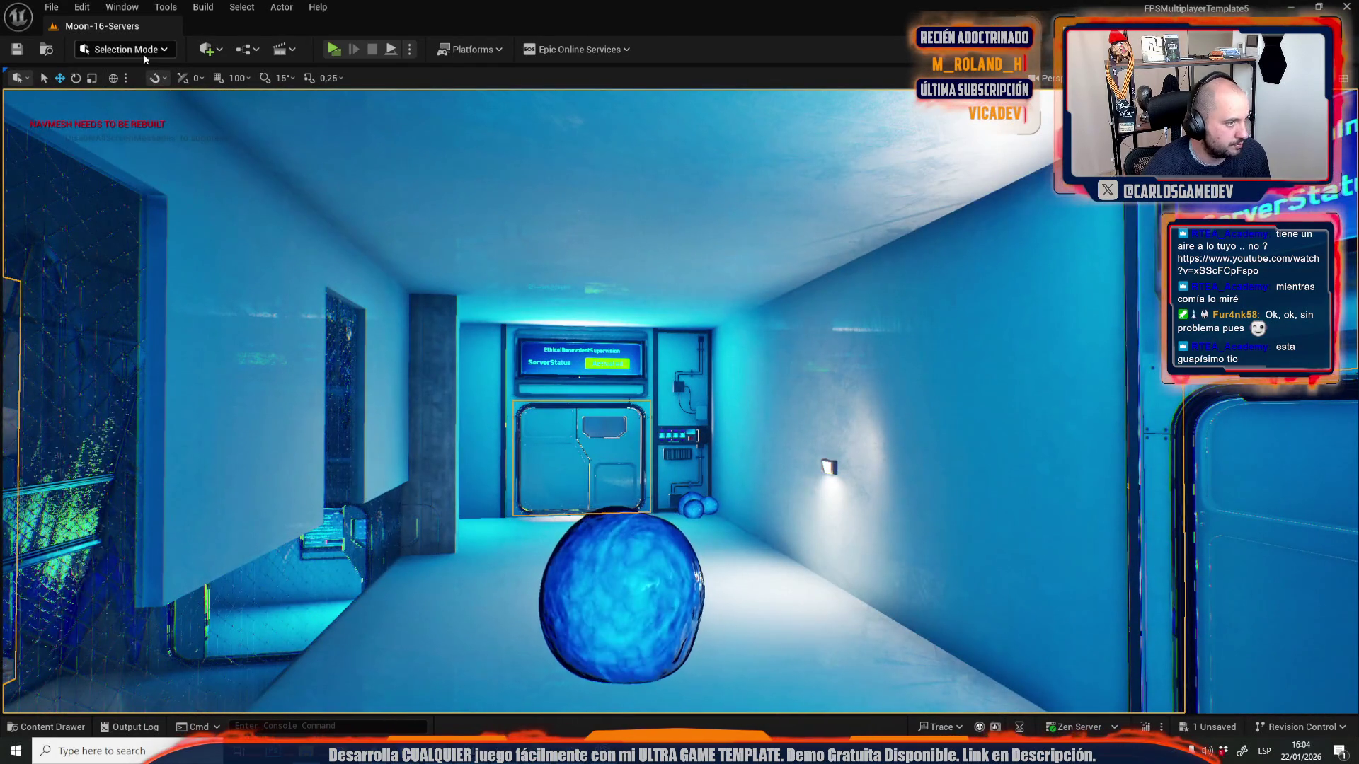
- Choose Mesh Tool Mode from the editor mode dropdown
left_click(143, 54)
left_click(155, 223)
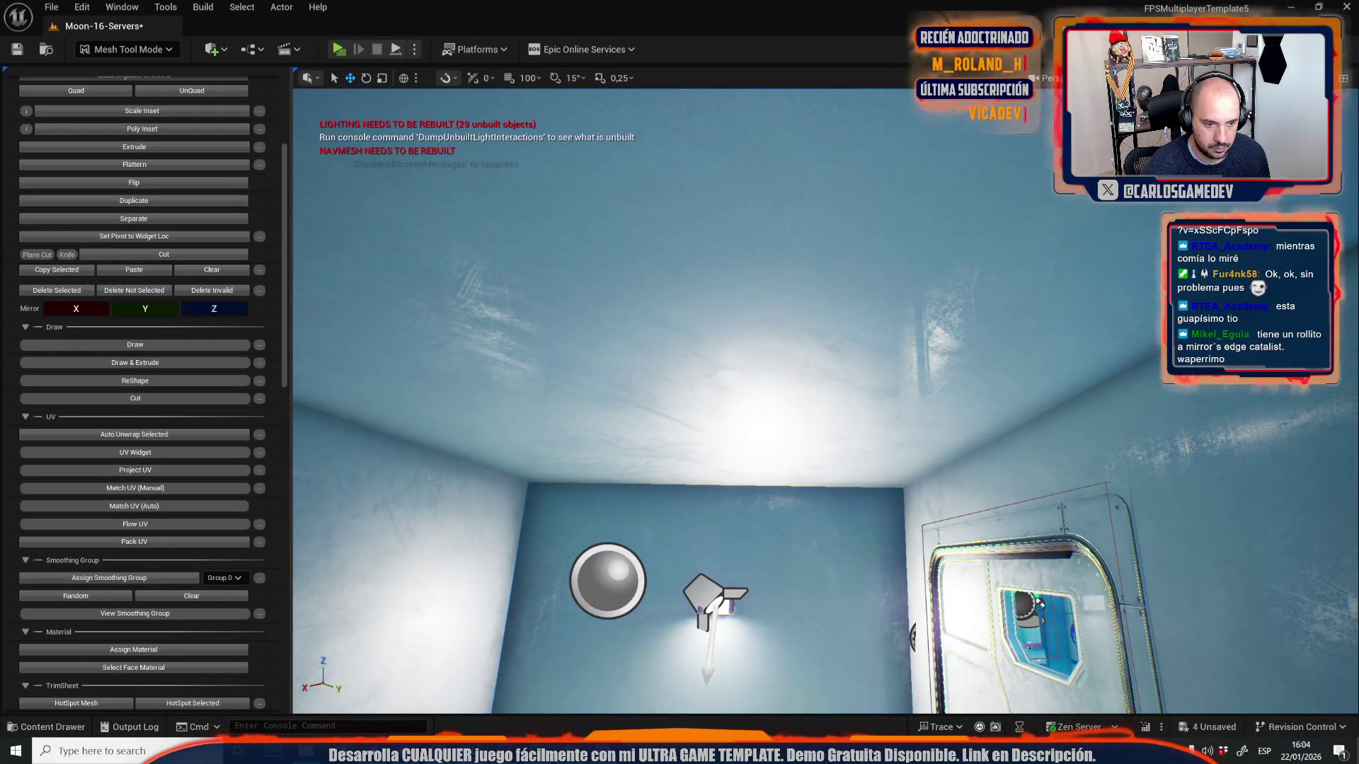
- Assign a shared smoothing group to two selected ceiling faces
left_click(716, 401)
left_click(93, 601)
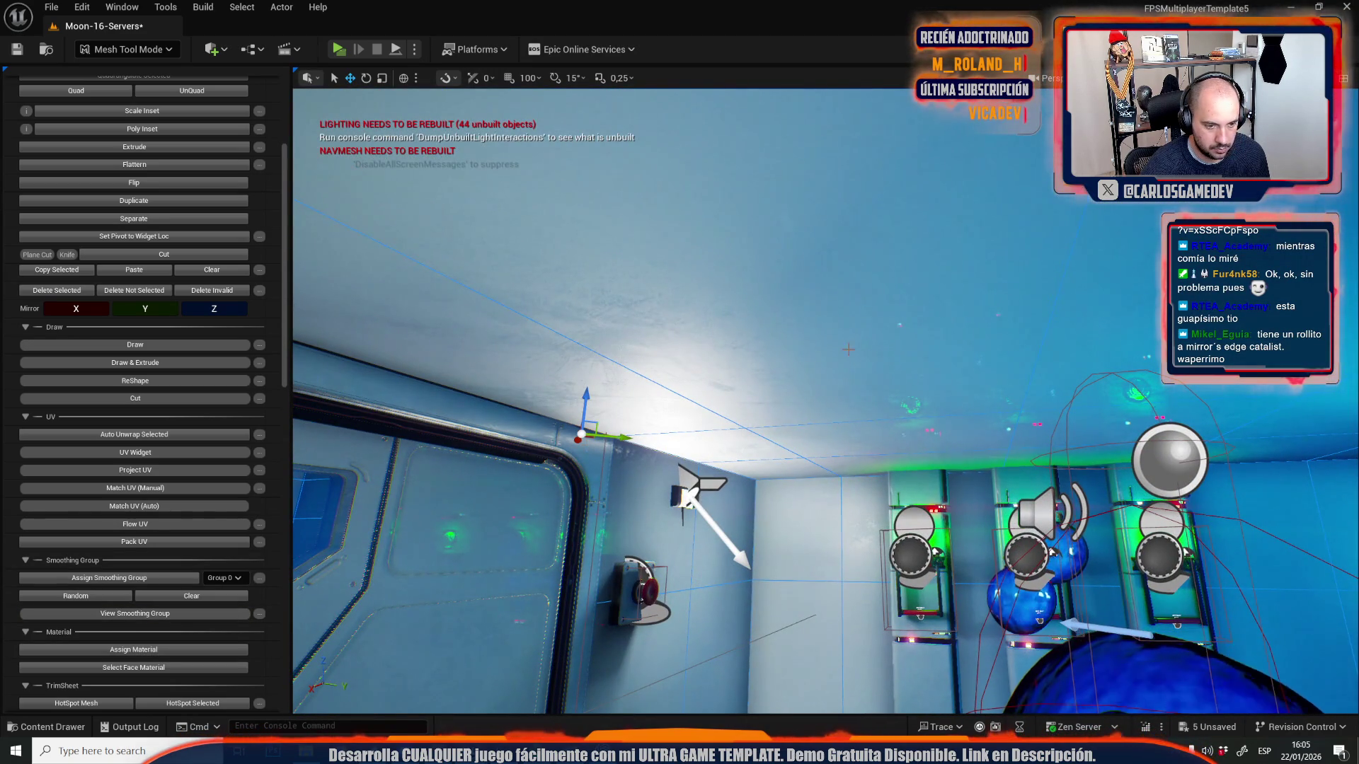
left_click(848, 350)
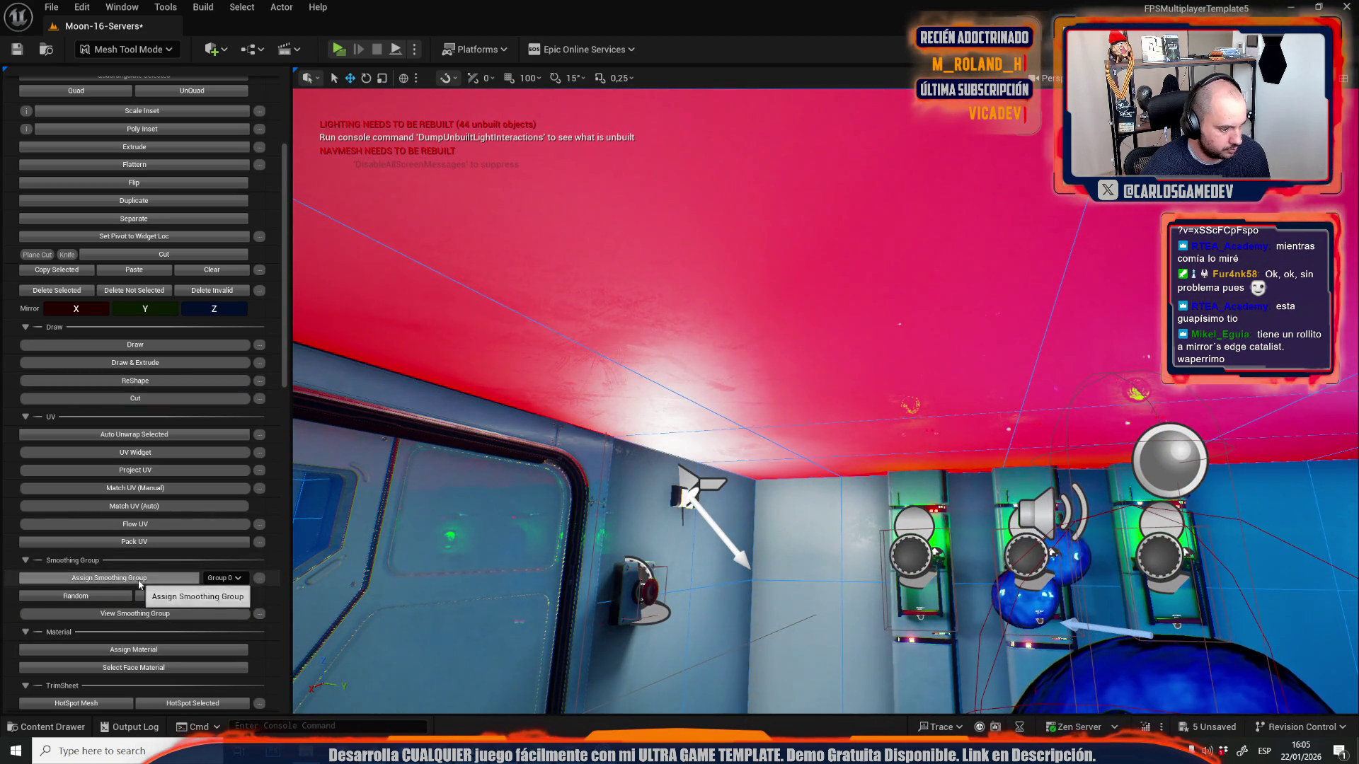
left_click(146, 651)
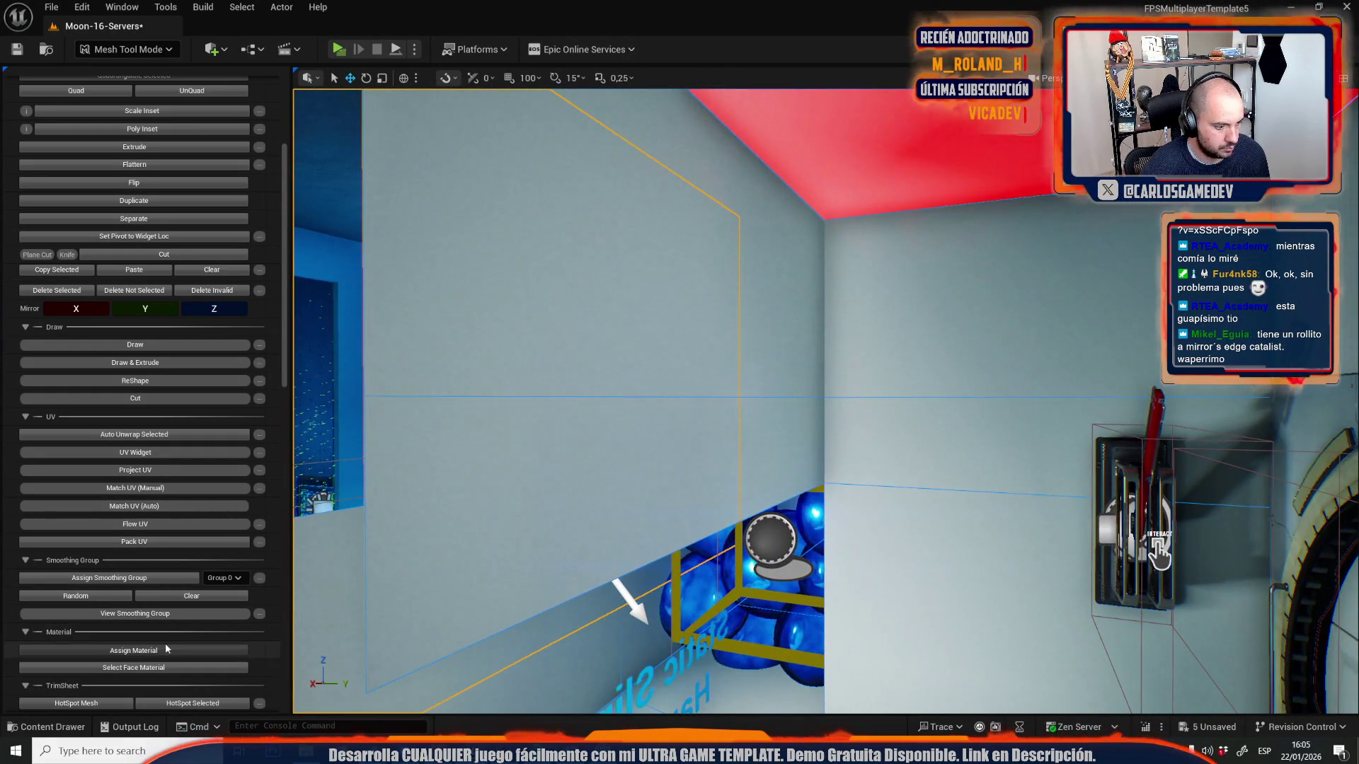
scroll(824, 400, "down", 10)
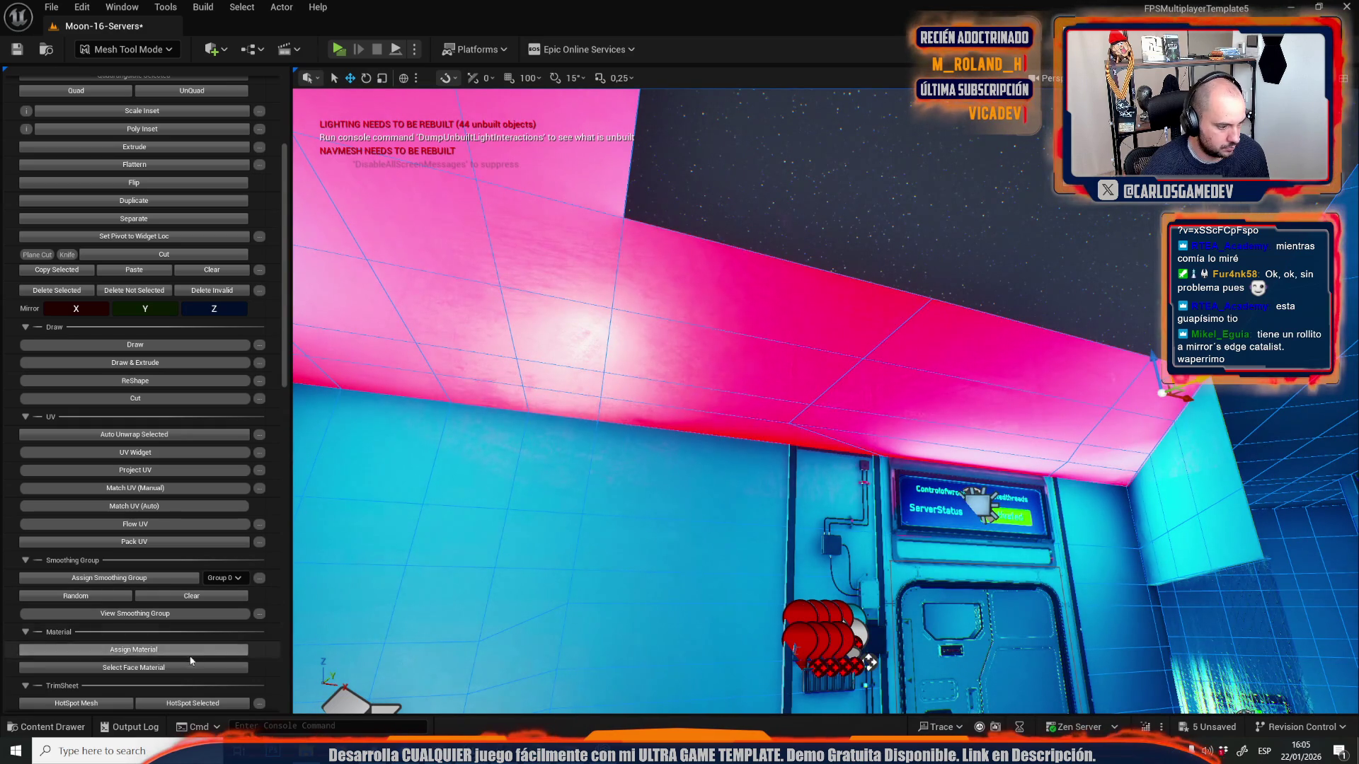
- Assign the new material to the selected ceiling, another ceiling and the corridor ceiling
left_click(133, 649)
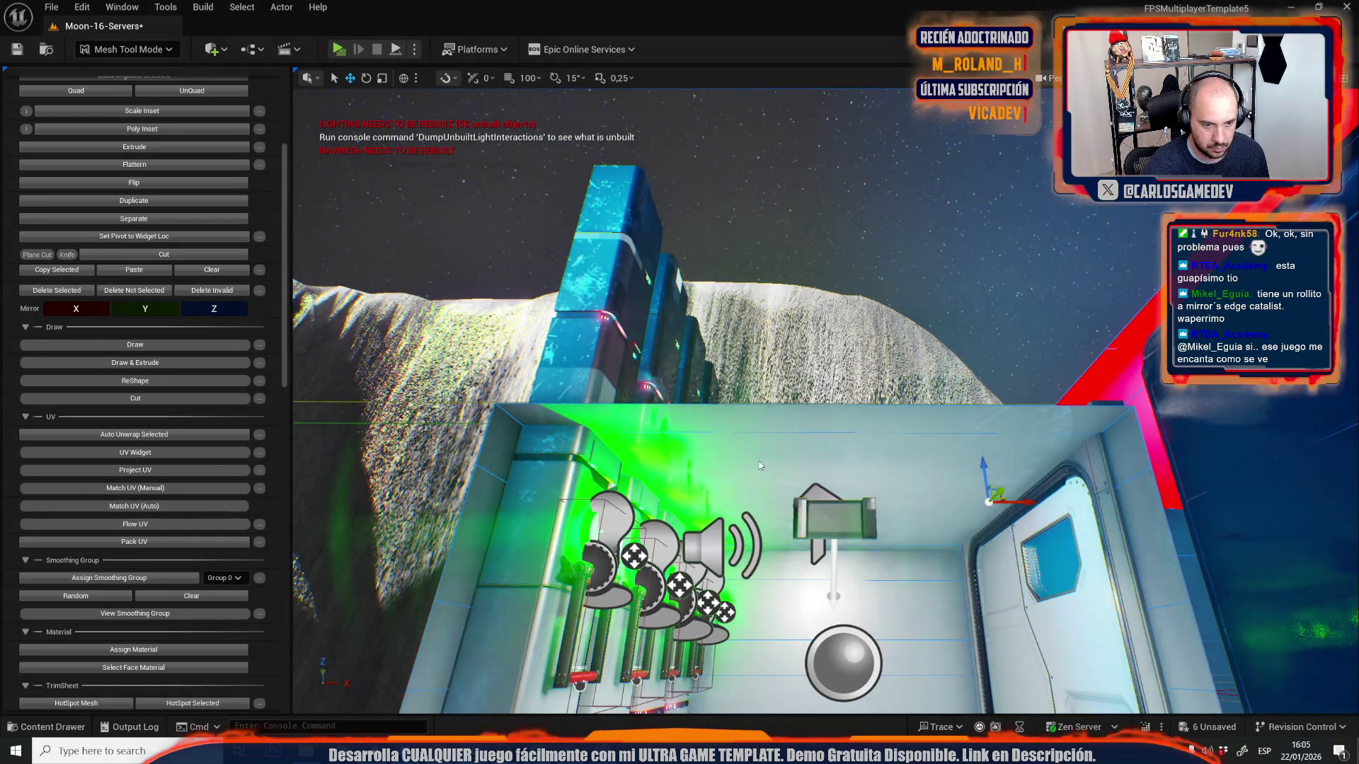
left_click(150, 646)
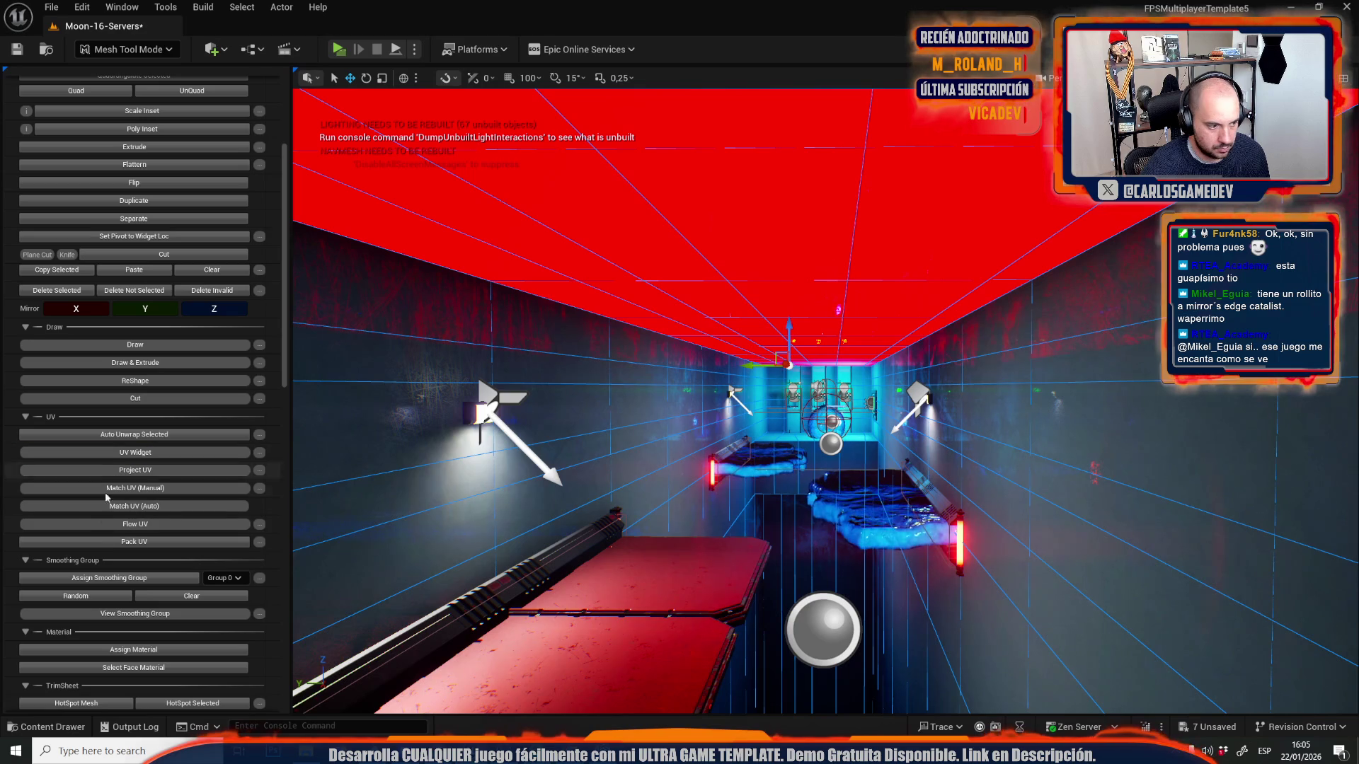
left_click(134, 650)
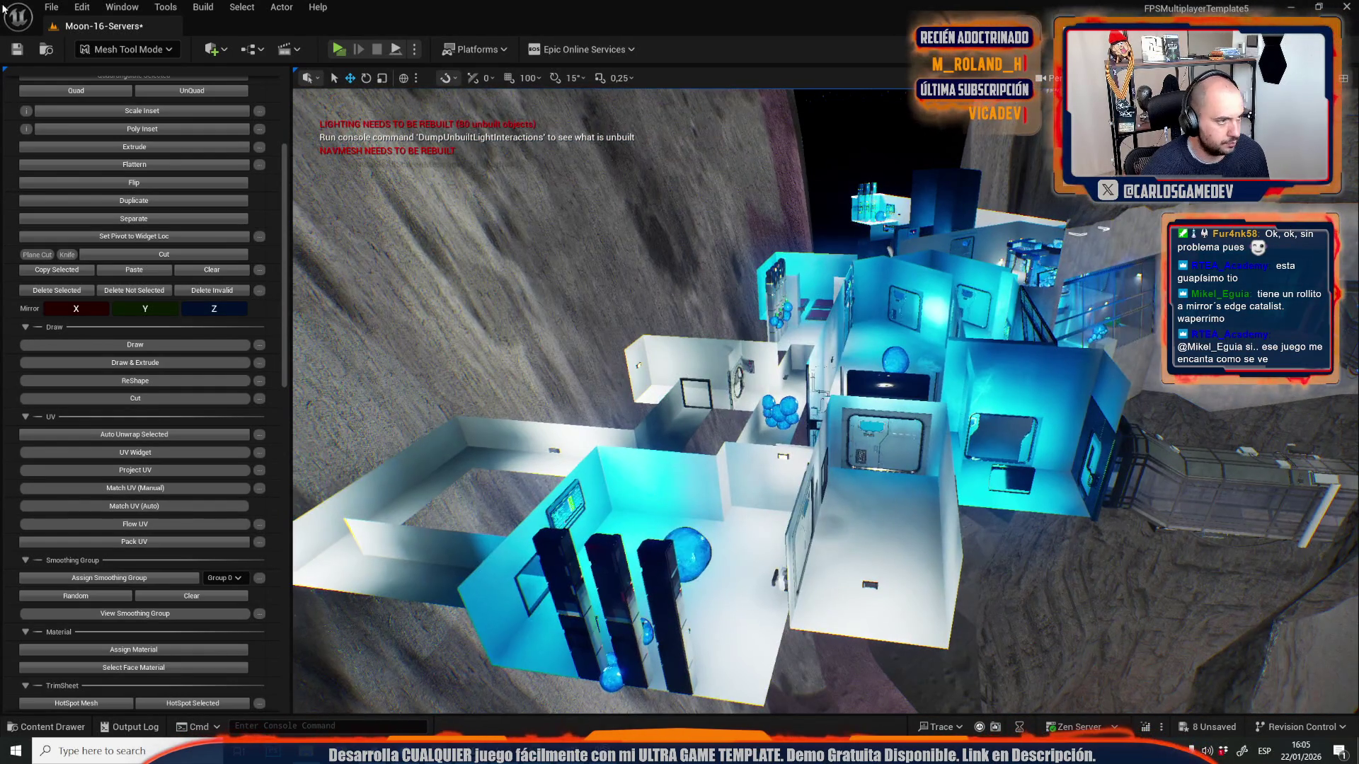
left_click(113, 50)
- Open the large floor mesh in the UV Editor and display its UV channel layout
left_click(117, 90)
left_click(283, 453)
left_click(281, 7)
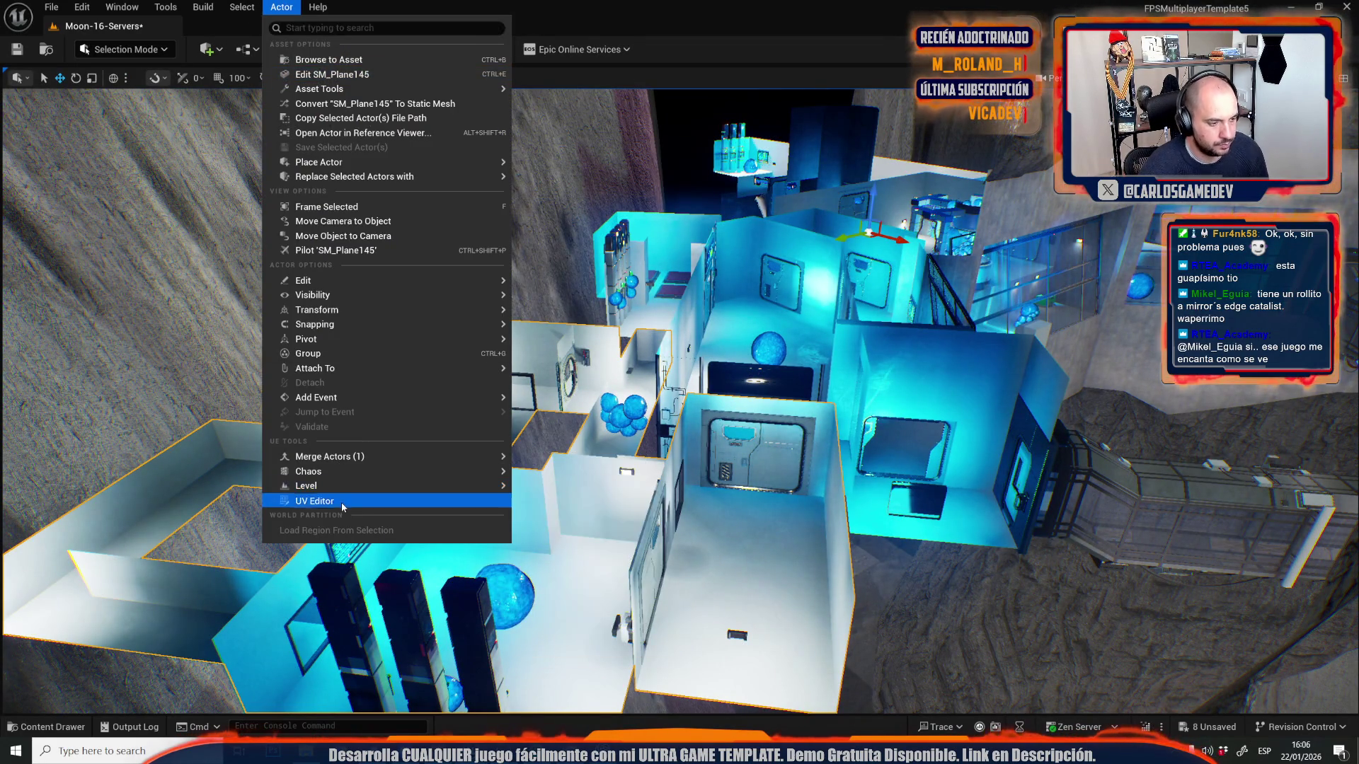
left_click(322, 504)
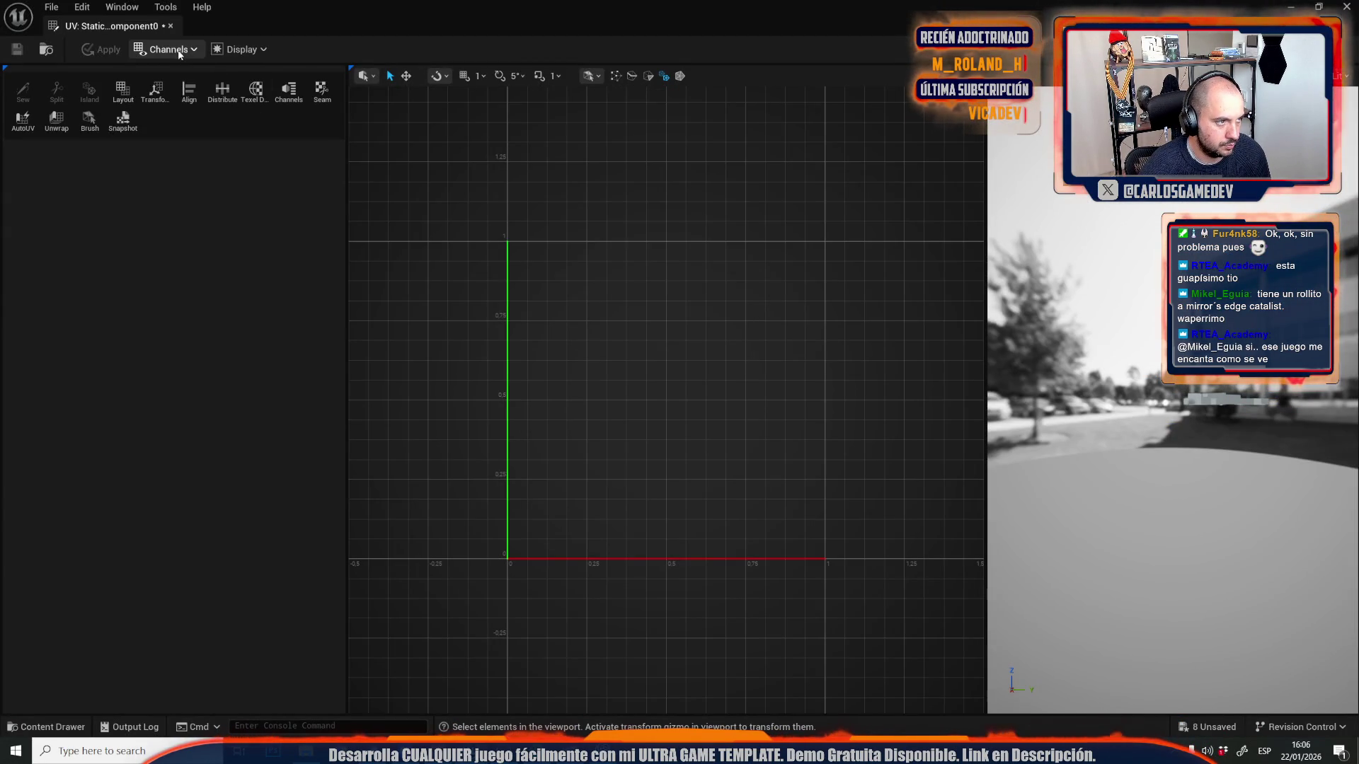
left_click(179, 49)
mouse_move(205, 76)
left_click(257, 92)
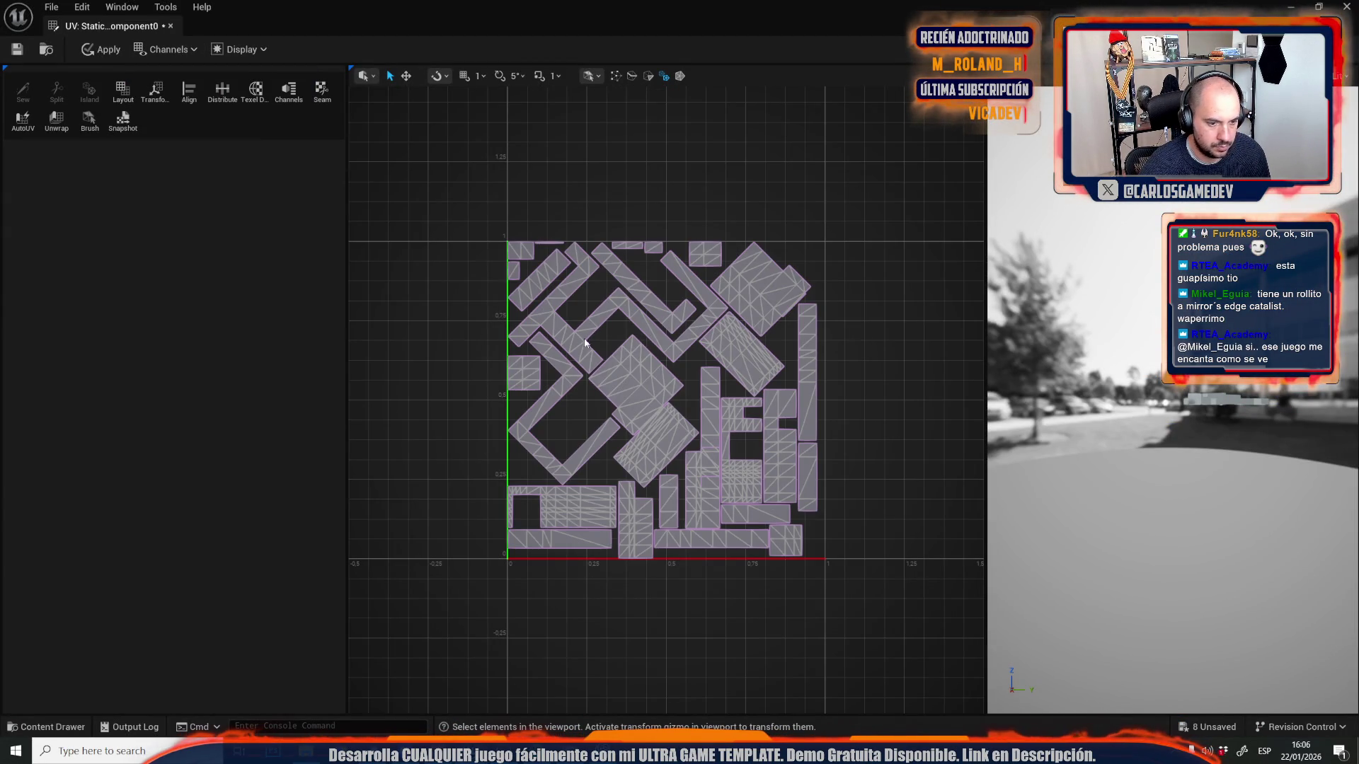
scroll(719, 373, "up", 5)
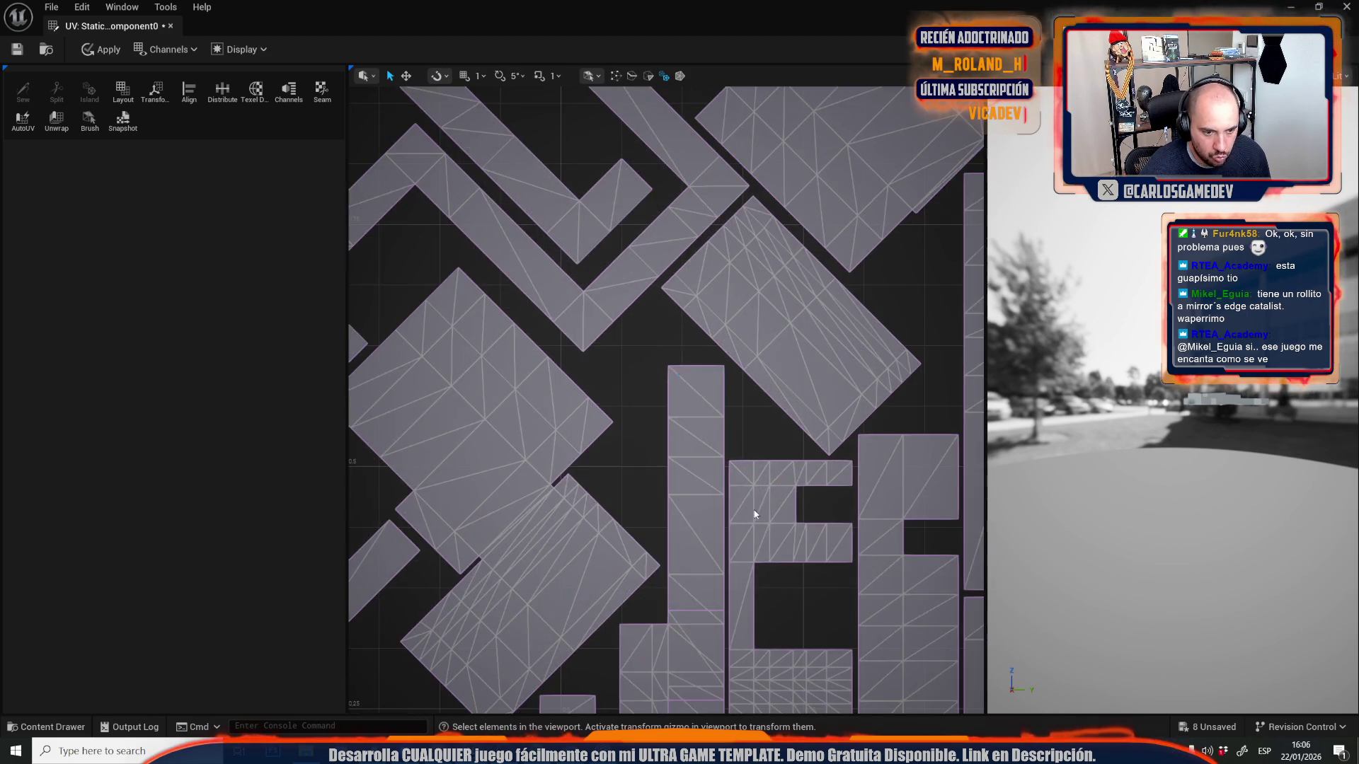
scroll(673, 216, "down", 1)
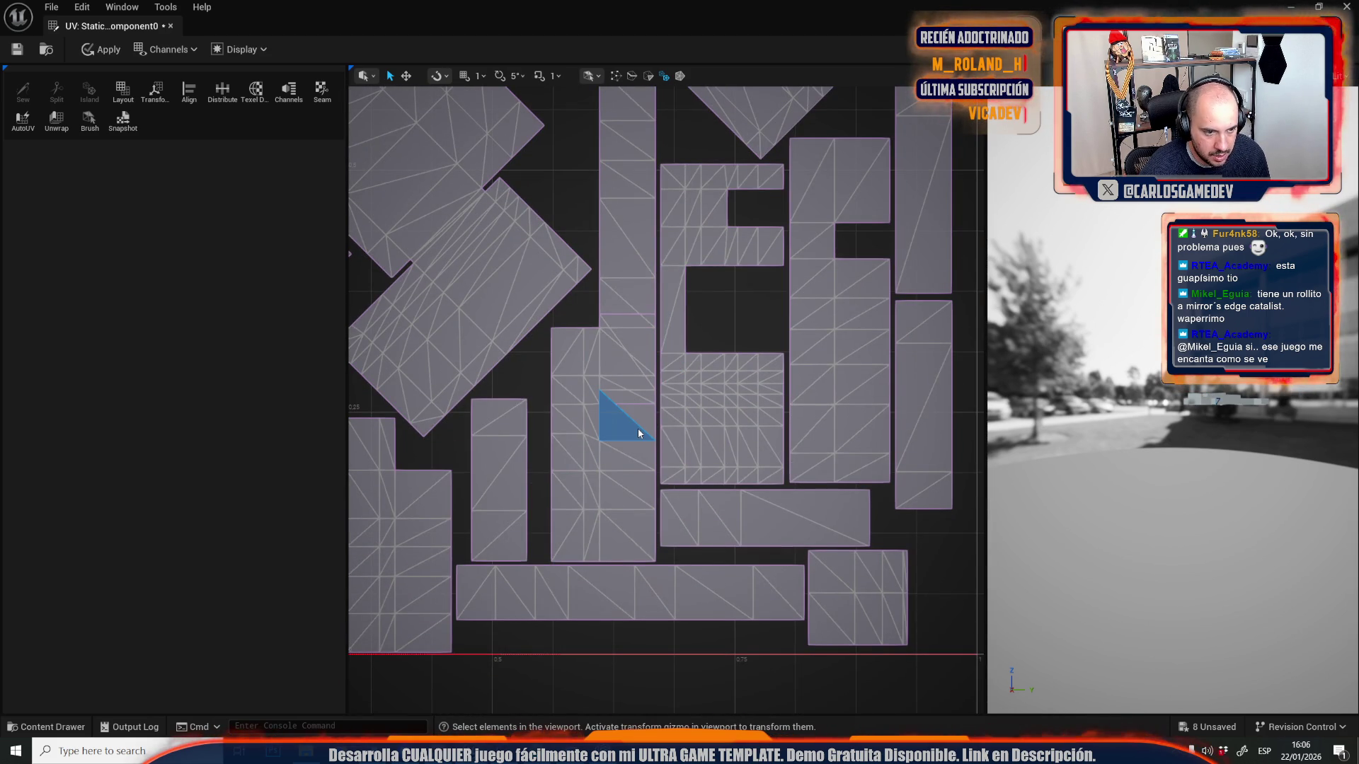
- Move the tall UV island over to the right side of the layout
left_click(638, 427)
scroll(638, 427, "down", 5)
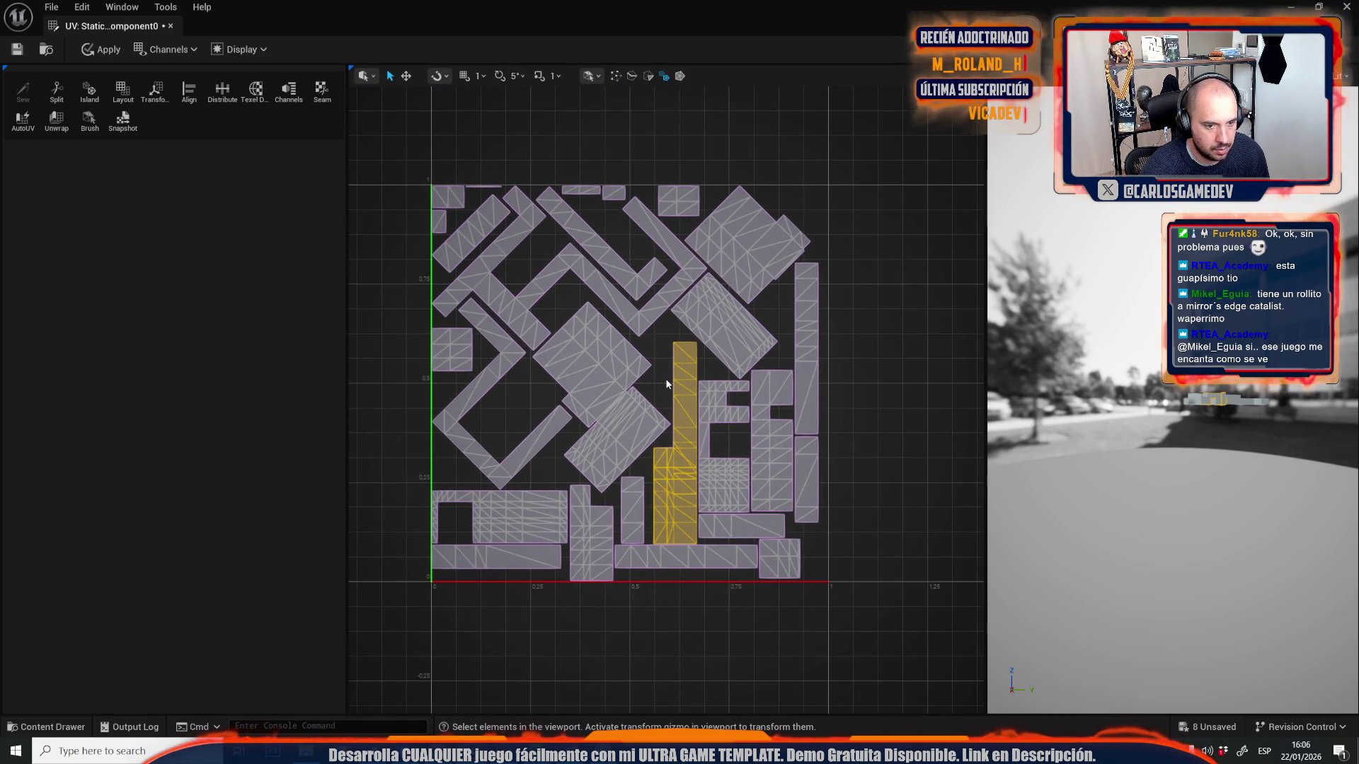
scroll(703, 413, "up", 1)
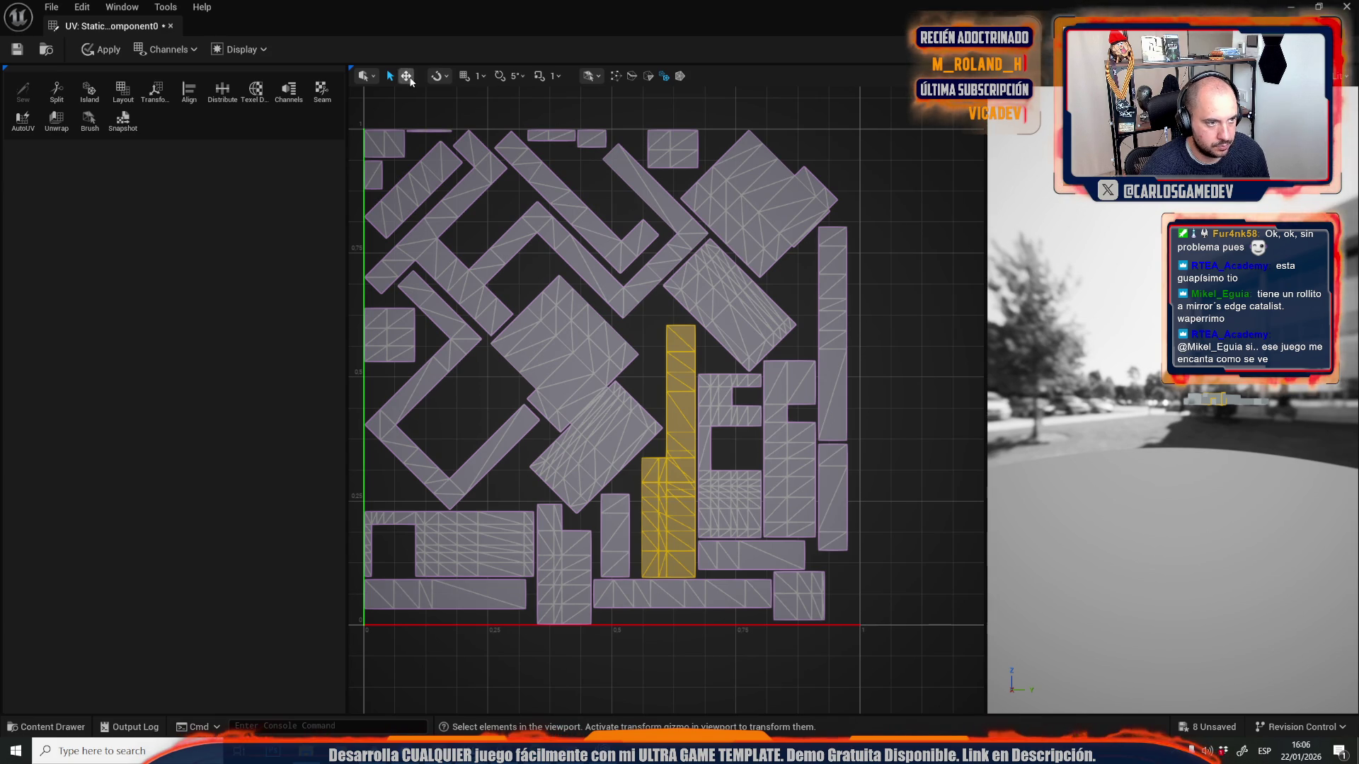
left_click(405, 76)
left_click_drag(531, 428, 906, 417)
left_click(847, 295)
scroll(655, 338, "up", 5)
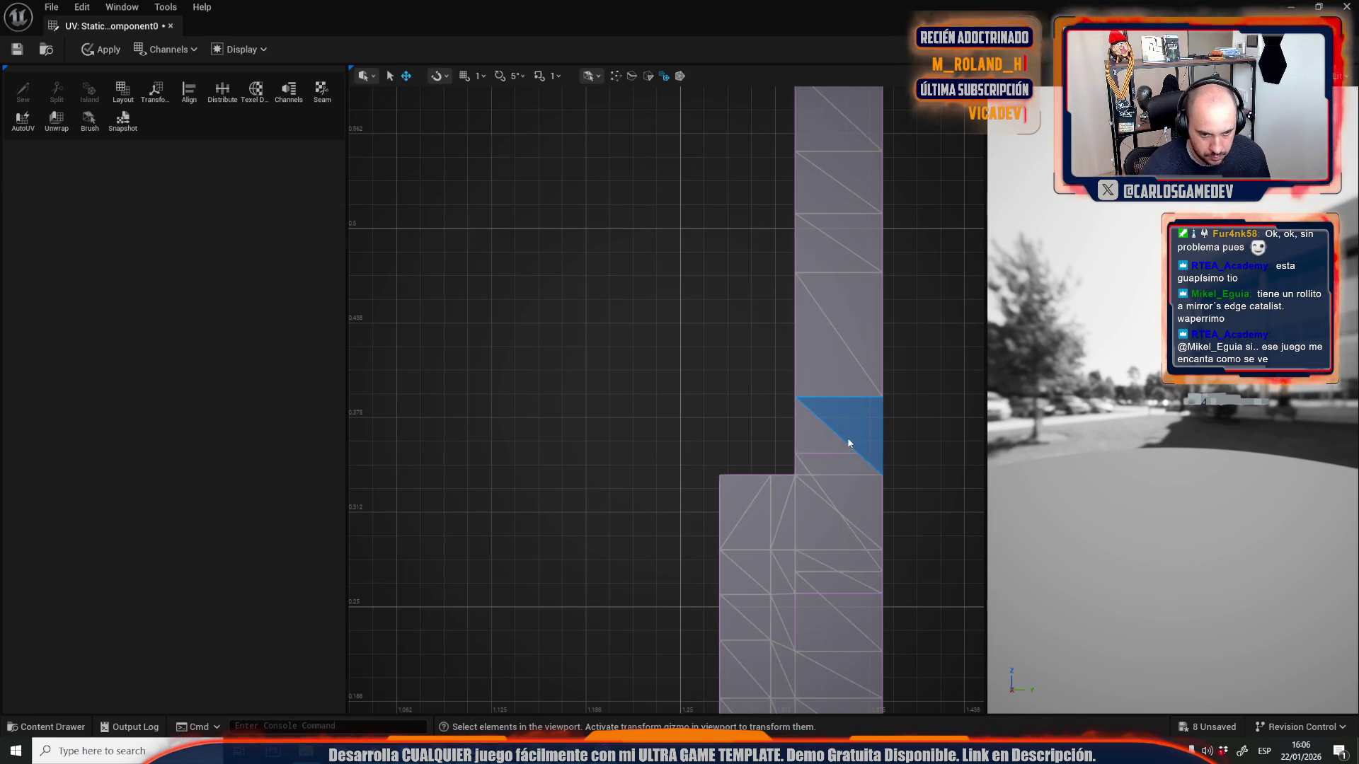
left_click(848, 443)
scroll(849, 446, "up", 3)
left_click(497, 262)
scroll(660, 473, "up", 4)
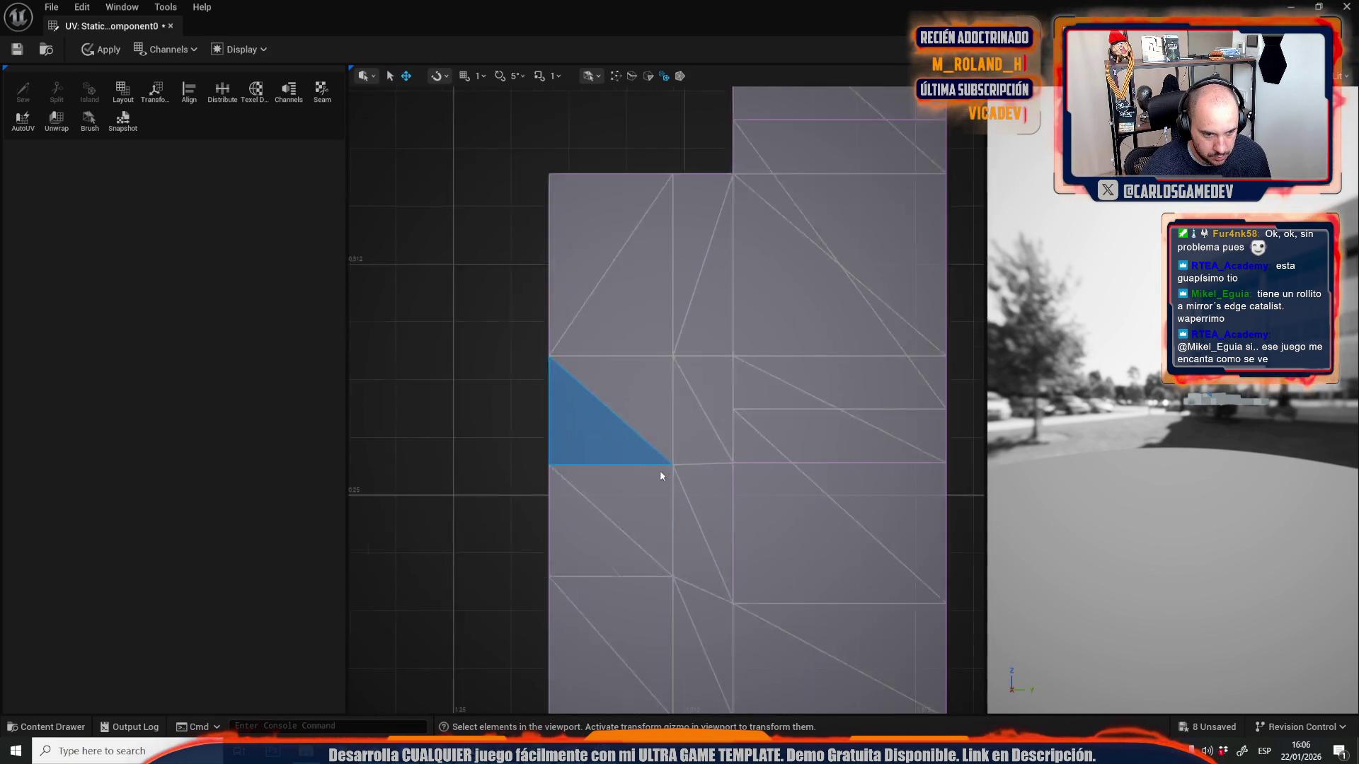
scroll(661, 475, "up", 5)
- Split the island along two selected edges and move the split-off piece up and right
left_click(716, 389)
left_click(570, 391, "shift")
left_click(56, 98)
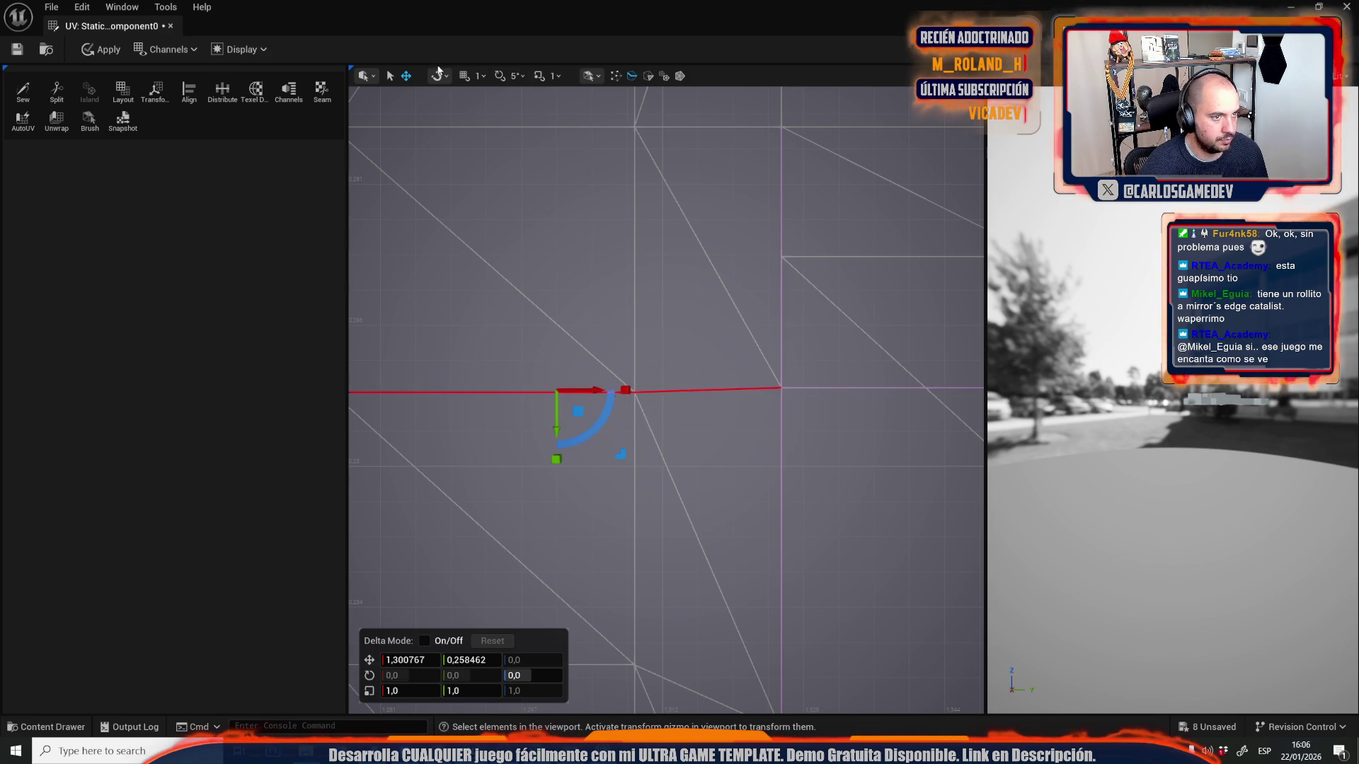
left_click(664, 76)
left_click(661, 252)
scroll(661, 252, "down", 4)
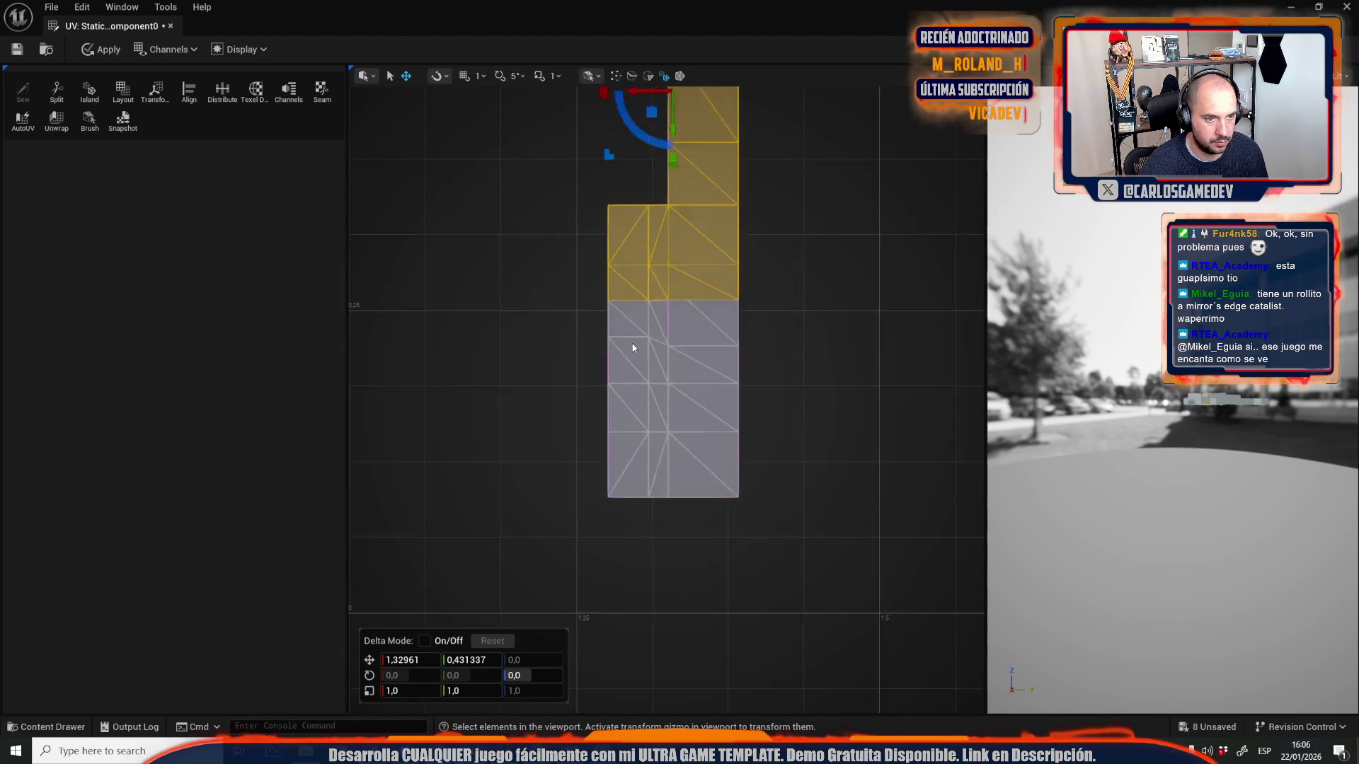
left_click_drag(652, 249, 845, 172)
left_click(669, 375)
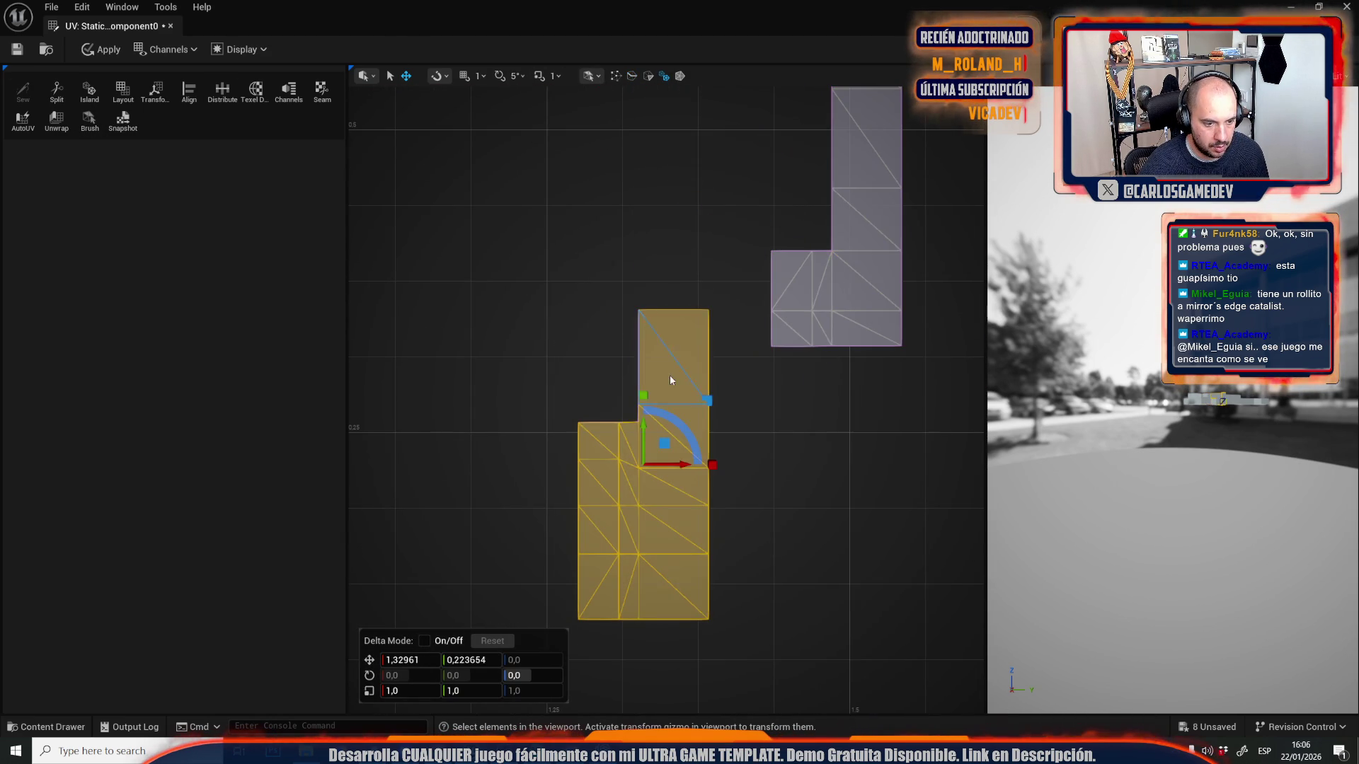
key("Escape")
- Select the horizontal edge, then nudge the upper-right island slightly up and right
scroll(648, 385, "up", 4)
key("2")
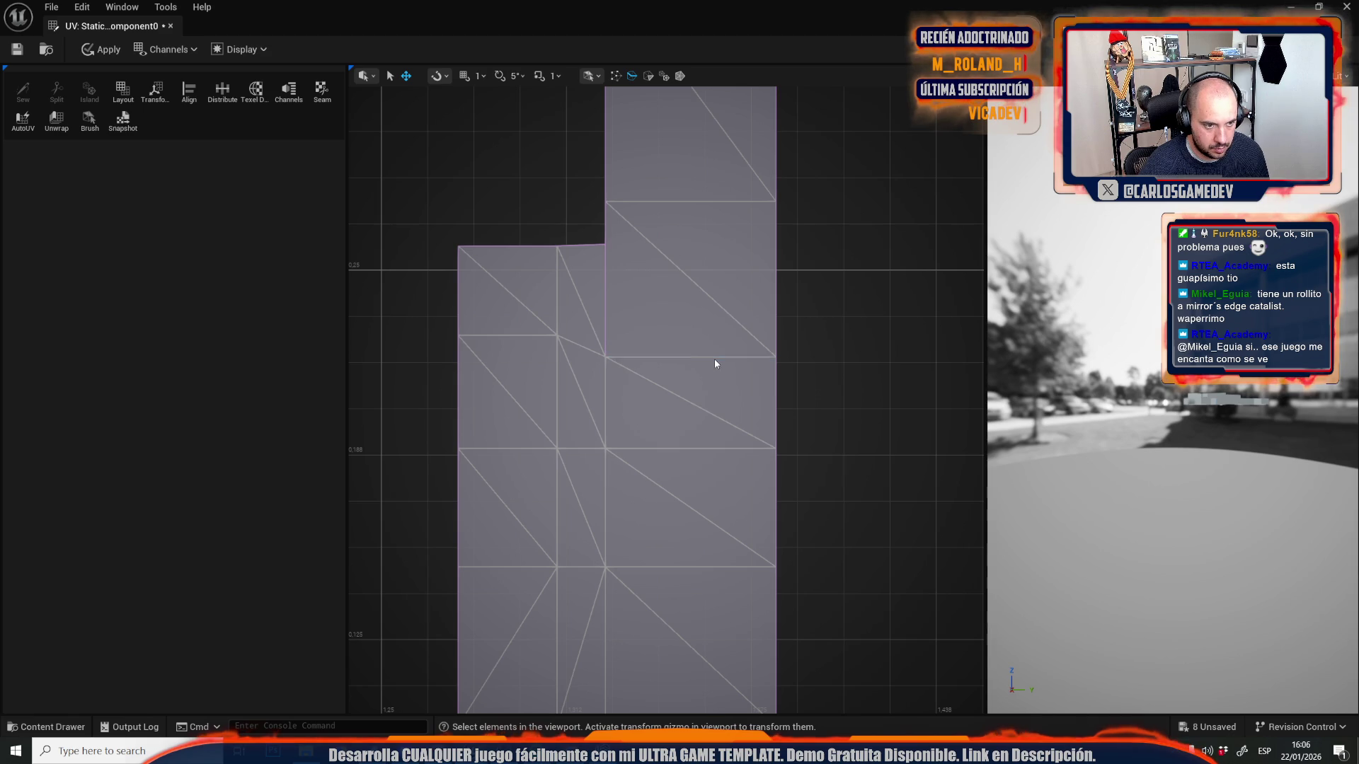
left_click(714, 360)
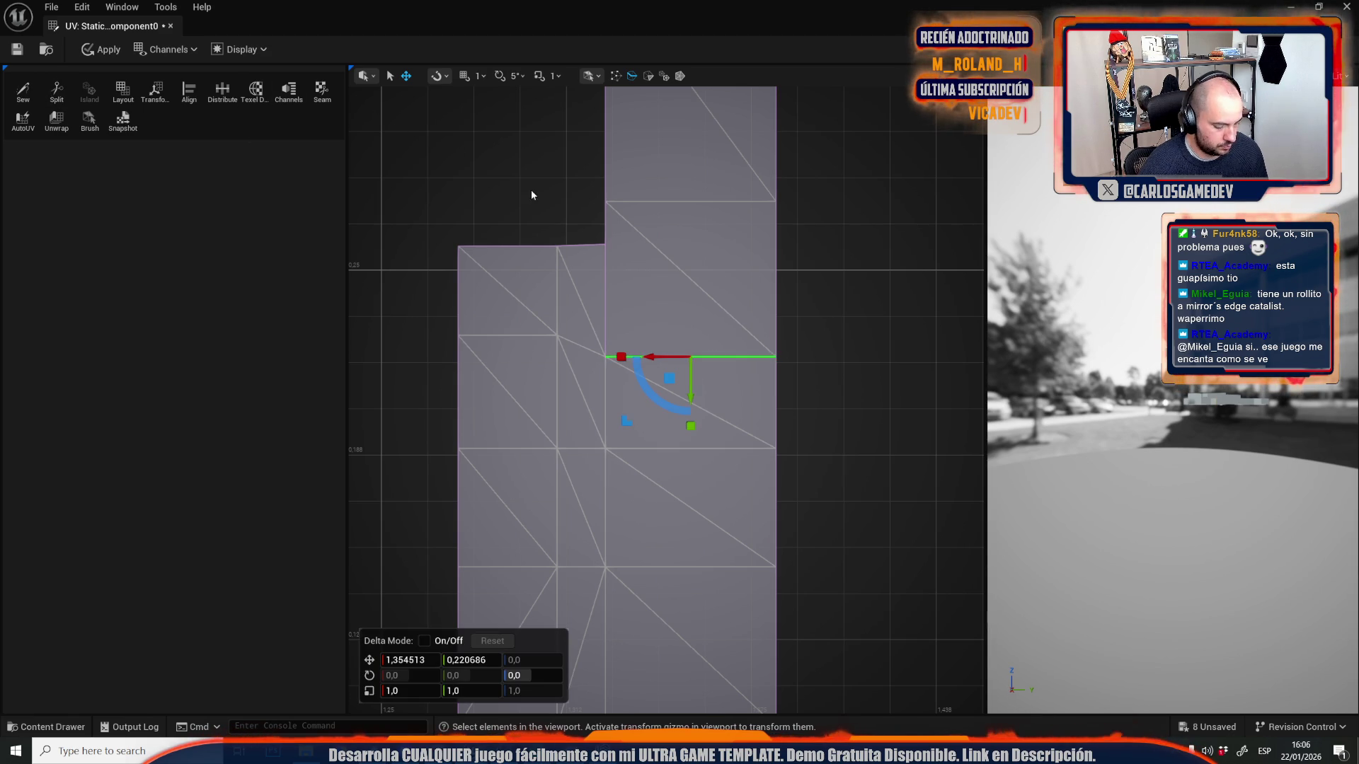
key("5")
left_click(669, 205)
scroll(670, 268, "down", 3)
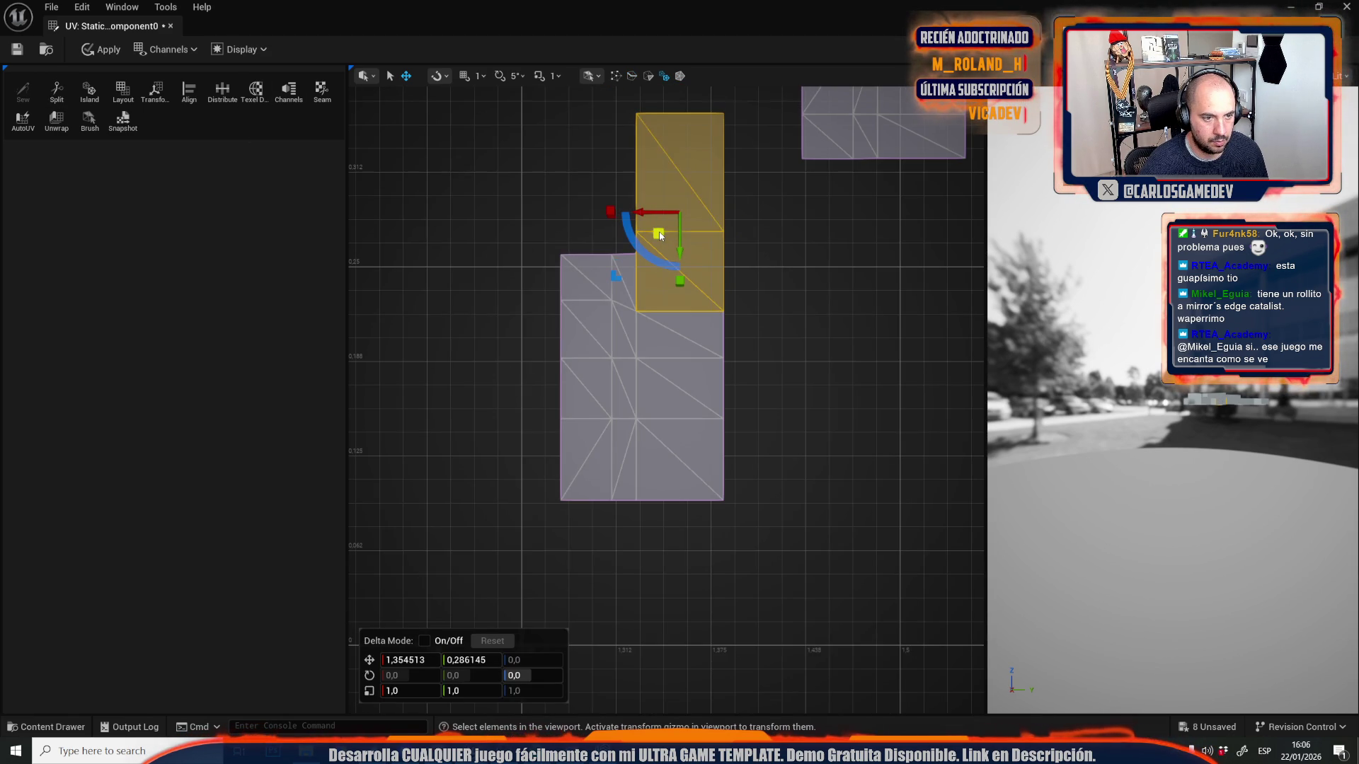
left_click_drag(659, 236, 697, 224)
left_click(719, 461)
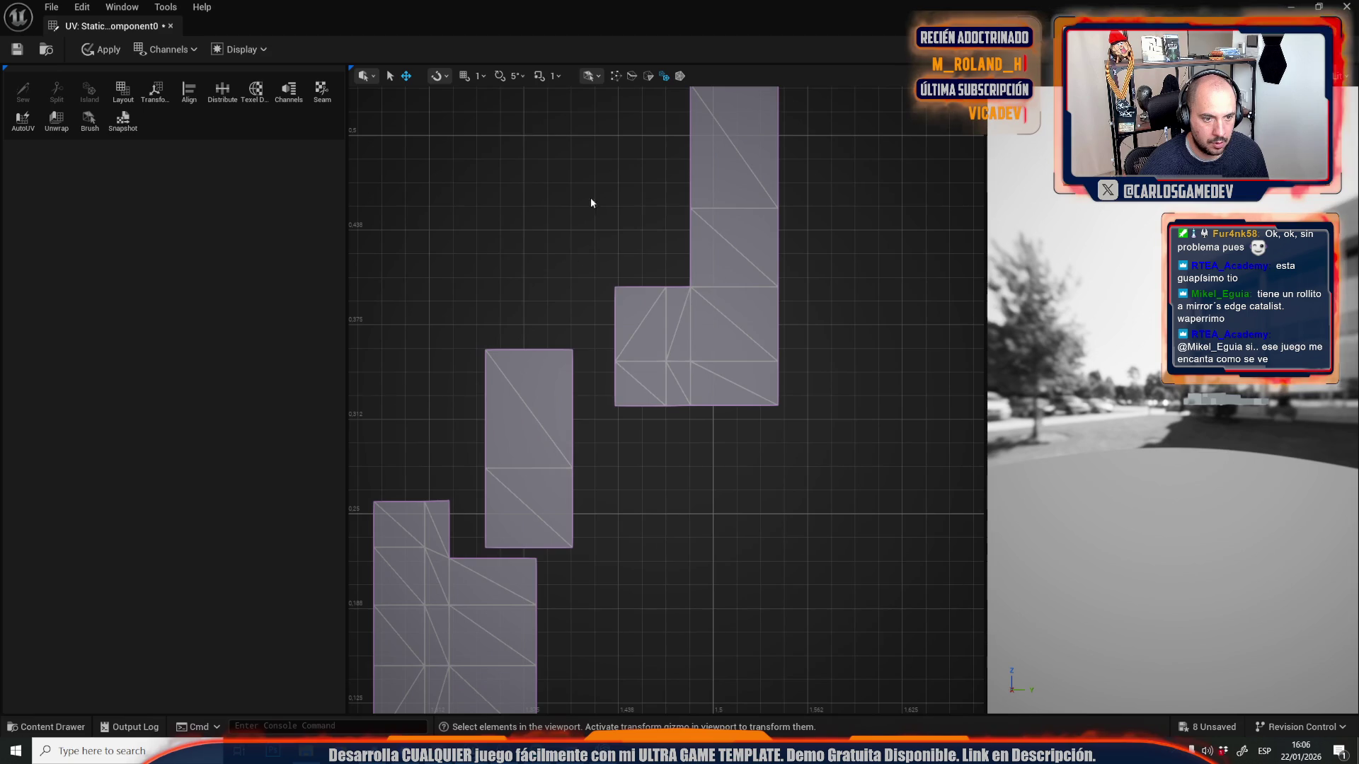
scroll(591, 203, "down", 2)
scroll(630, 328, "down", 2)
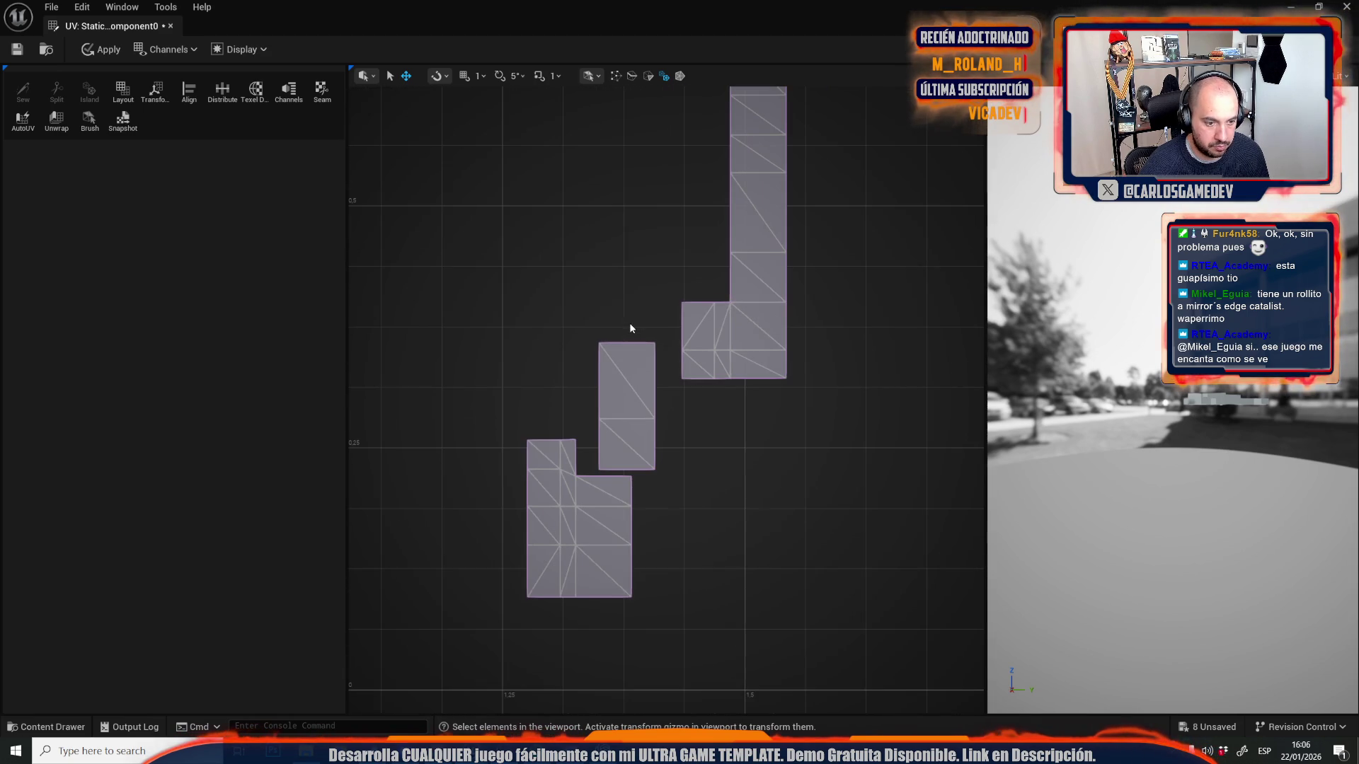
- Repack all UV islands into the 0–1 square and close the UV Editor
left_click(128, 98)
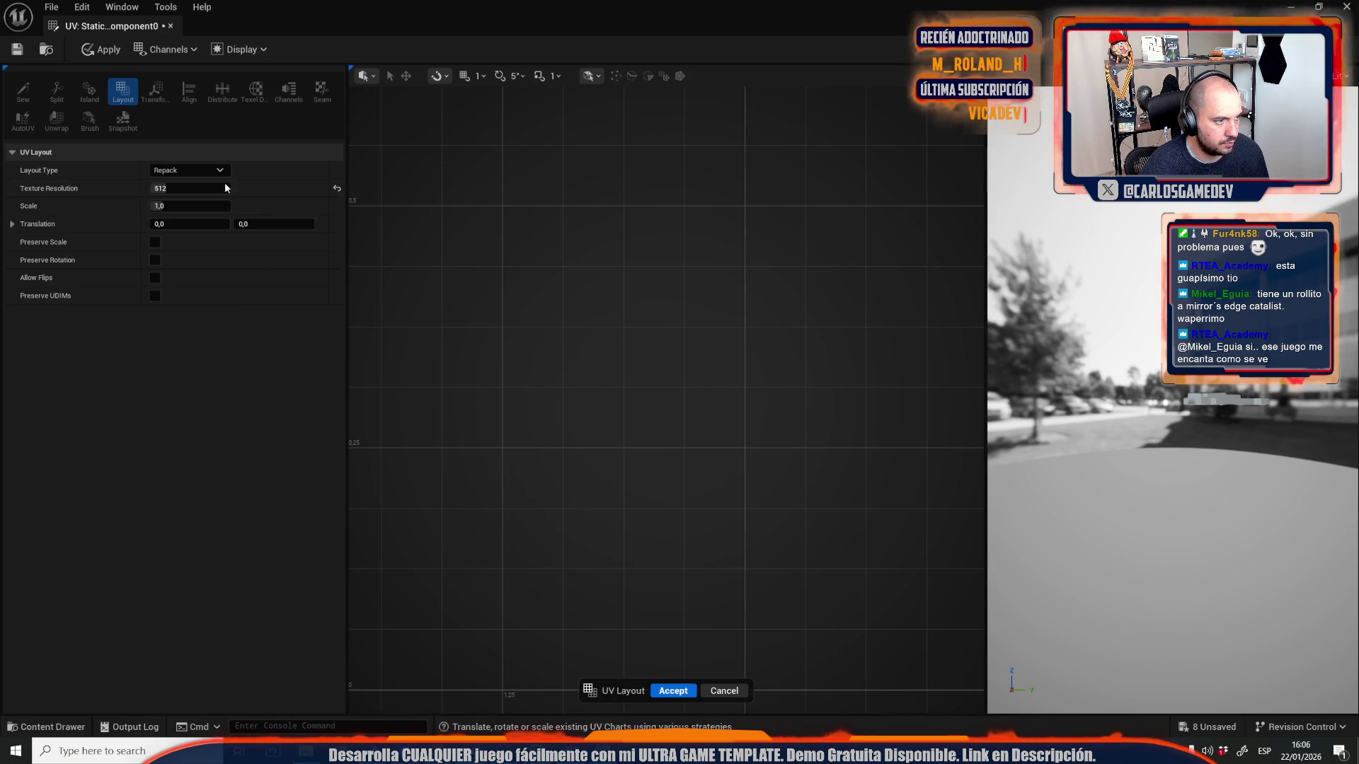
scroll(601, 343, "up", 5)
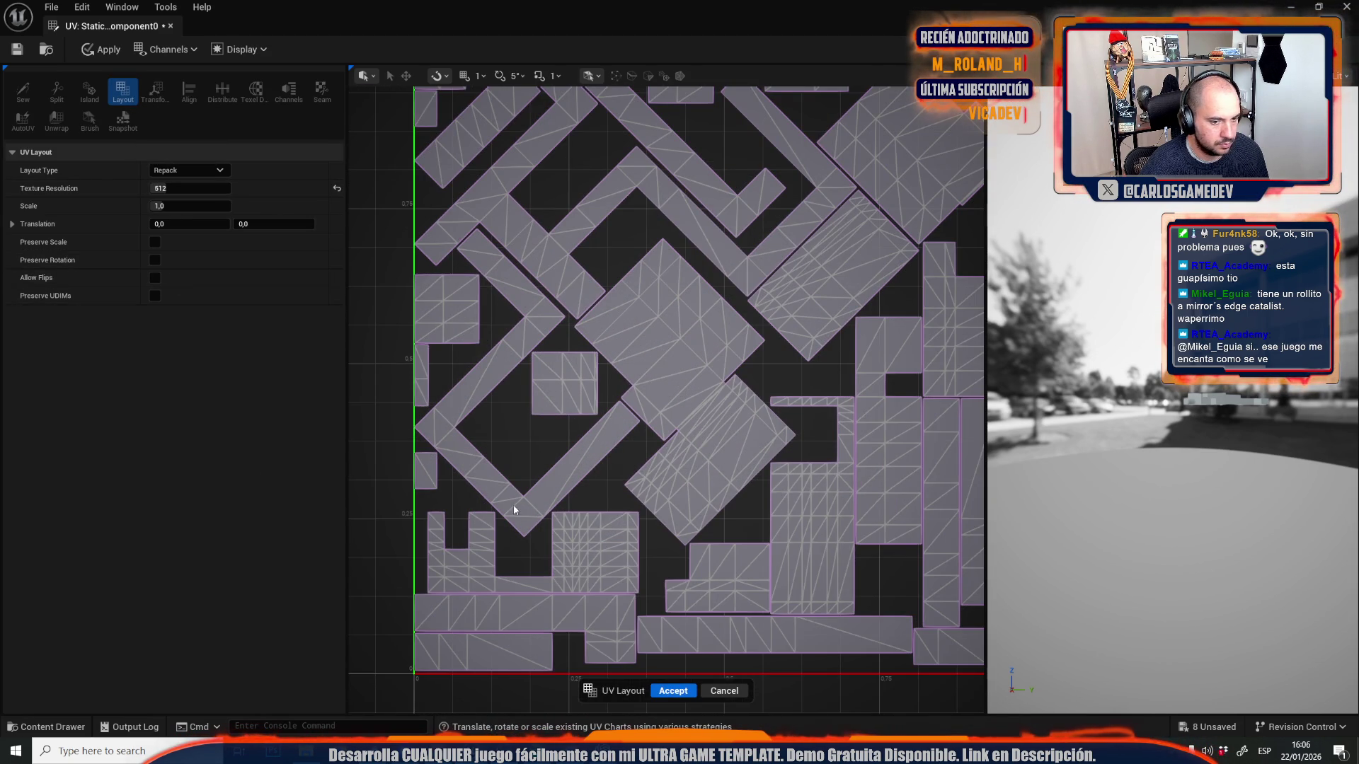
scroll(639, 504, "down", 2)
scroll(836, 541, "up", 3)
scroll(814, 535, "down", 4)
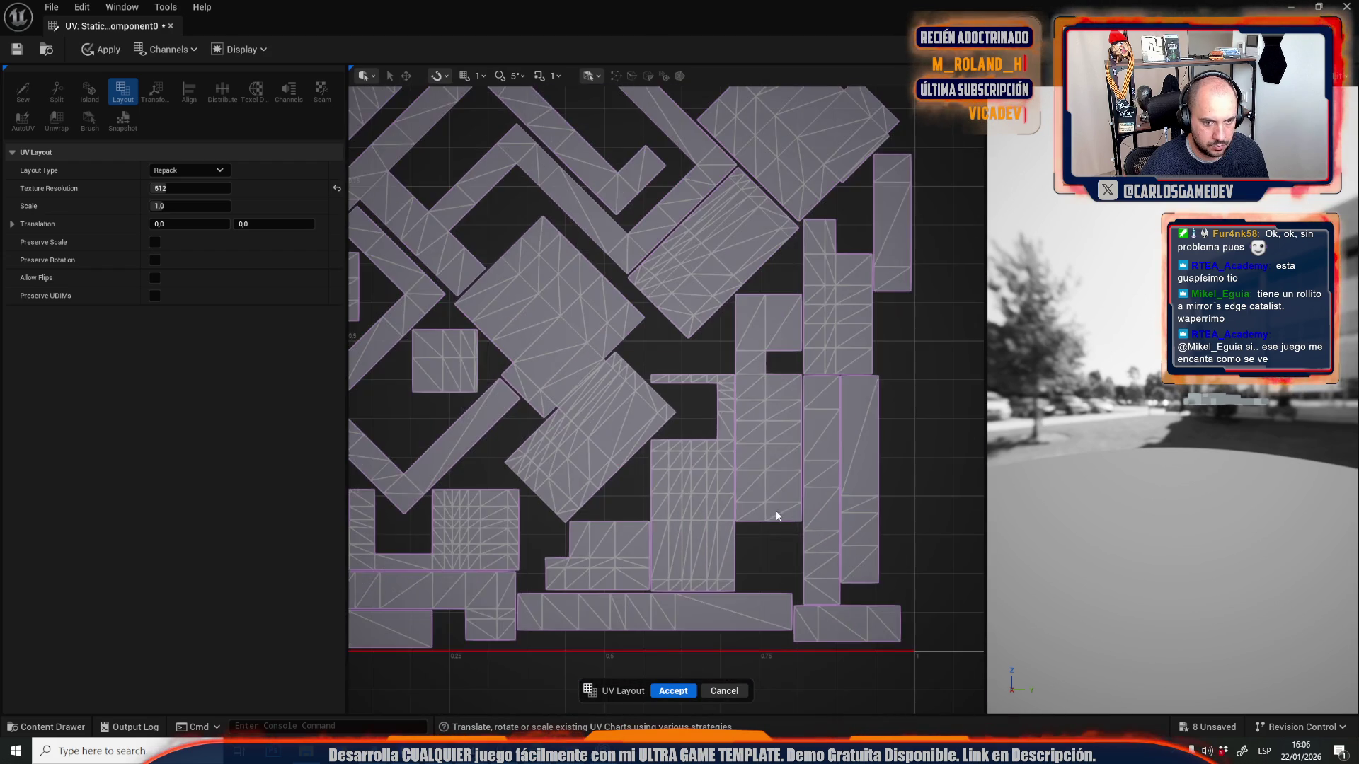
scroll(752, 485, "up", 3)
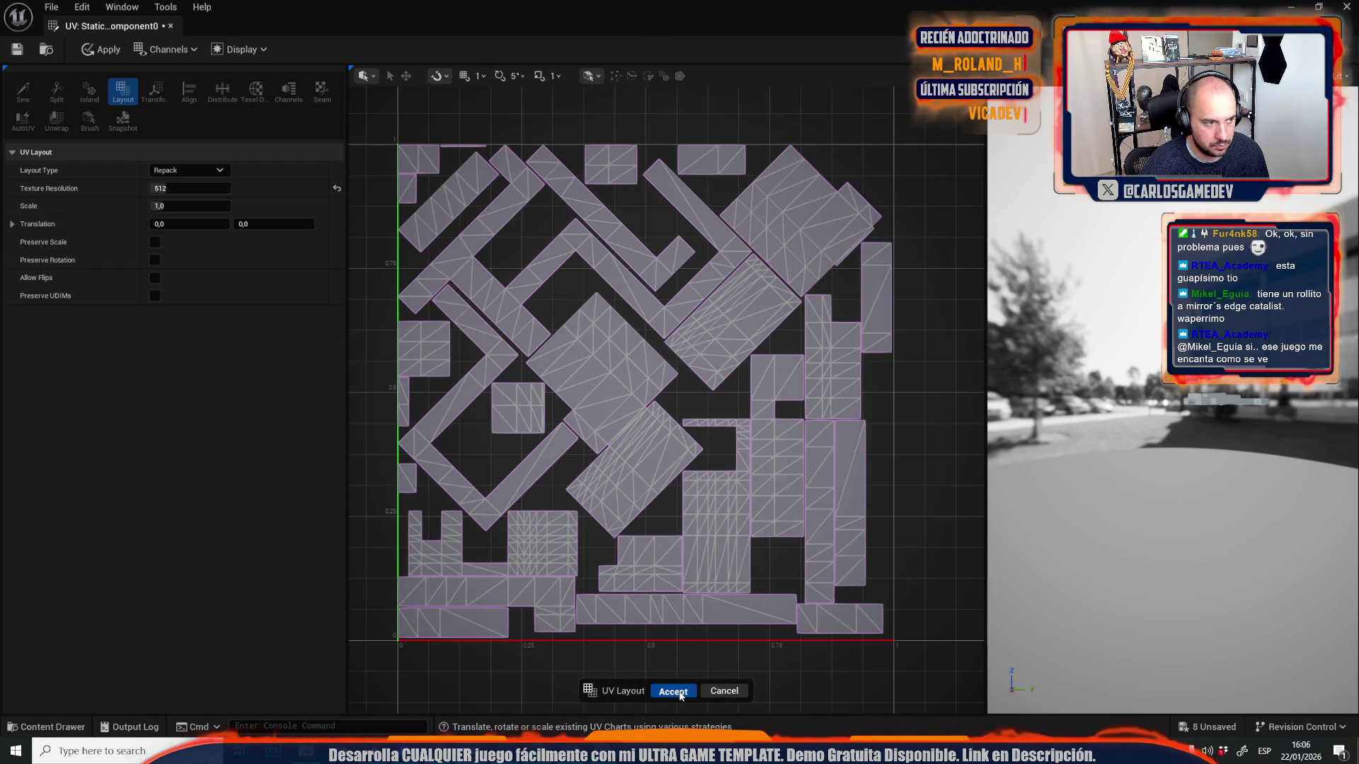
middle_click(115, 30)
left_click_drag(775, 398, 775, 397)
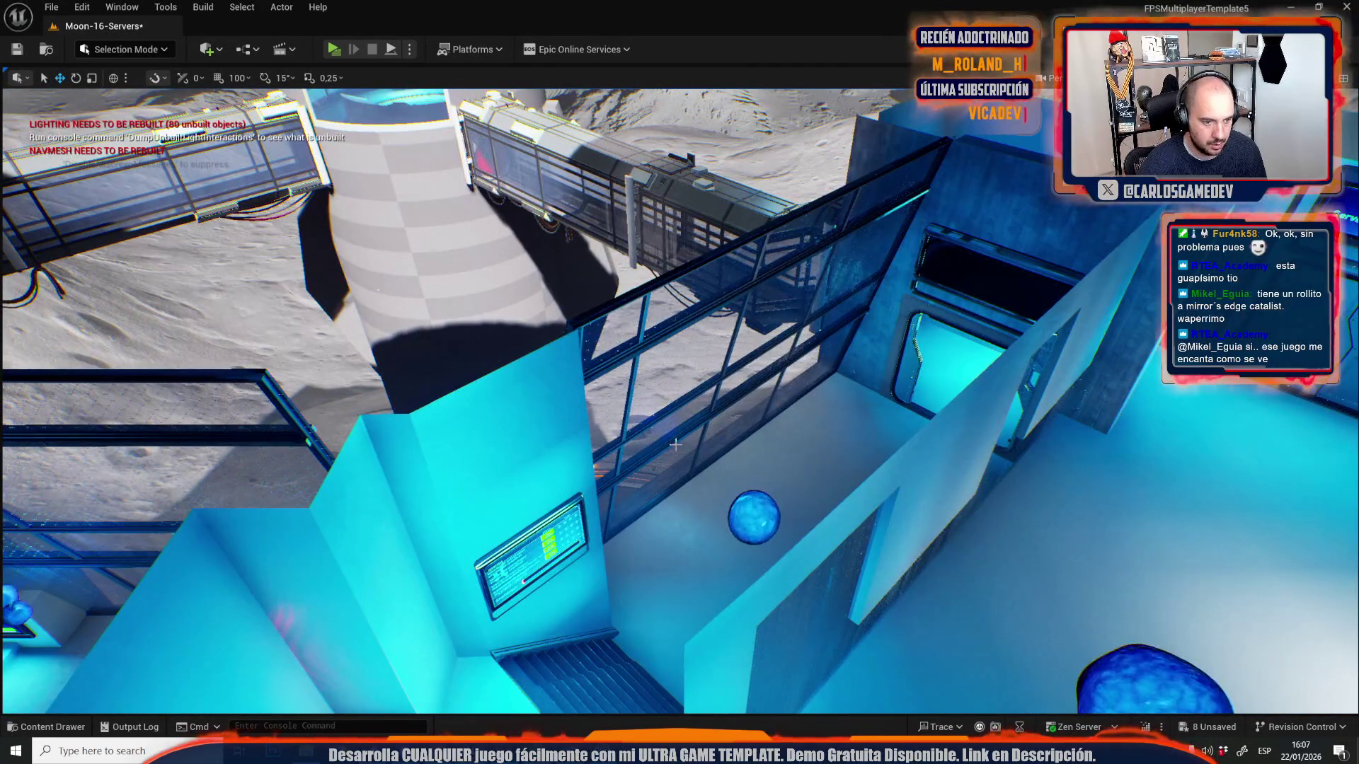
- Undo the frame's earlier transform and flip it 180° in local space
key("f")
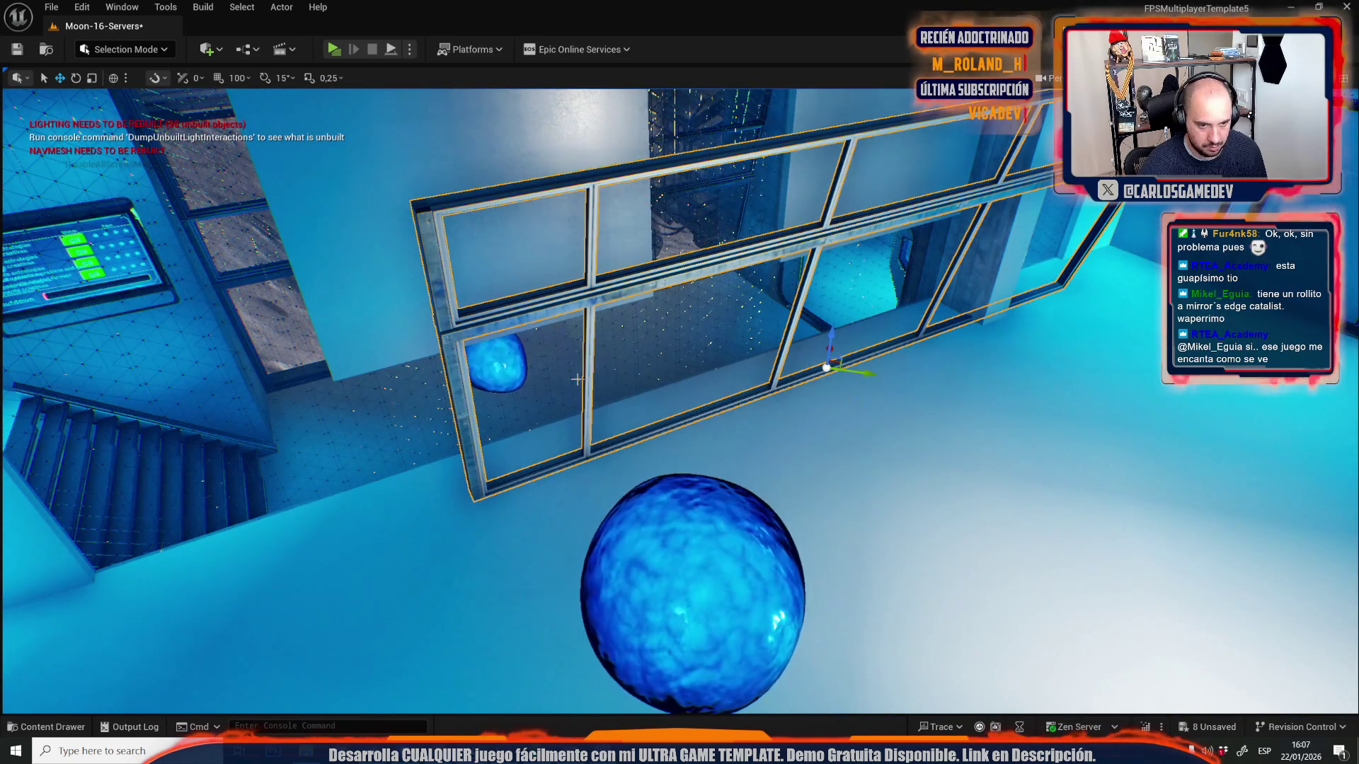
key("ctrl+z")
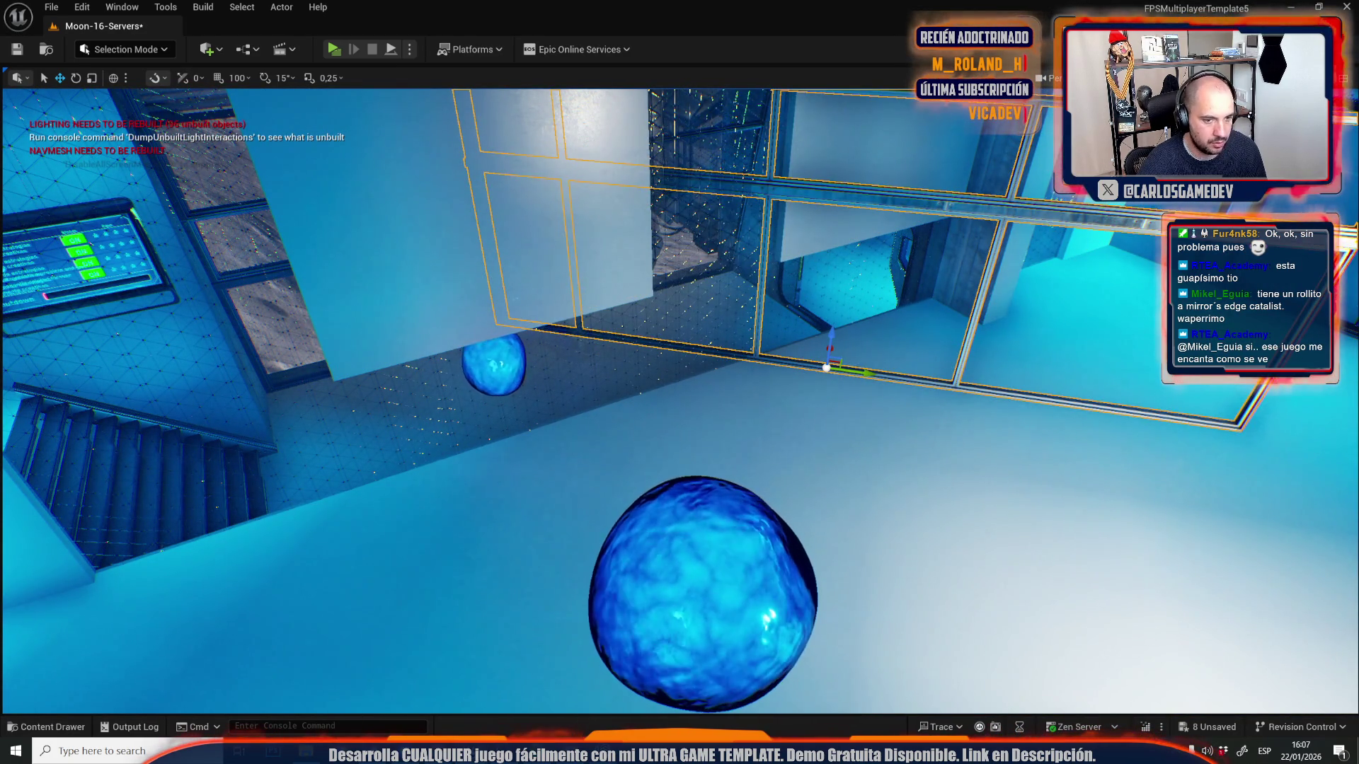
key("f")
key("ctrl+z")
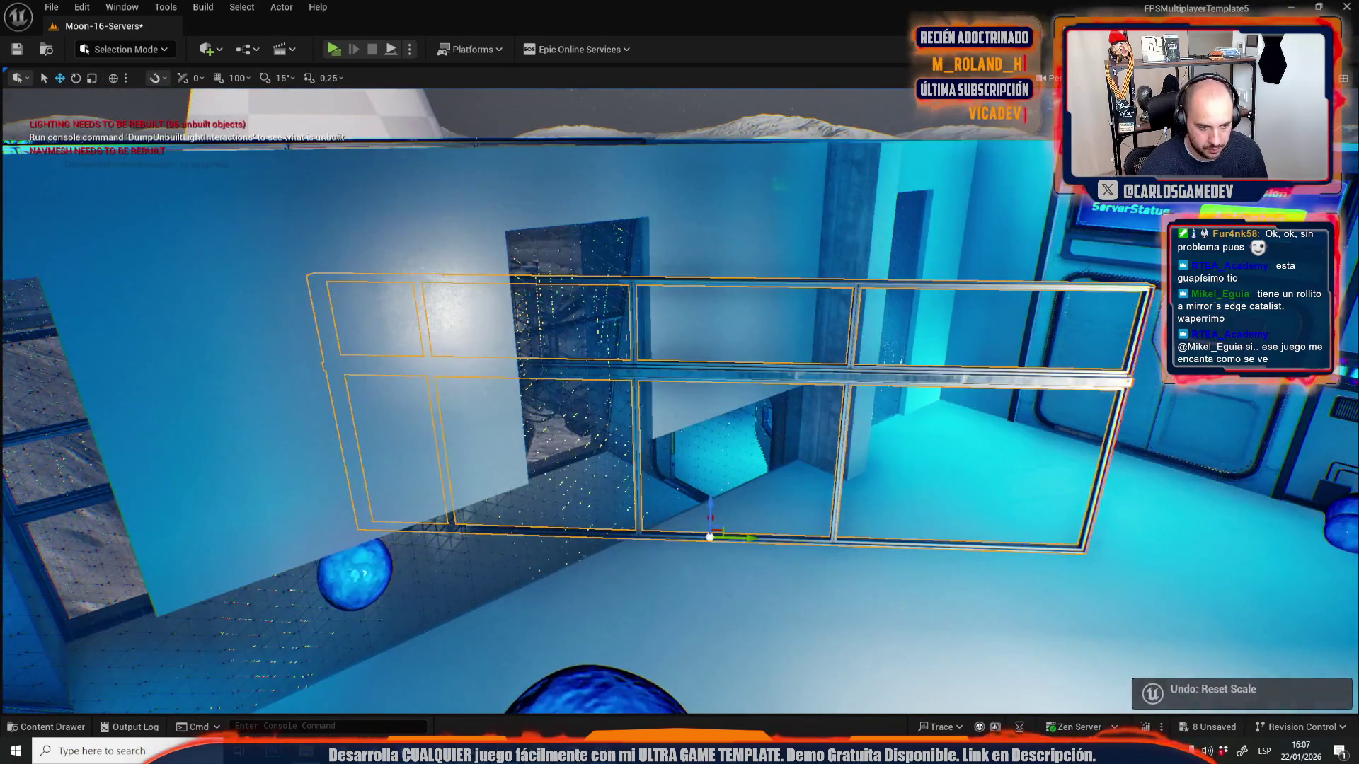
key("e")
left_click_drag(828, 547, 778, 549)
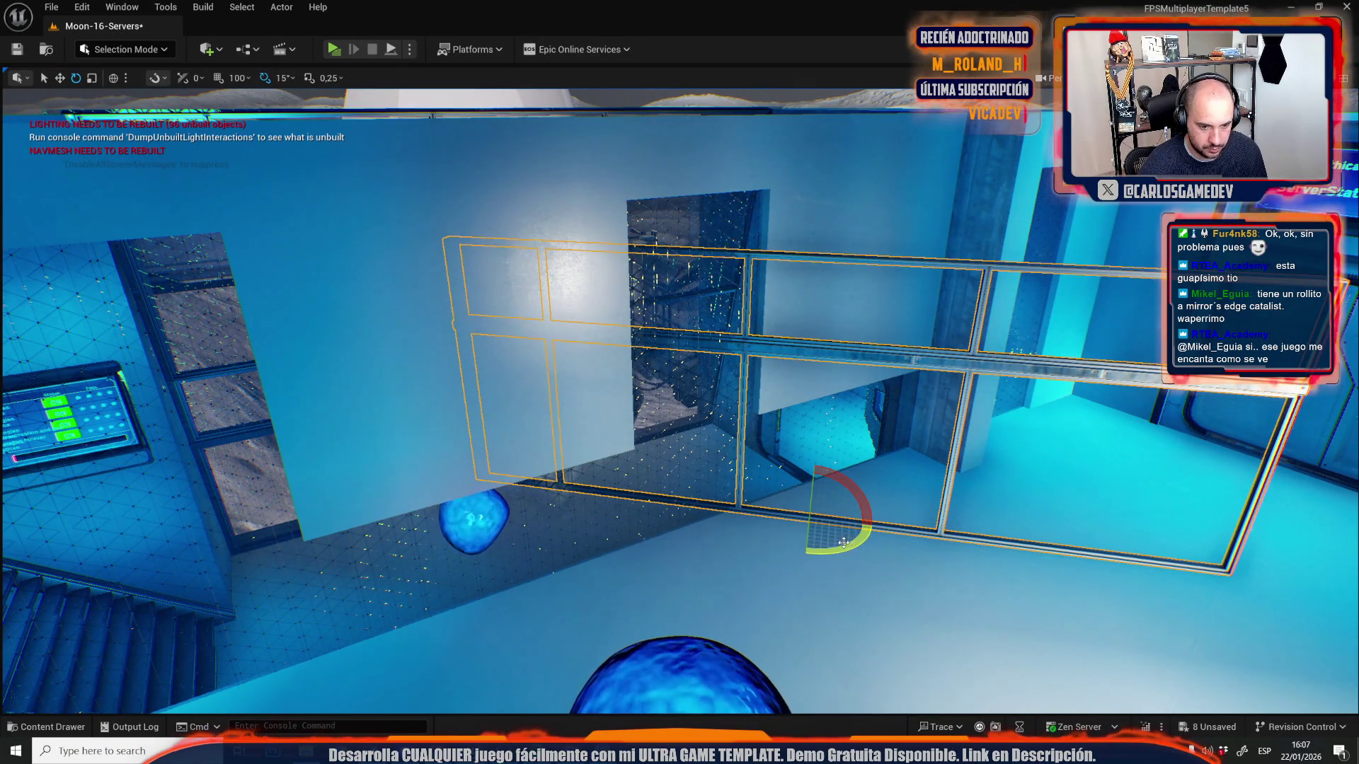
key("f")
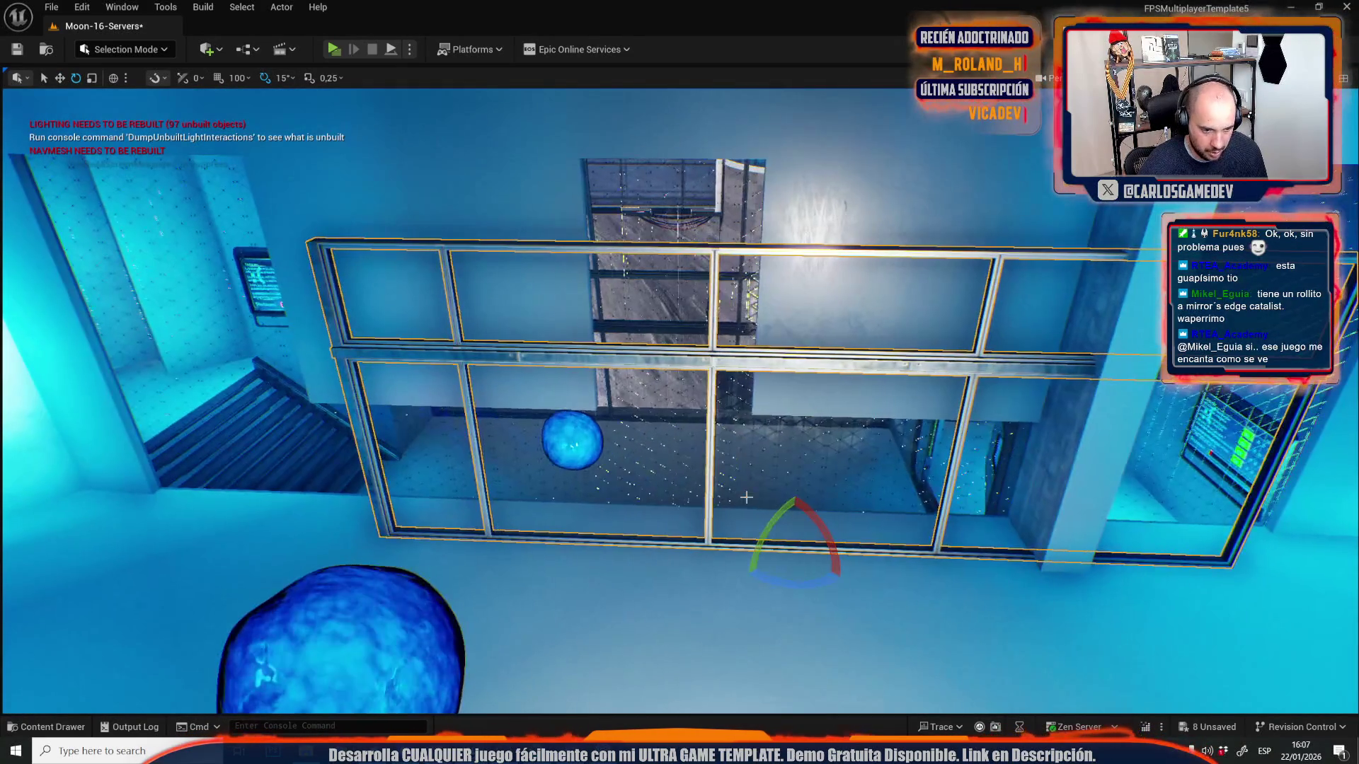
key("ctrl+grave")
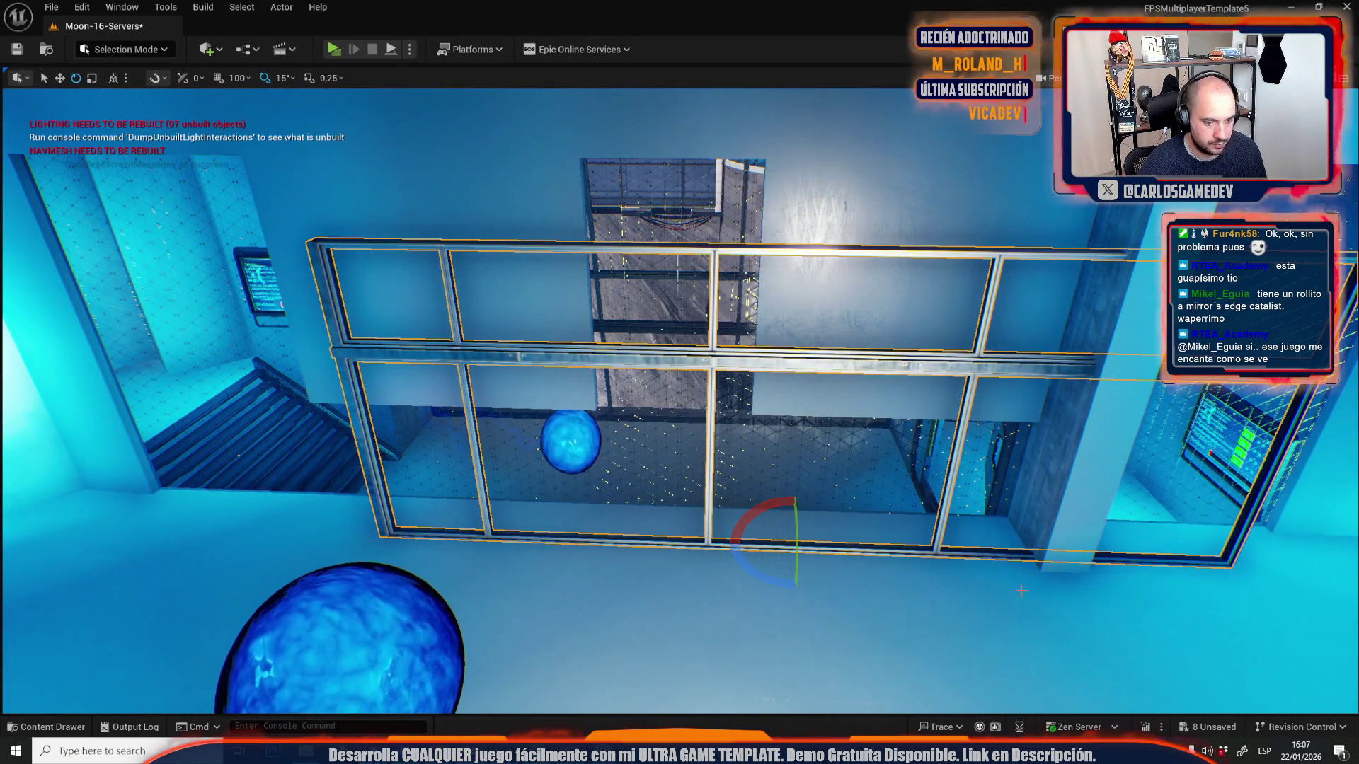
left_click_drag(740, 538, 836, 587)
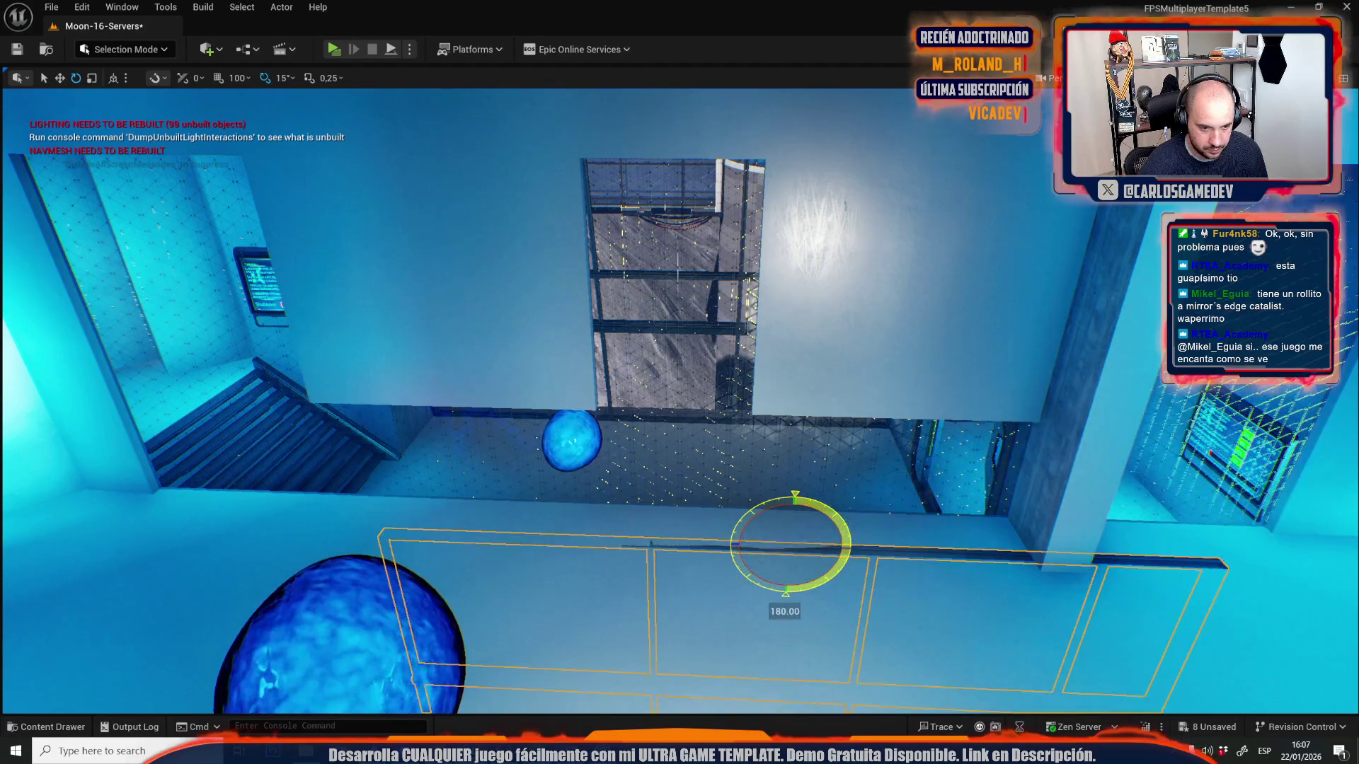
- Raise the window frame up the wall and nudge it sideways along its length
key("f")
mouse_move(680, 396)
left_mouse_down()
mouse_move(821, 453)
mouse_move(870, 354)
left_mouse_up()
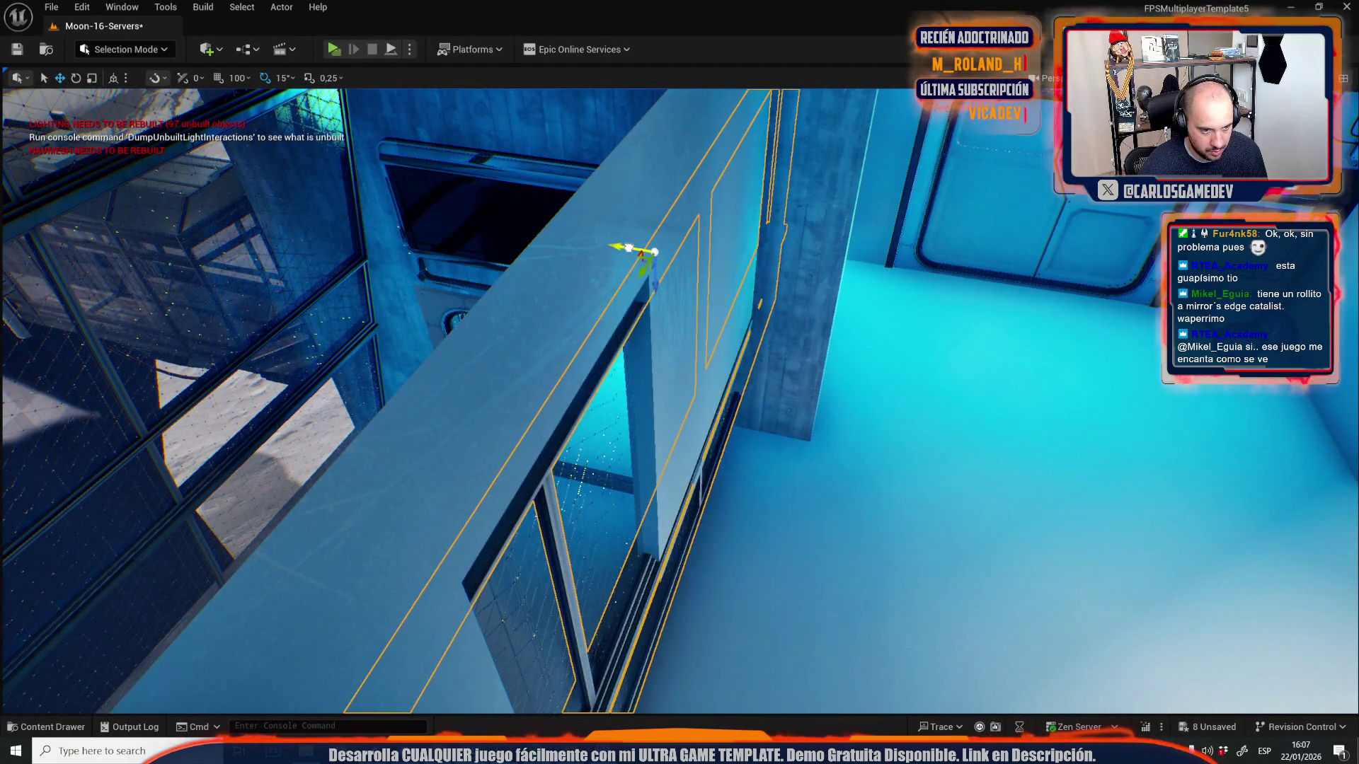
left_click_drag(870, 354, 884, 199)
mouse_move(672, 356)
left_mouse_down()
mouse_move(644, 359)
mouse_move(672, 356)
left_mouse_up()
mouse_move(674, 429)
left_mouse_down()
mouse_move(683, 291)
mouse_move(707, 276)
mouse_move(647, 374)
mouse_move(624, 373)
mouse_move(598, 411)
mouse_move(474, 447)
left_mouse_up()
key("e")
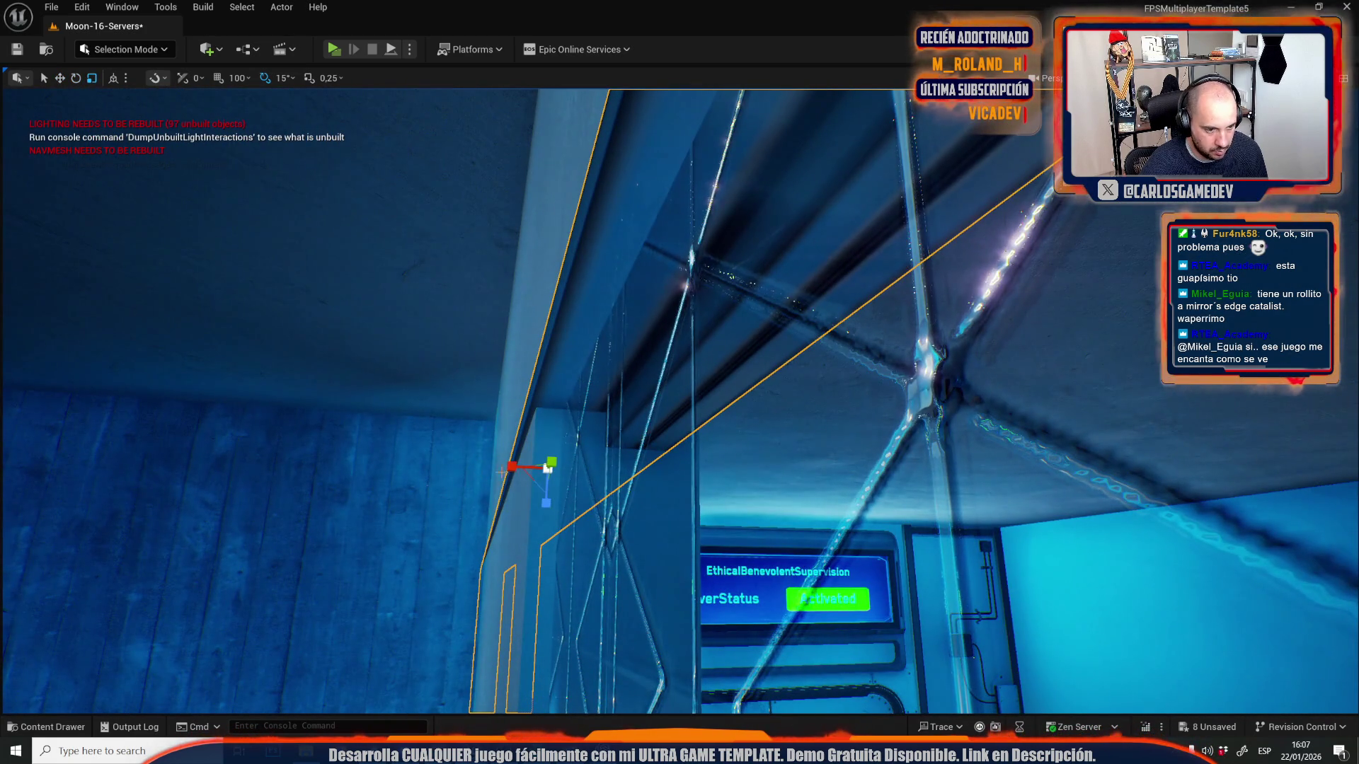
mouse_move(516, 467)
left_mouse_down()
mouse_move(548, 461)
mouse_move(658, 365)
left_mouse_up()
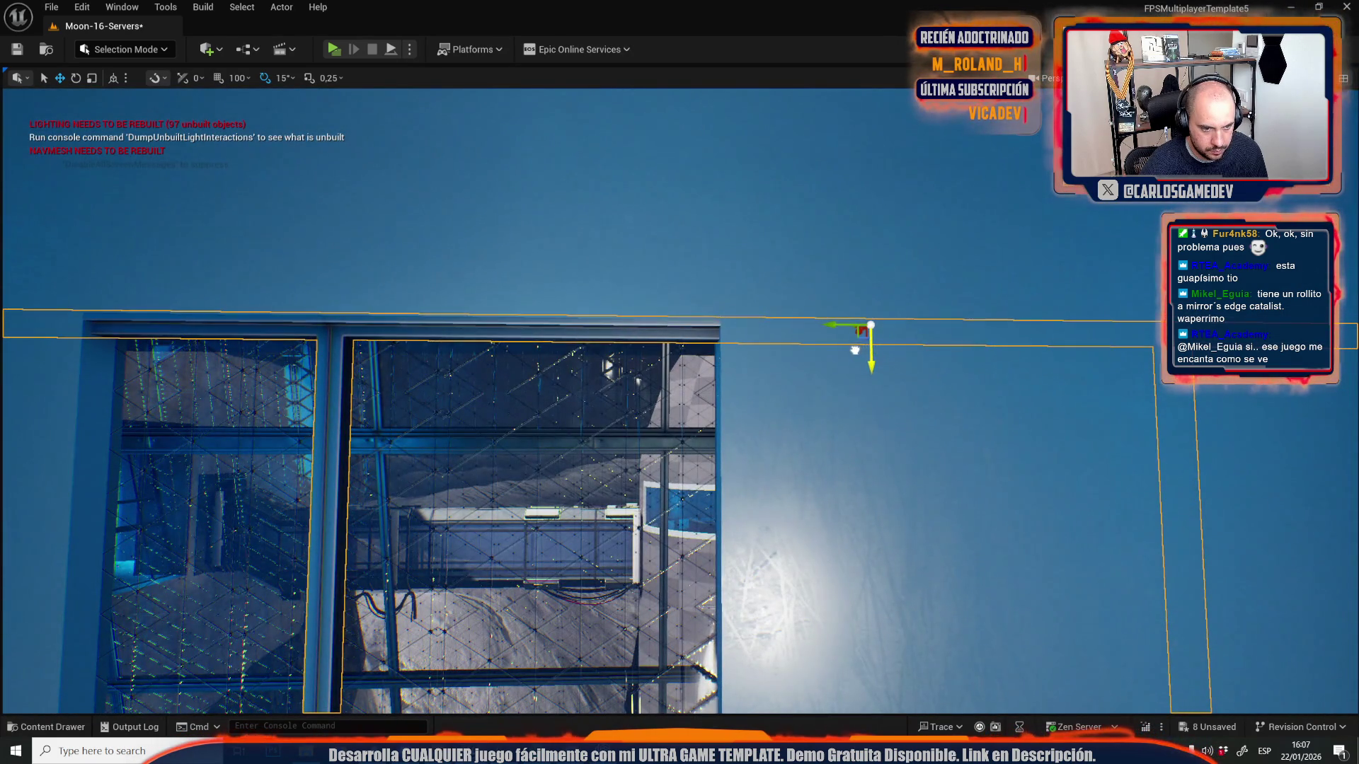
- Stretch the window panels taller so they fill the opening
left_click_drag(881, 338, 842, 368)
key("f")
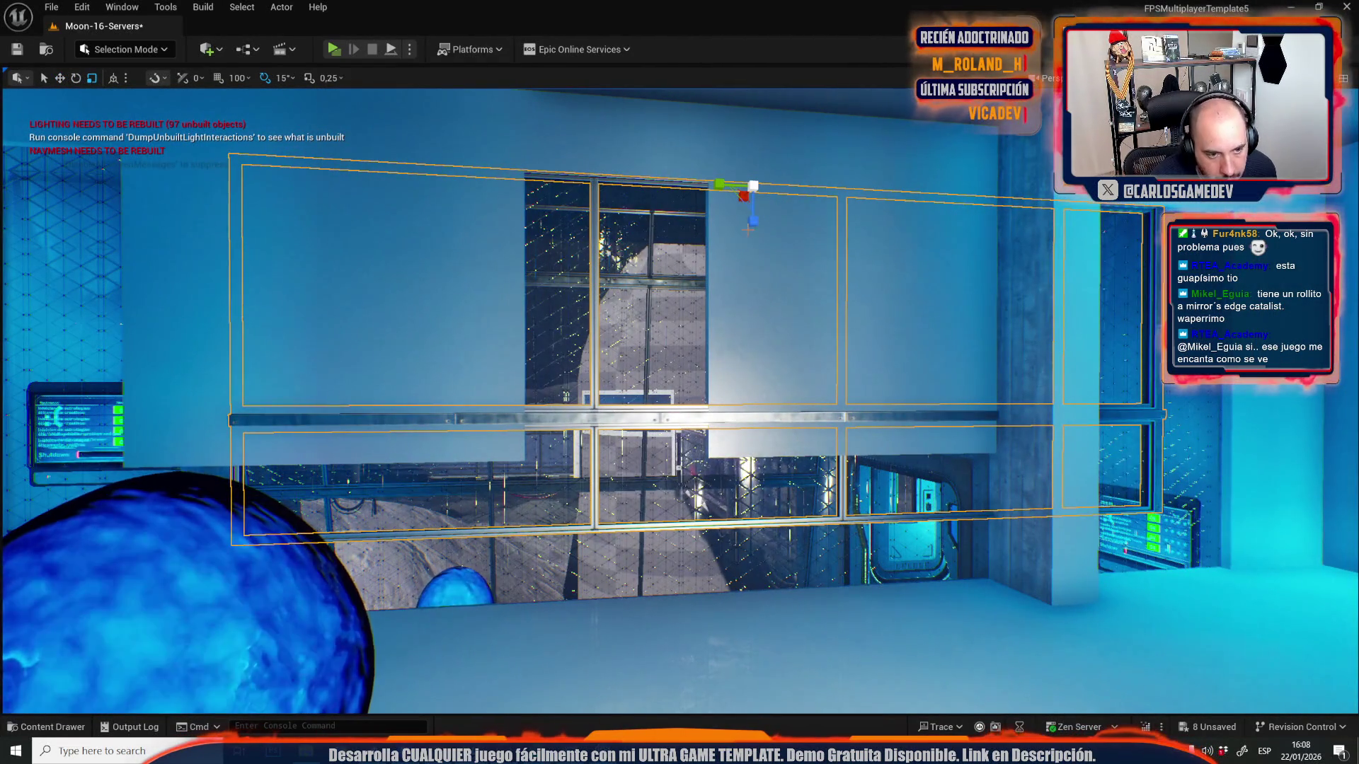
mouse_move(751, 227)
left_mouse_down()
mouse_move(751, 191)
mouse_move(752, 205)
left_mouse_up()
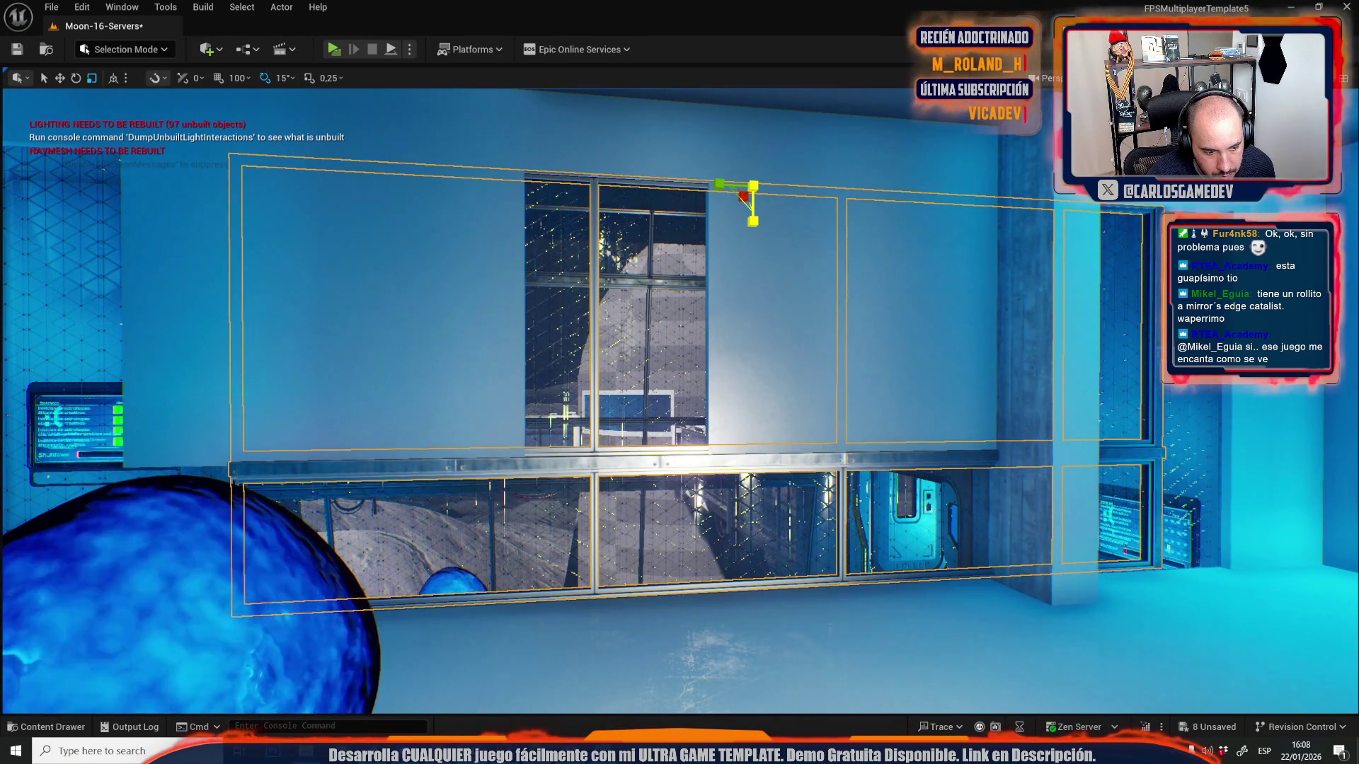
scroll(680, 396, "up", 5)
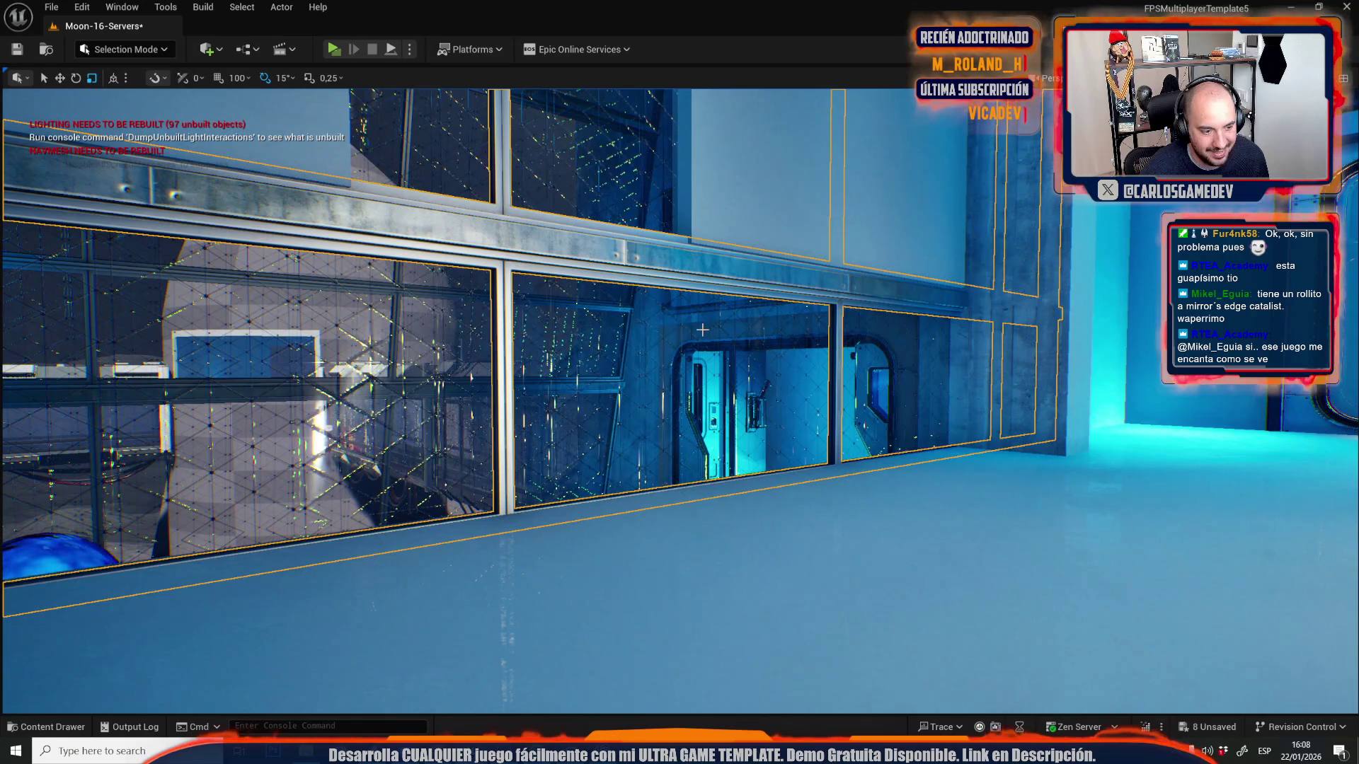
key("f")
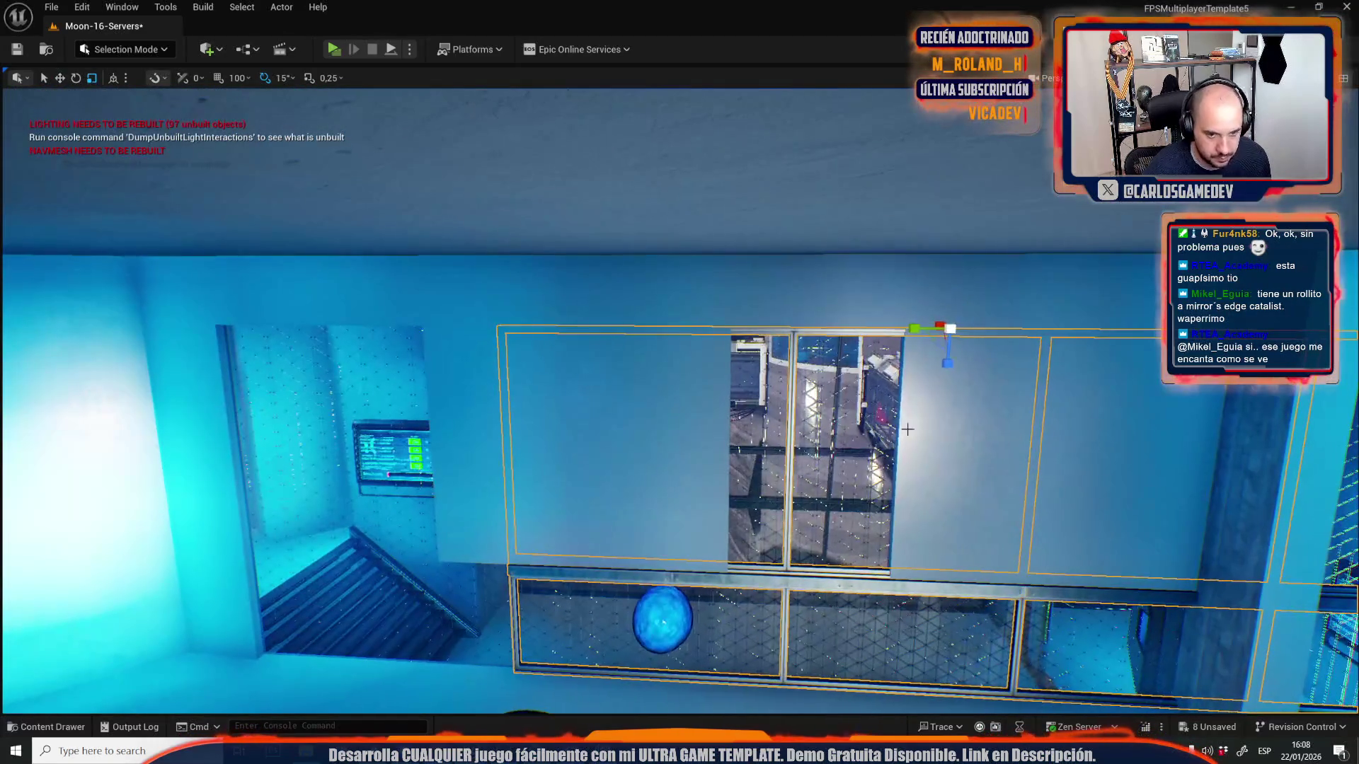
- Slide the window frame left into its opening and widen it to span the gap
mouse_move(920, 329)
left_mouse_down()
mouse_move(646, 324)
mouse_move(676, 326)
left_mouse_up()
scroll(676, 326, "down", 3)
key("r")
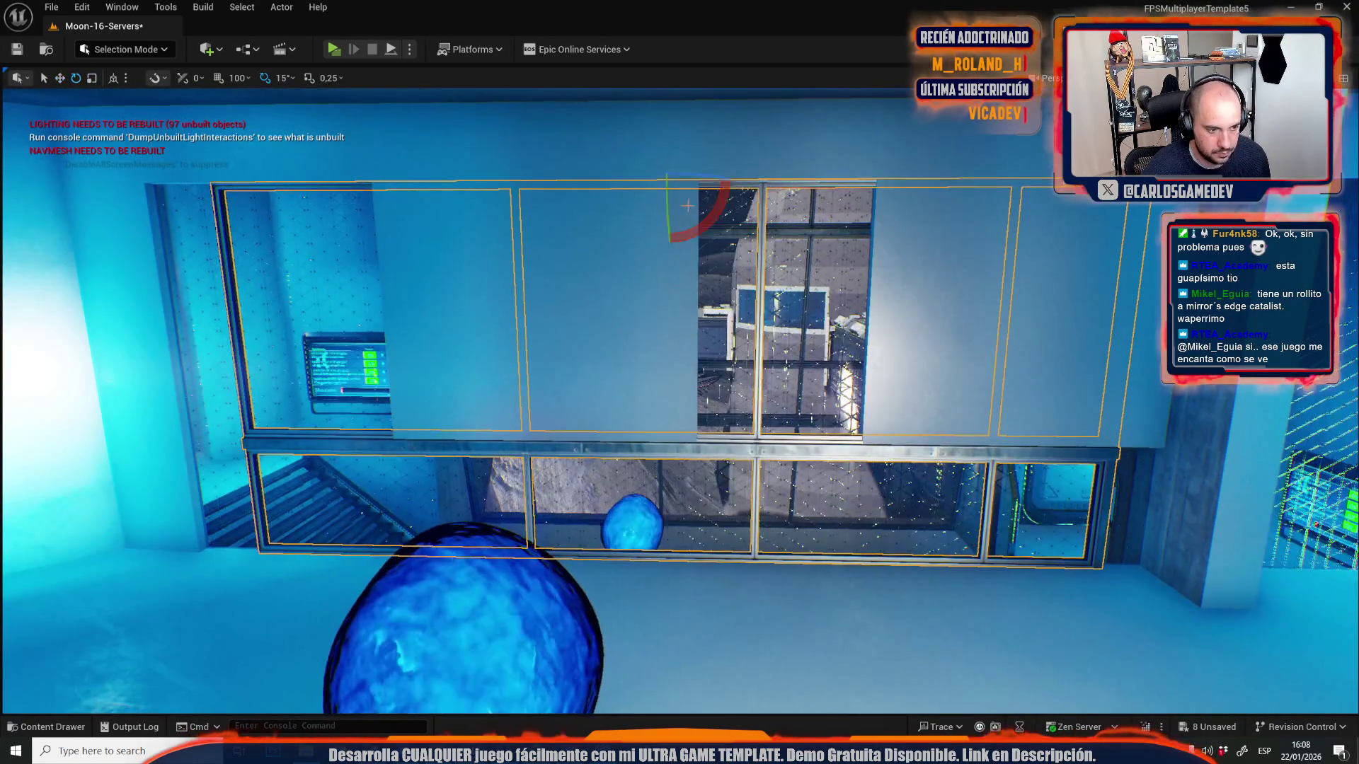
left_click_drag(636, 181, 632, 181)
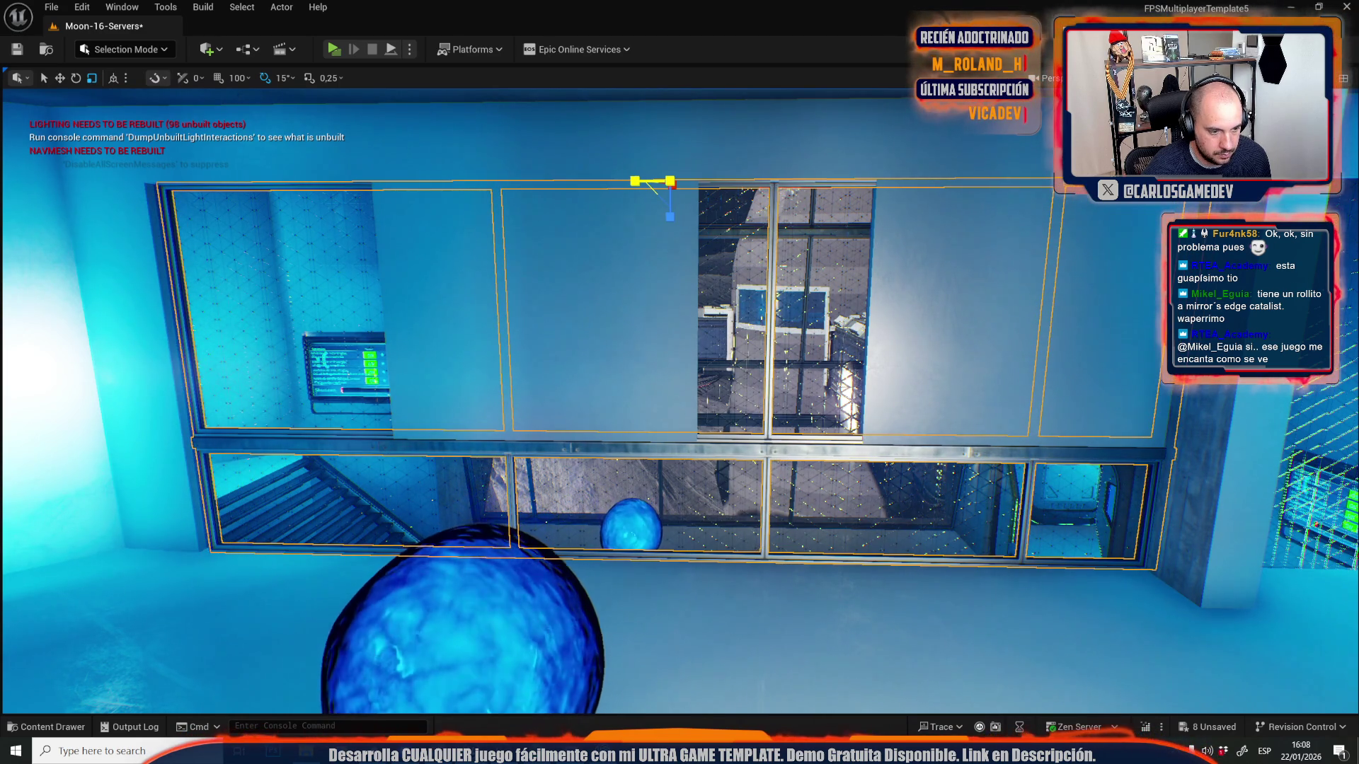
scroll(676, 383, "up", 5)
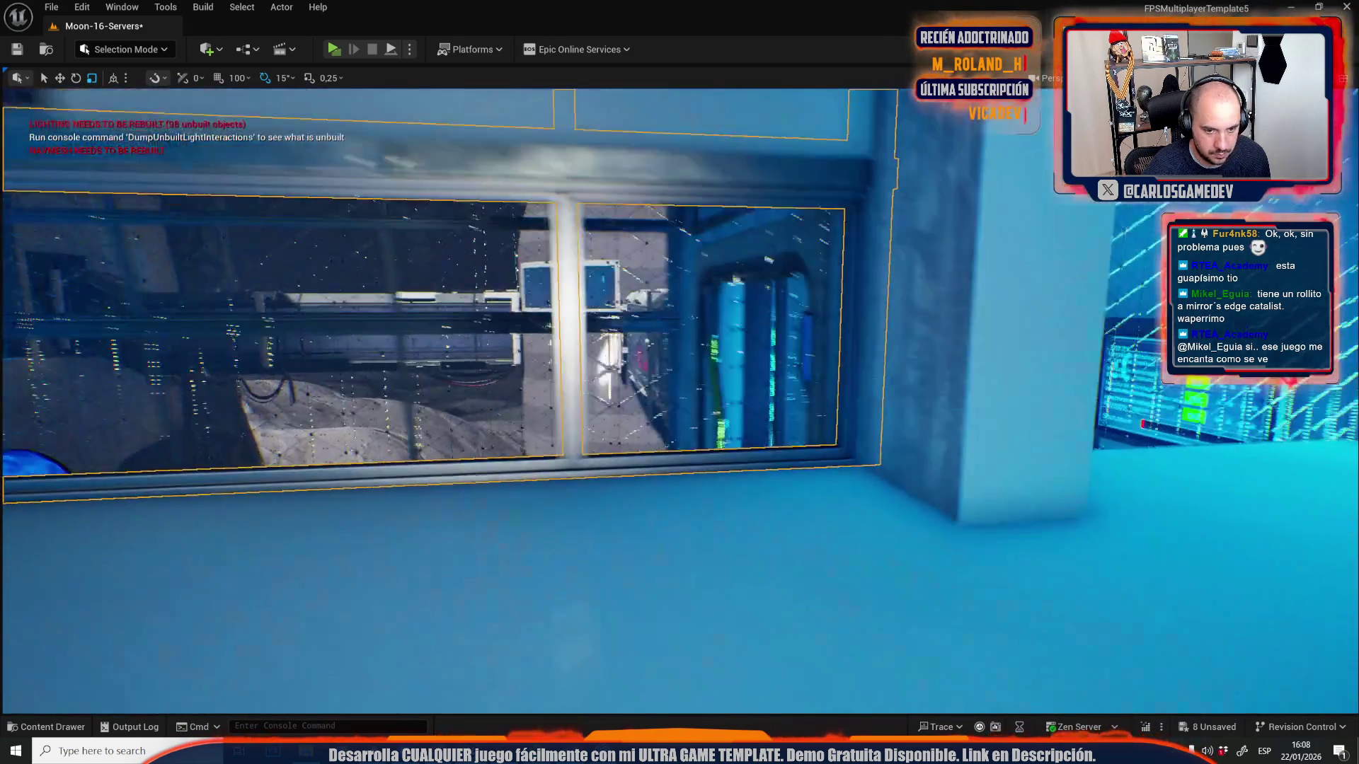
- Widen the wall panel leftward to the frame edge, pulling its right edge slightly in
mouse_move(840, 439)
left_mouse_down()
mouse_move(906, 459)
mouse_move(865, 389)
left_mouse_up()
key("g")
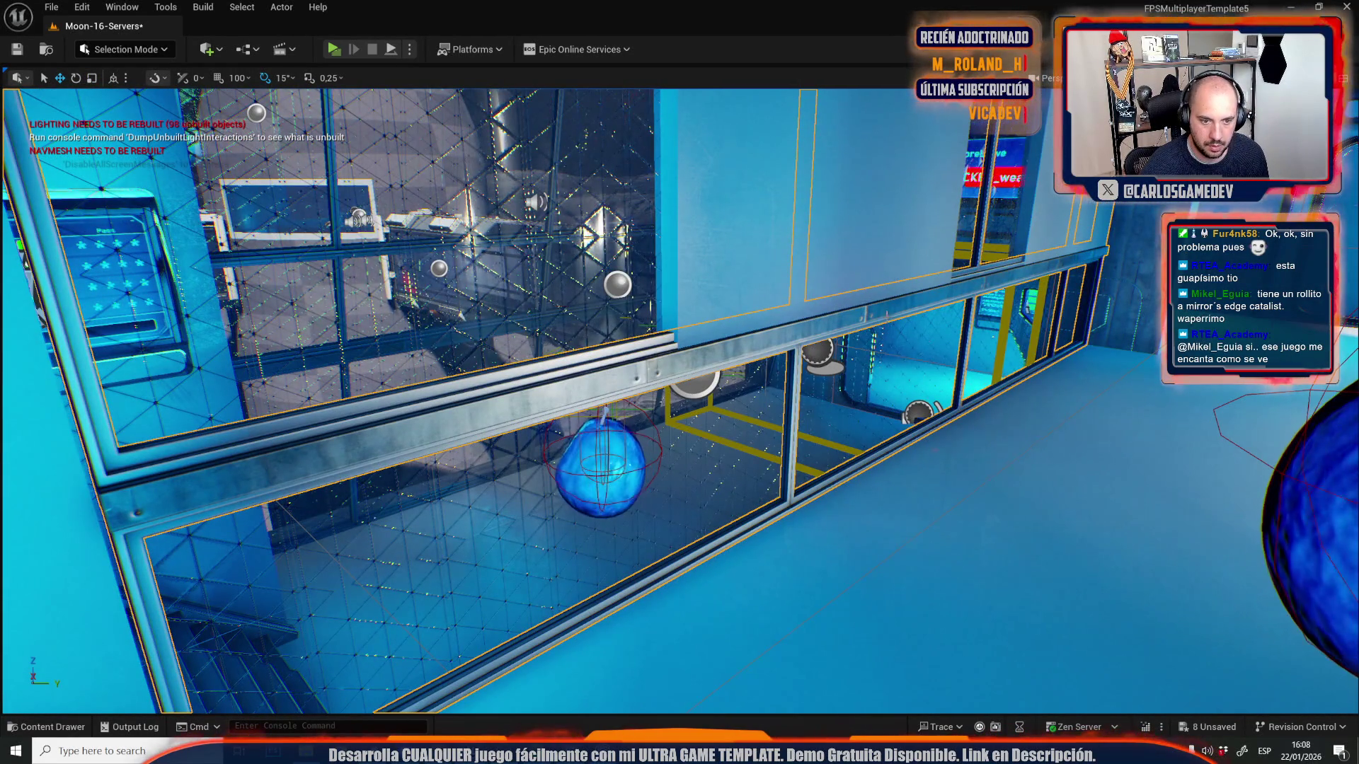
left_click_drag(886, 307, 628, 322)
key("r")
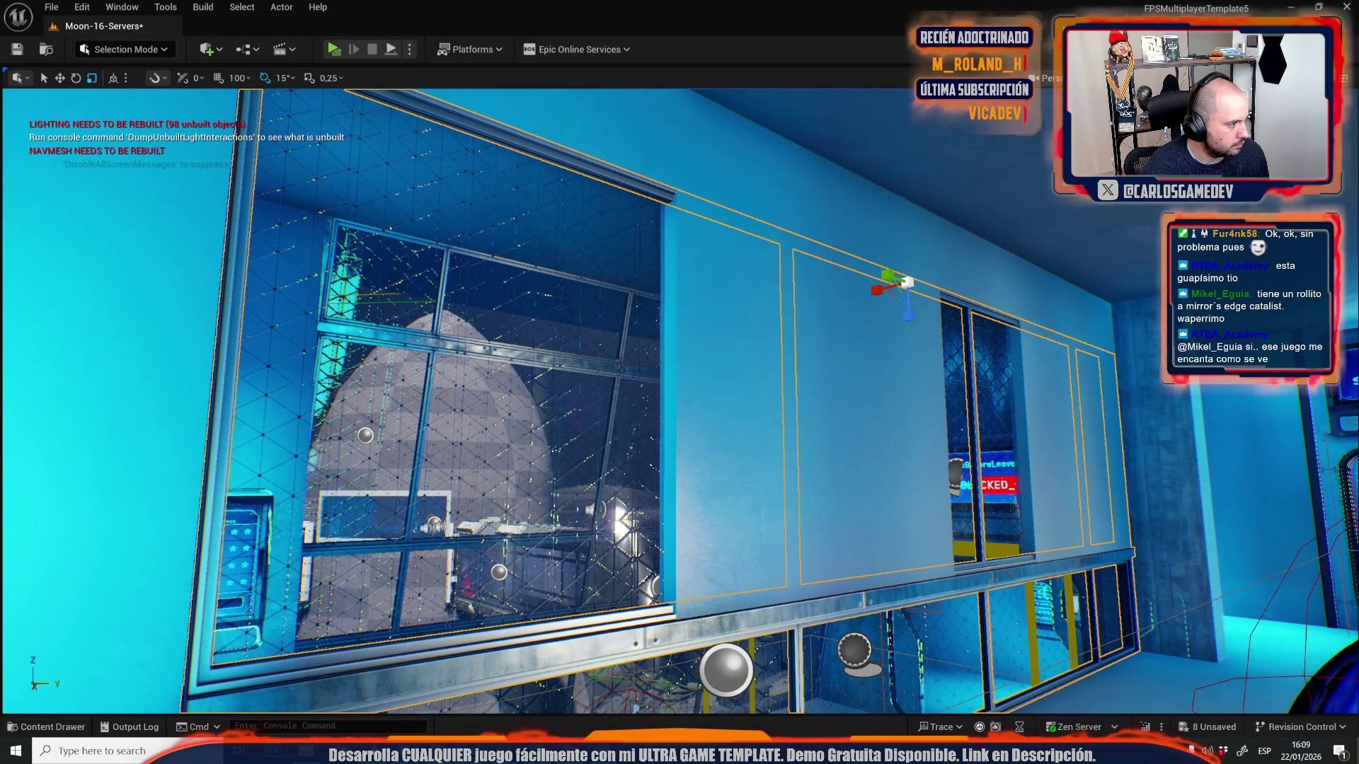
mouse_move(628, 322)
left_mouse_down()
mouse_move(538, 333)
mouse_move(527, 372)
mouse_move(496, 372)
left_mouse_up()
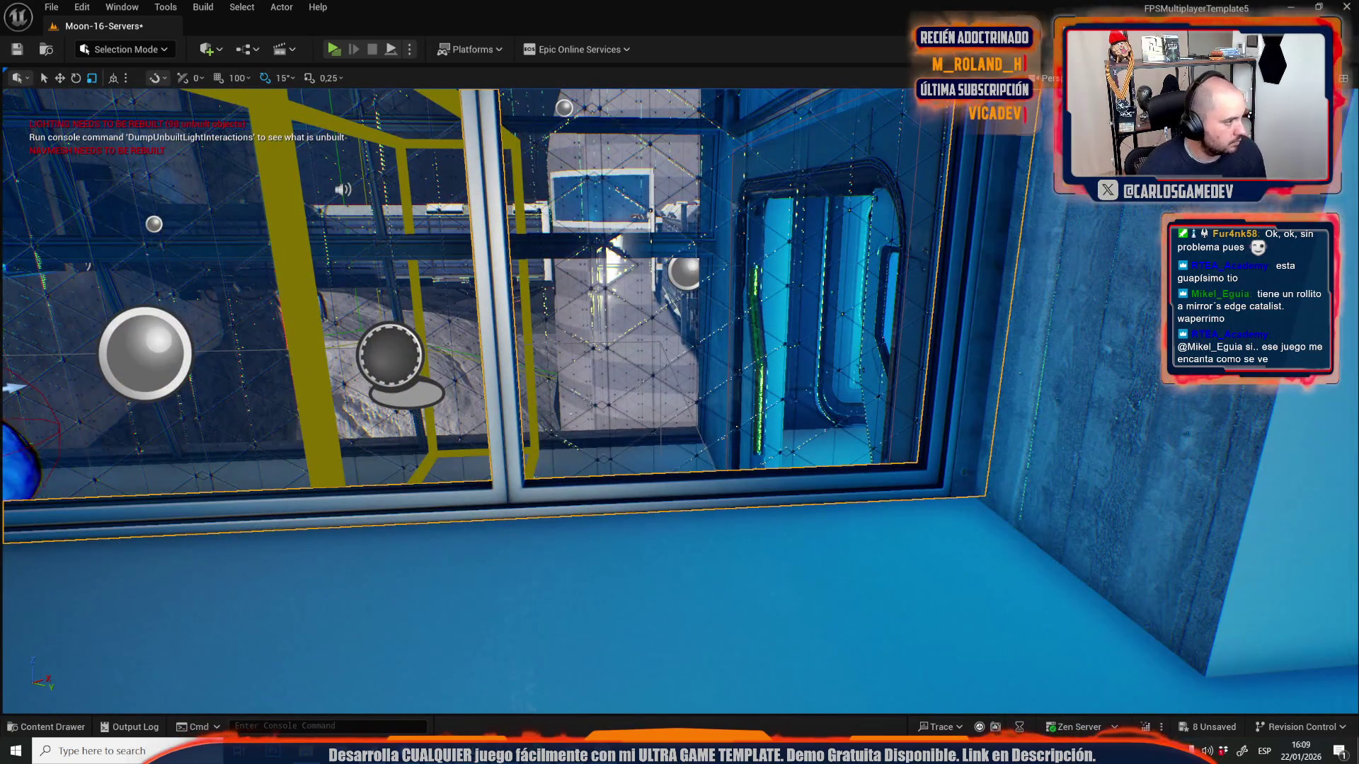
mouse_move(495, 372)
left_mouse_down()
mouse_move(565, 346)
mouse_move(562, 319)
mouse_move(582, 511)
left_mouse_up()
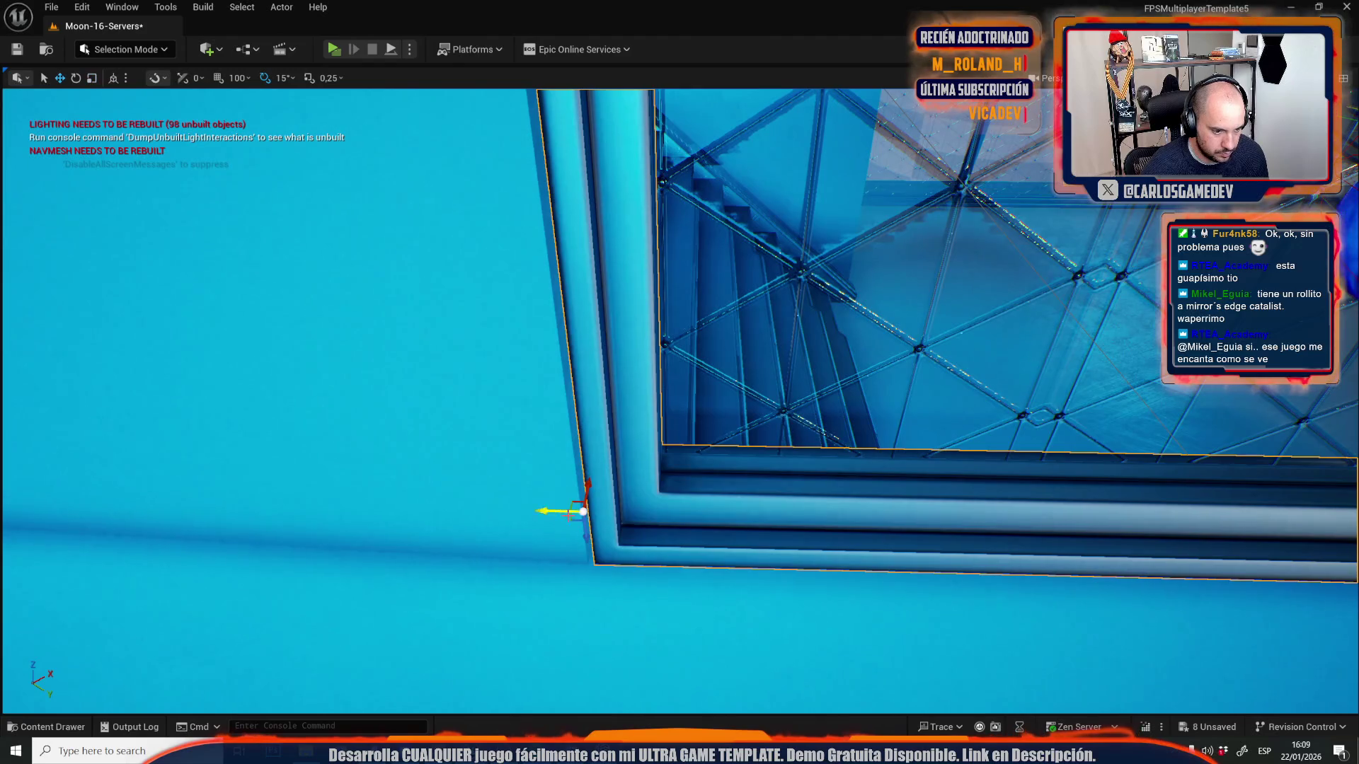
mouse_move(545, 514)
left_mouse_down()
mouse_move(481, 509)
mouse_move(424, 460)
mouse_move(607, 529)
left_mouse_up()
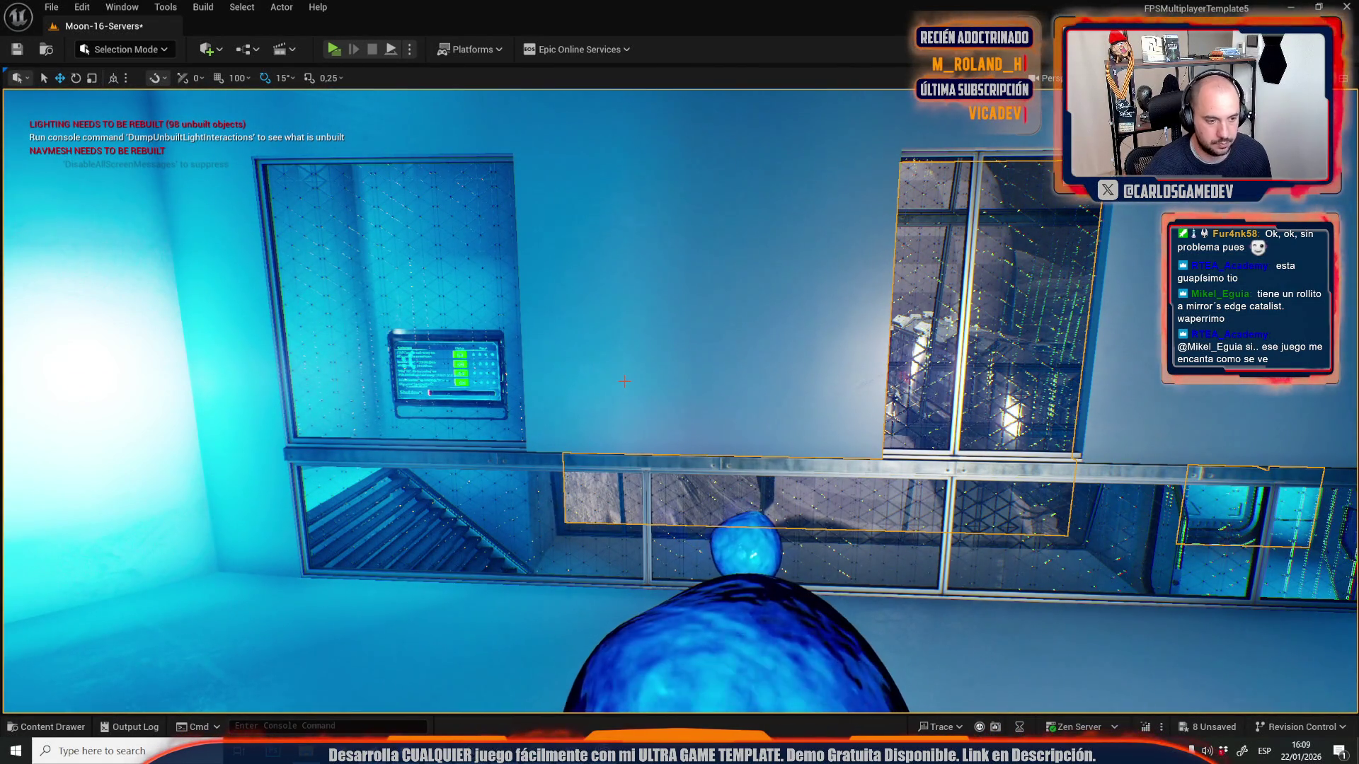
- Switch to Mesh Tool Mode and look over the monitor and window panes
left_click(145, 51)
left_click(134, 306)
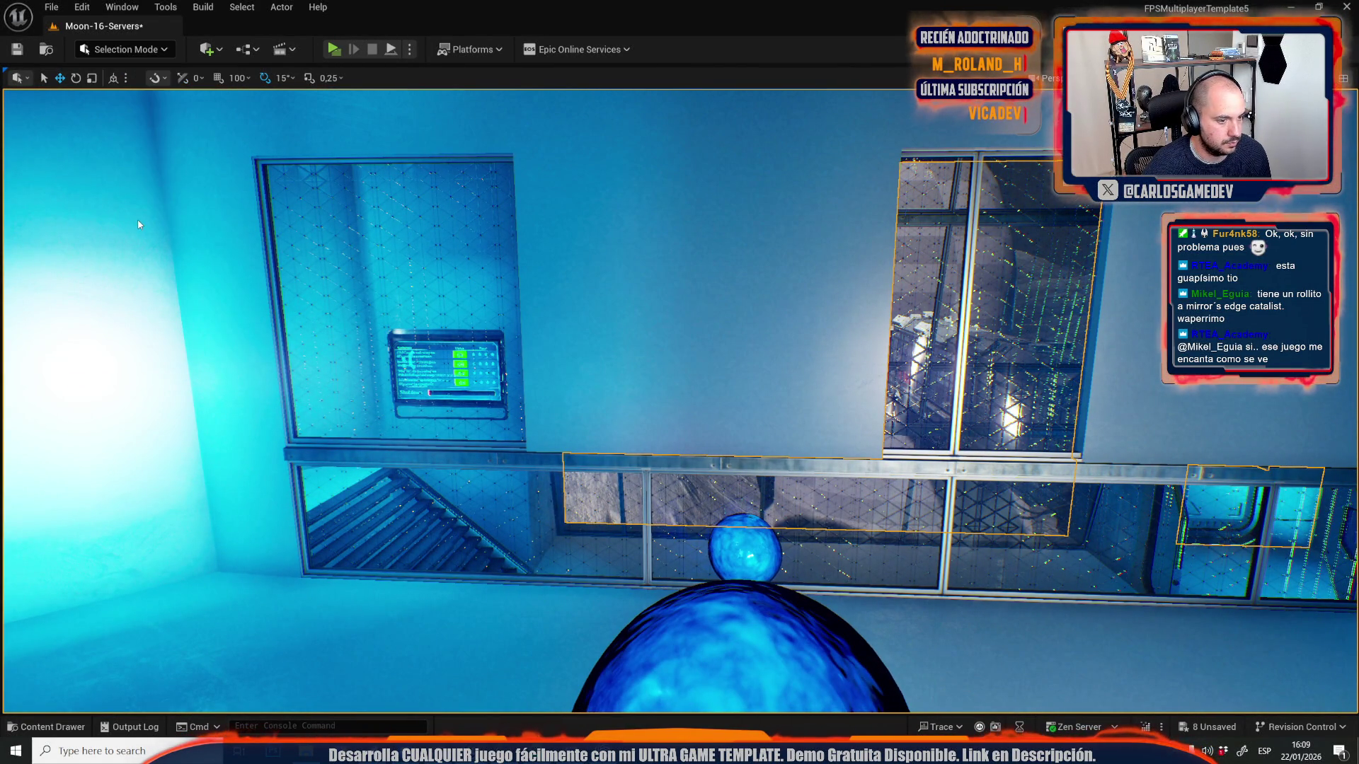
left_click_drag(722, 352, 722, 352)
left_click_drag(901, 285, 901, 285)
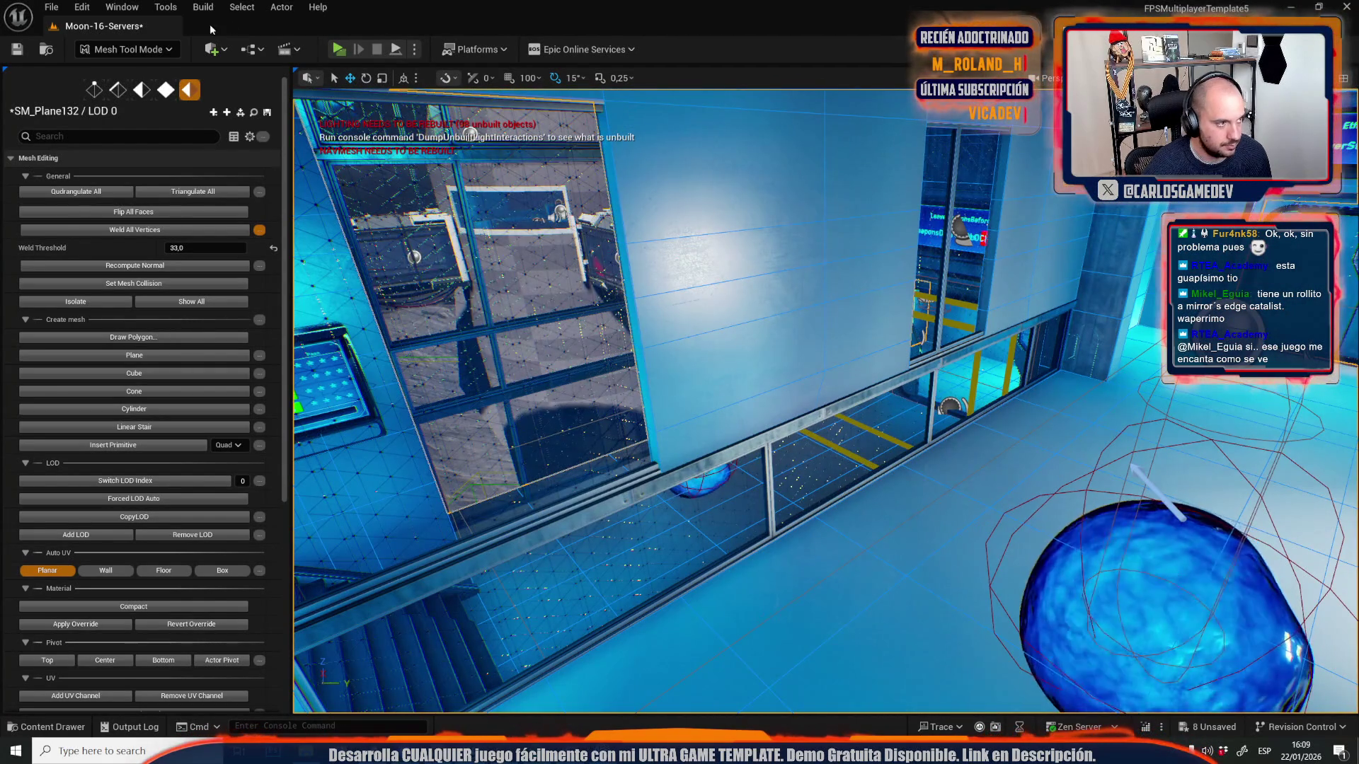
- Return to Selection Mode and bring up the File menu
left_click(128, 50)
left_click(135, 93)
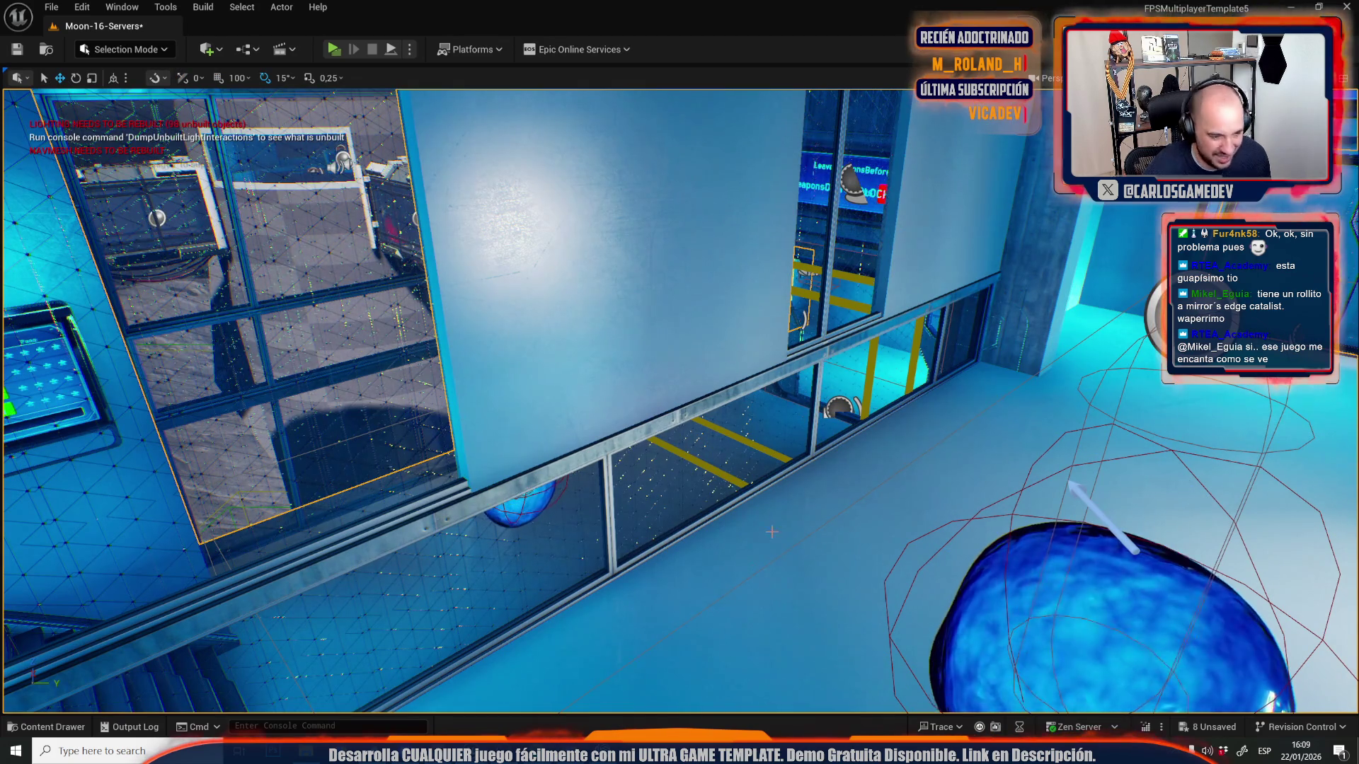
left_click(51, 7)
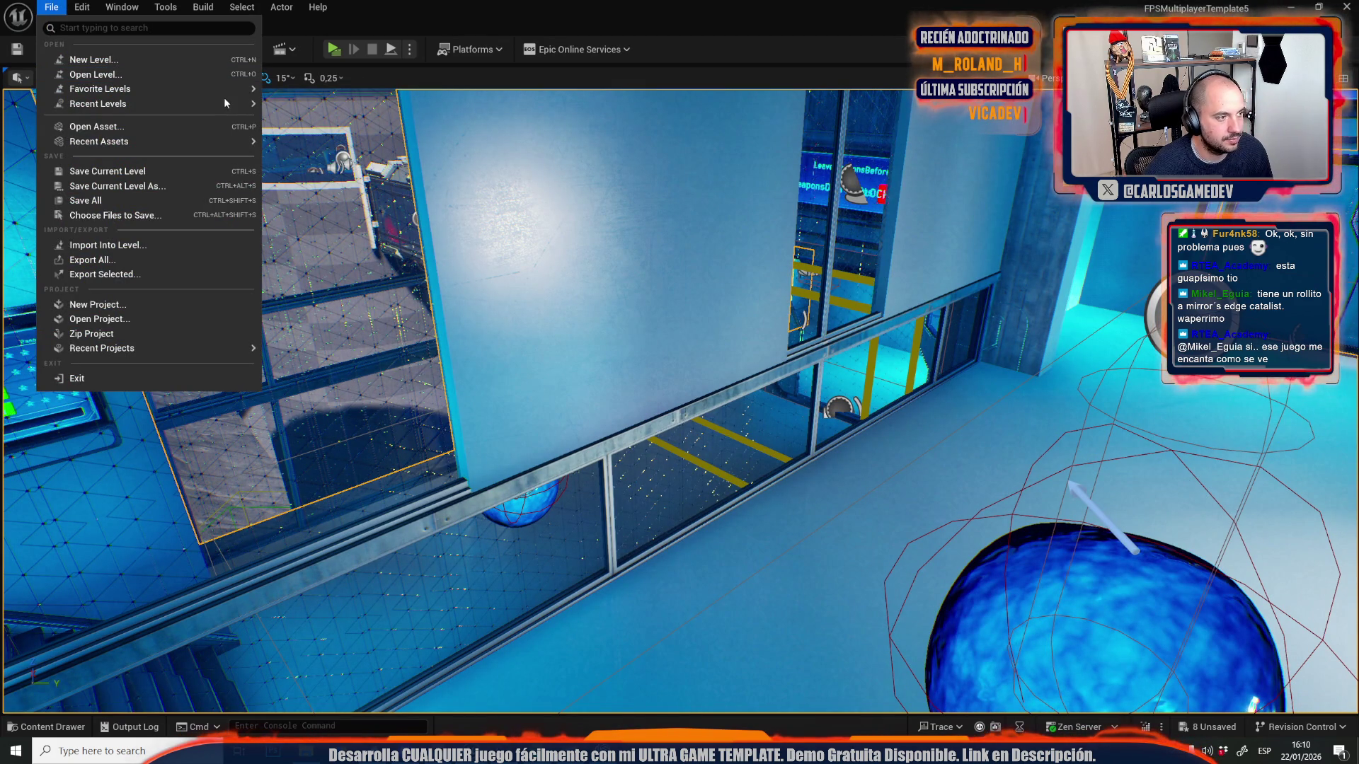
- Open the recent Moon-08 Gymcana level, saving Moon-16-Servers first
mouse_move(223, 104)
left_click(340, 217)
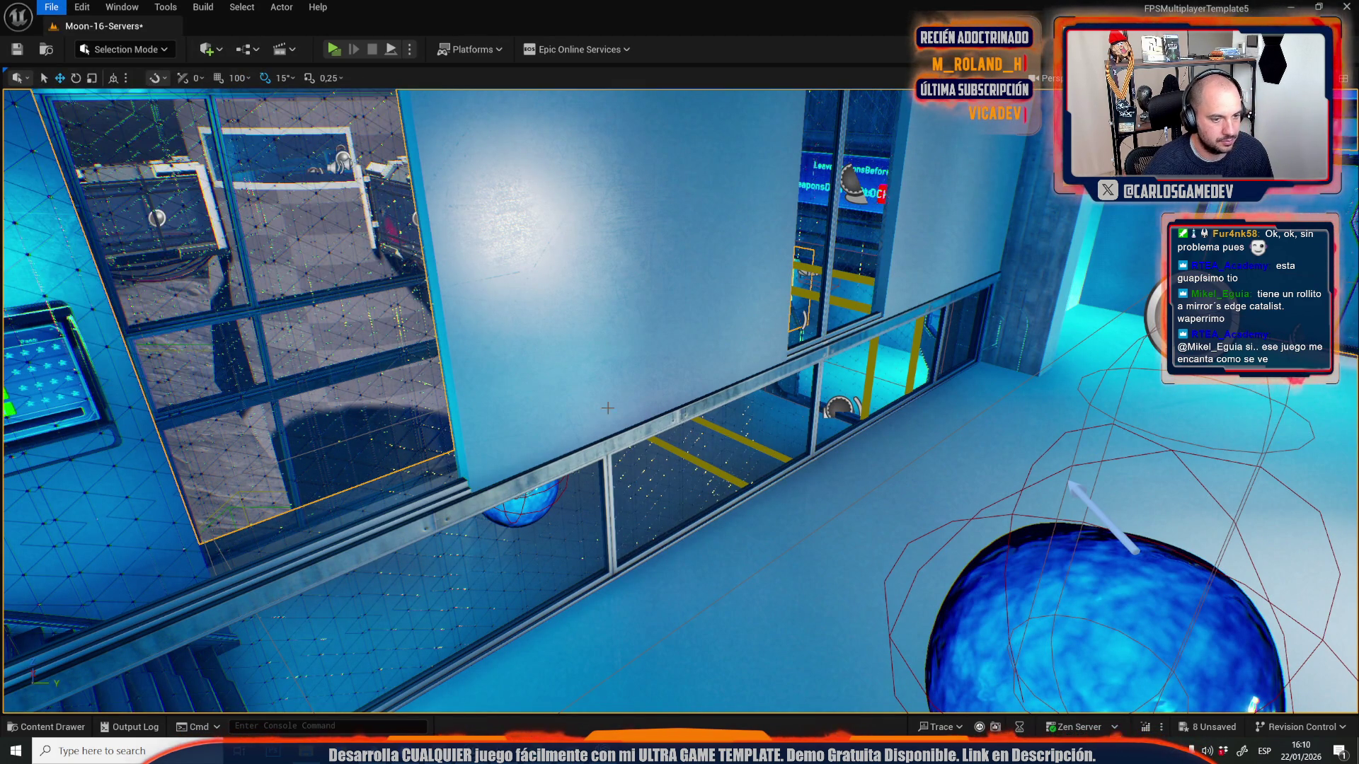
left_click(719, 531)
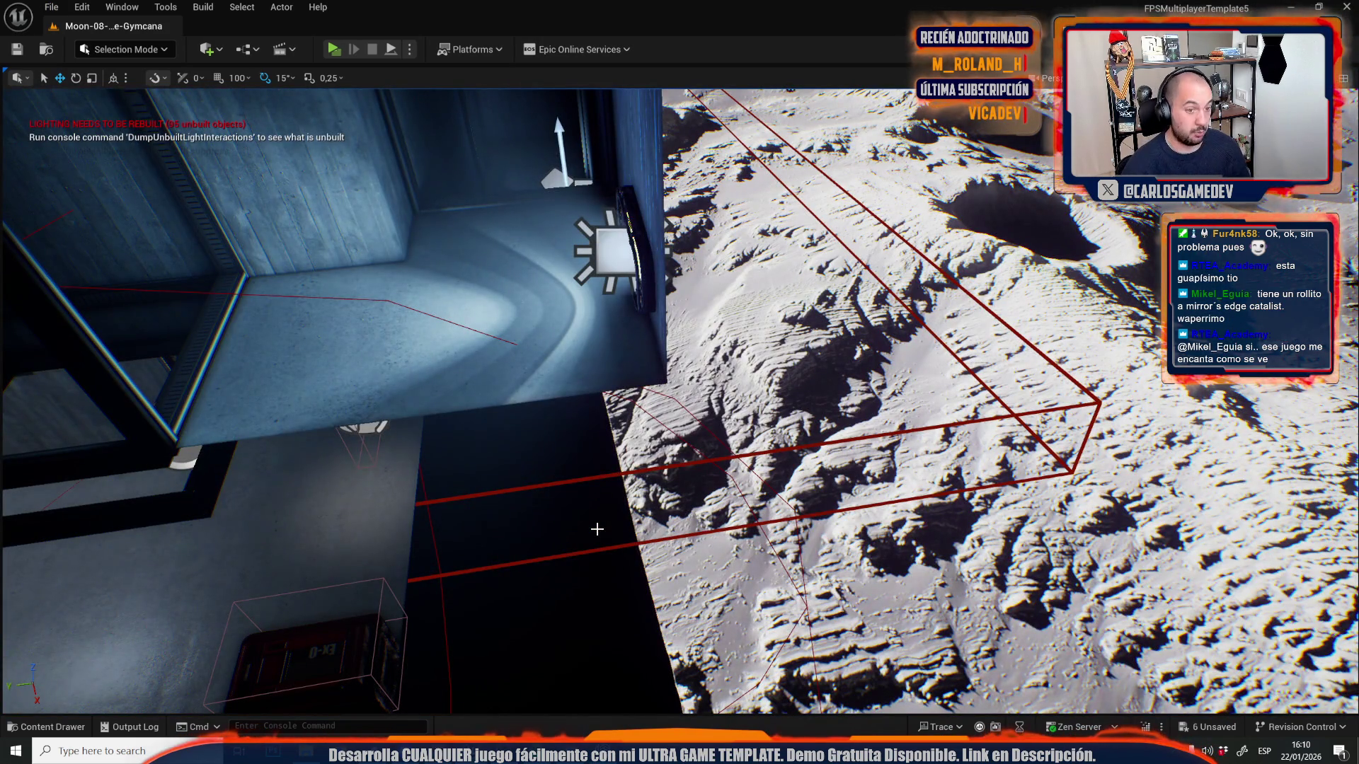
- Fly through Moon-08-Slime-Gymcana to the dark window area and shift the frame piece beside the glass
key("w")
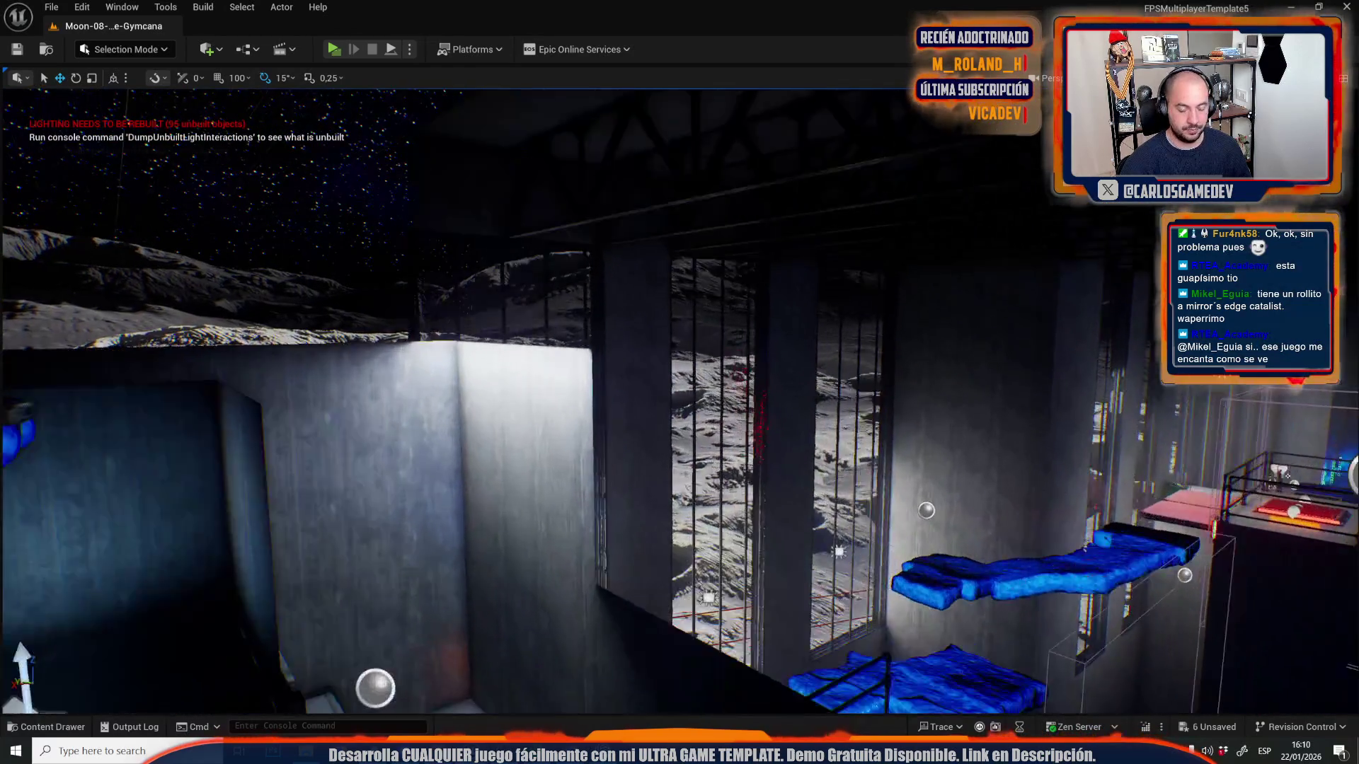
key("w")
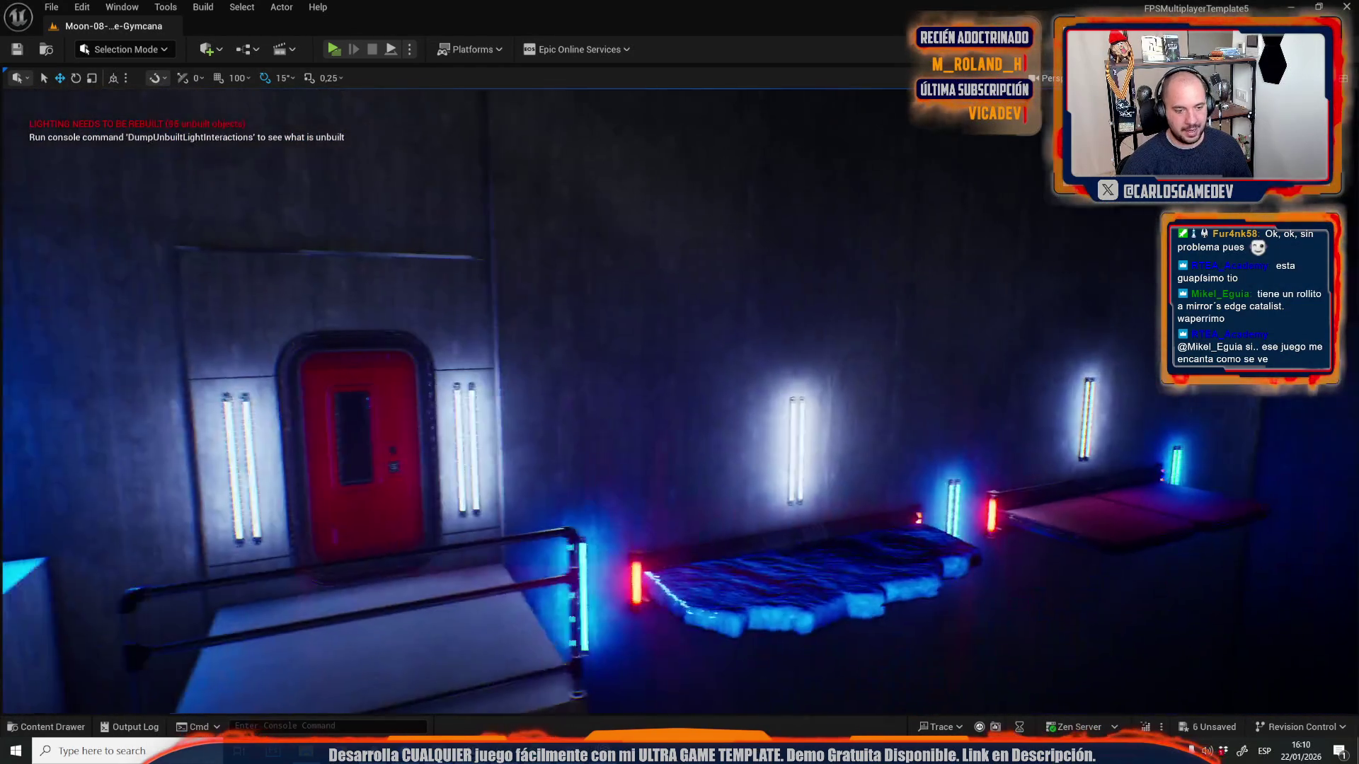
key("w")
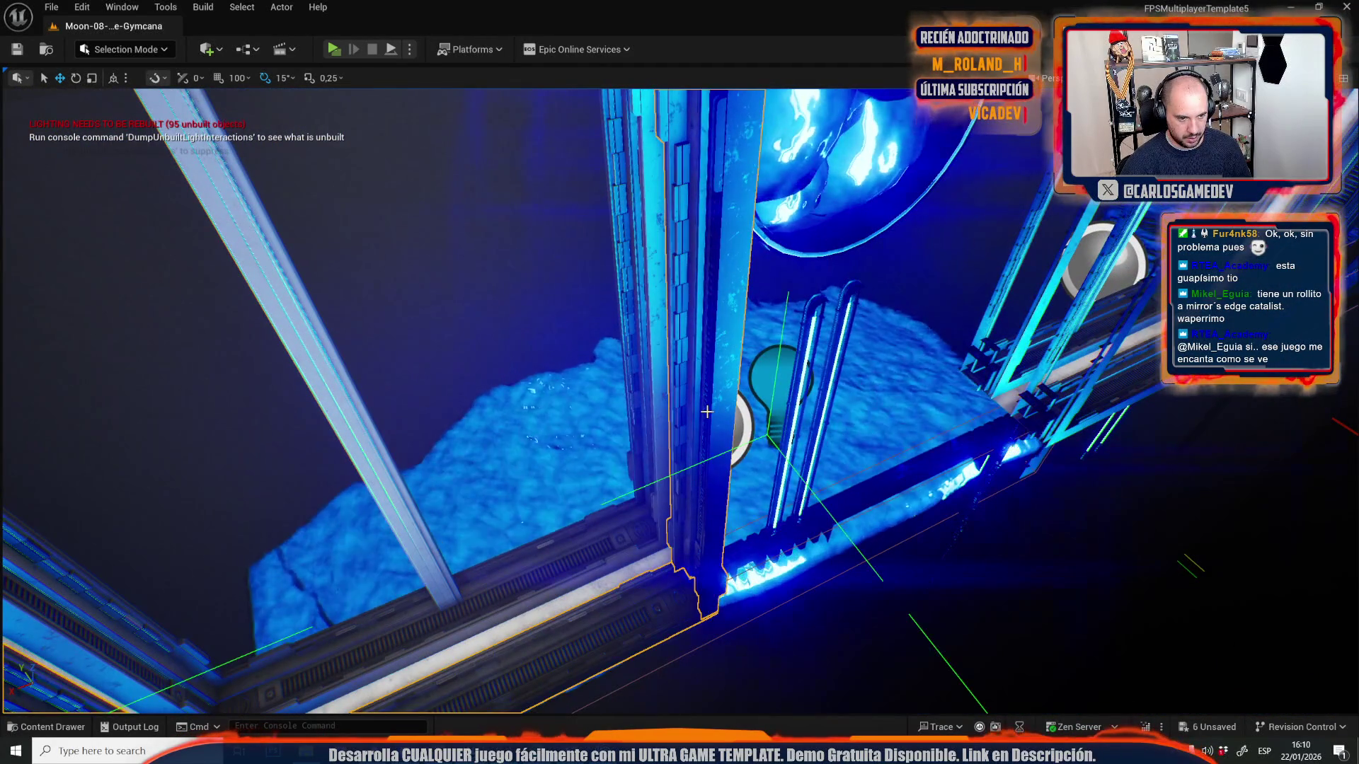
mouse_move(706, 411)
left_mouse_down()
mouse_move(804, 710)
mouse_move(525, 474)
mouse_move(739, 500)
mouse_move(745, 514)
left_mouse_up()
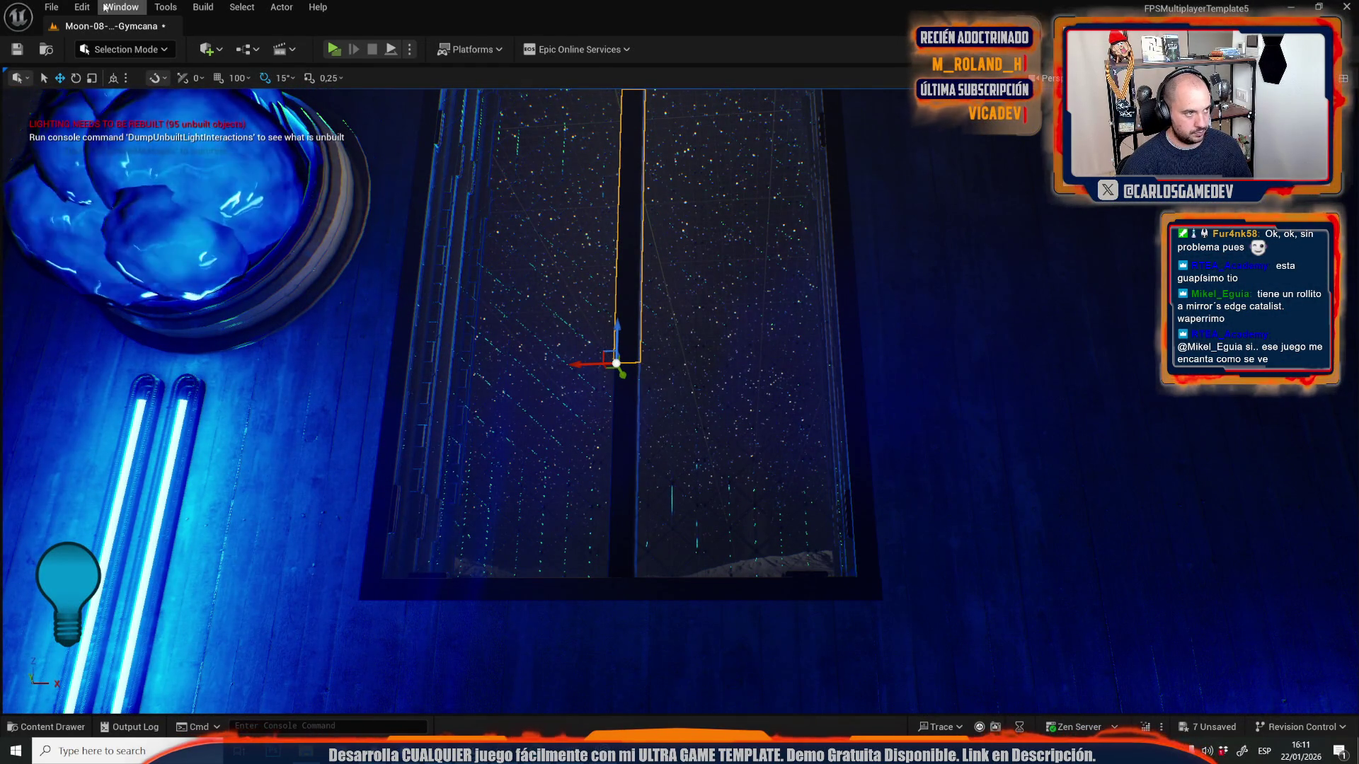
- Select the right-hand walkway frame piece beside the glass
left_click(51, 7)
mouse_move(149, 111)
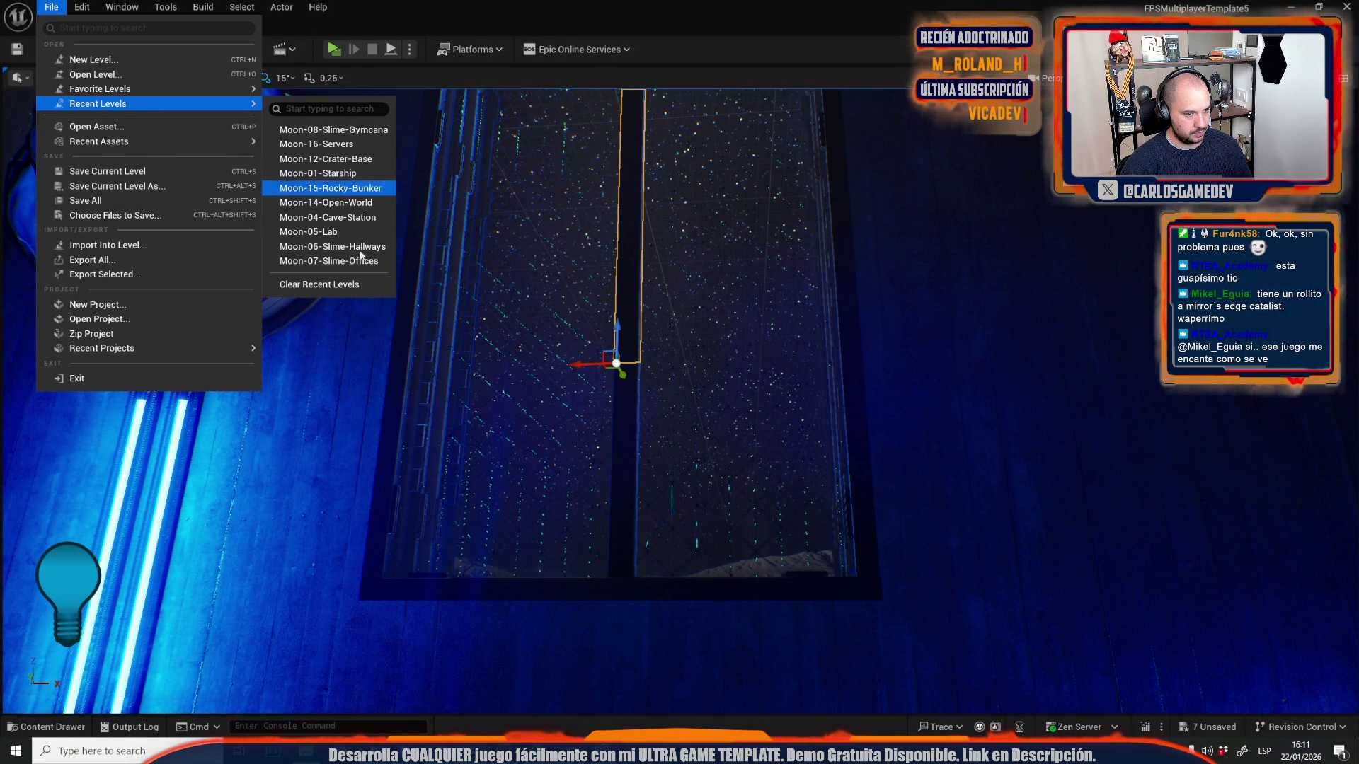
left_click_drag(626, 512, 833, 459)
left_click(937, 420, "ctrl")
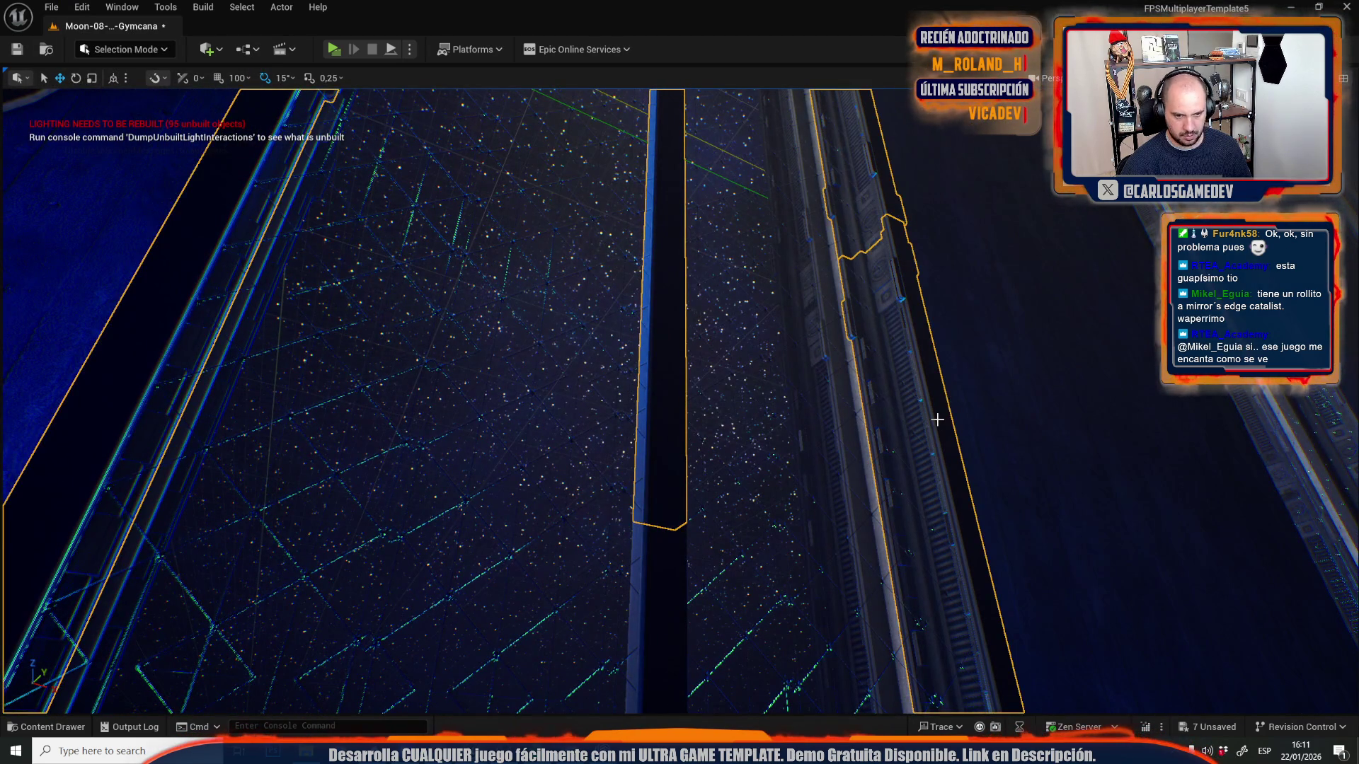
left_click(937, 420)
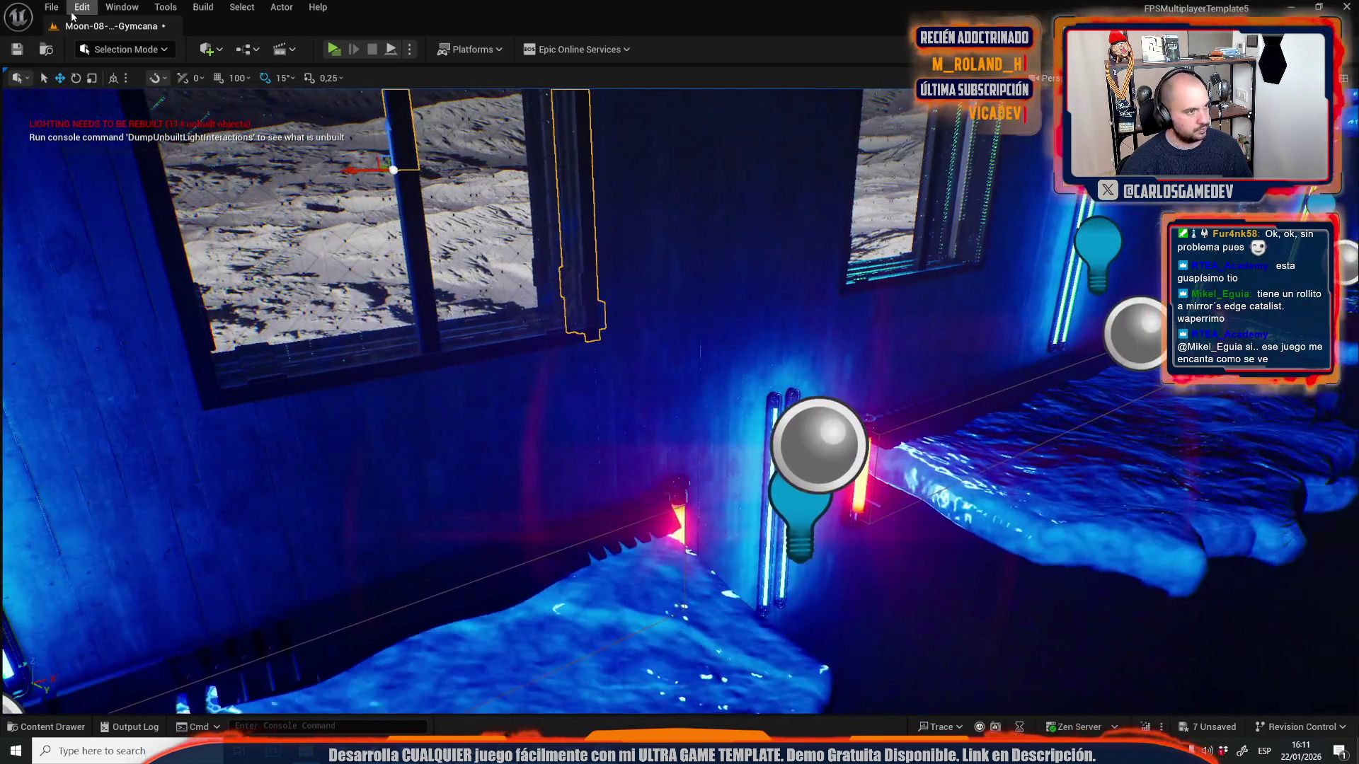
- Open Moon-16-Servers from Recent Levels, choosing Don't Save for the Gymcana changes
left_click(54, 7)
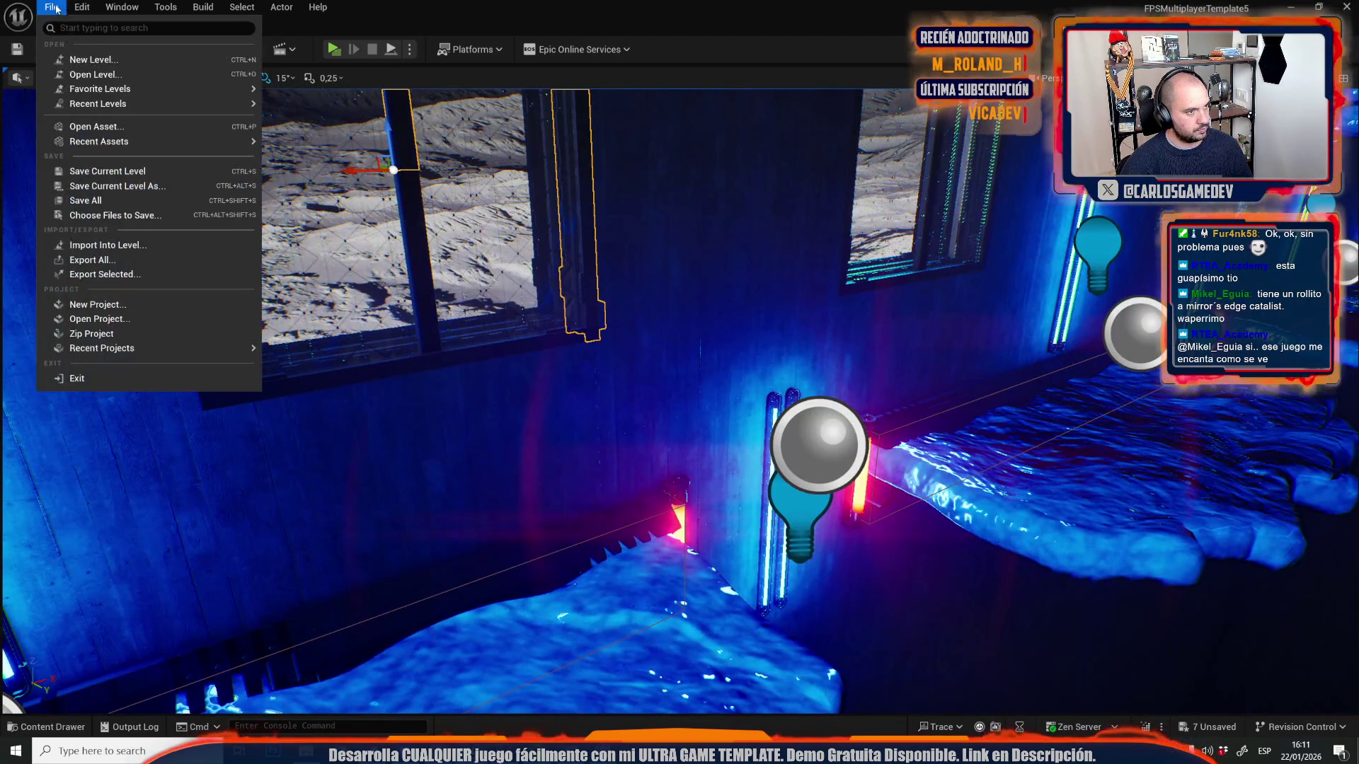
mouse_move(150, 105)
left_click(382, 160)
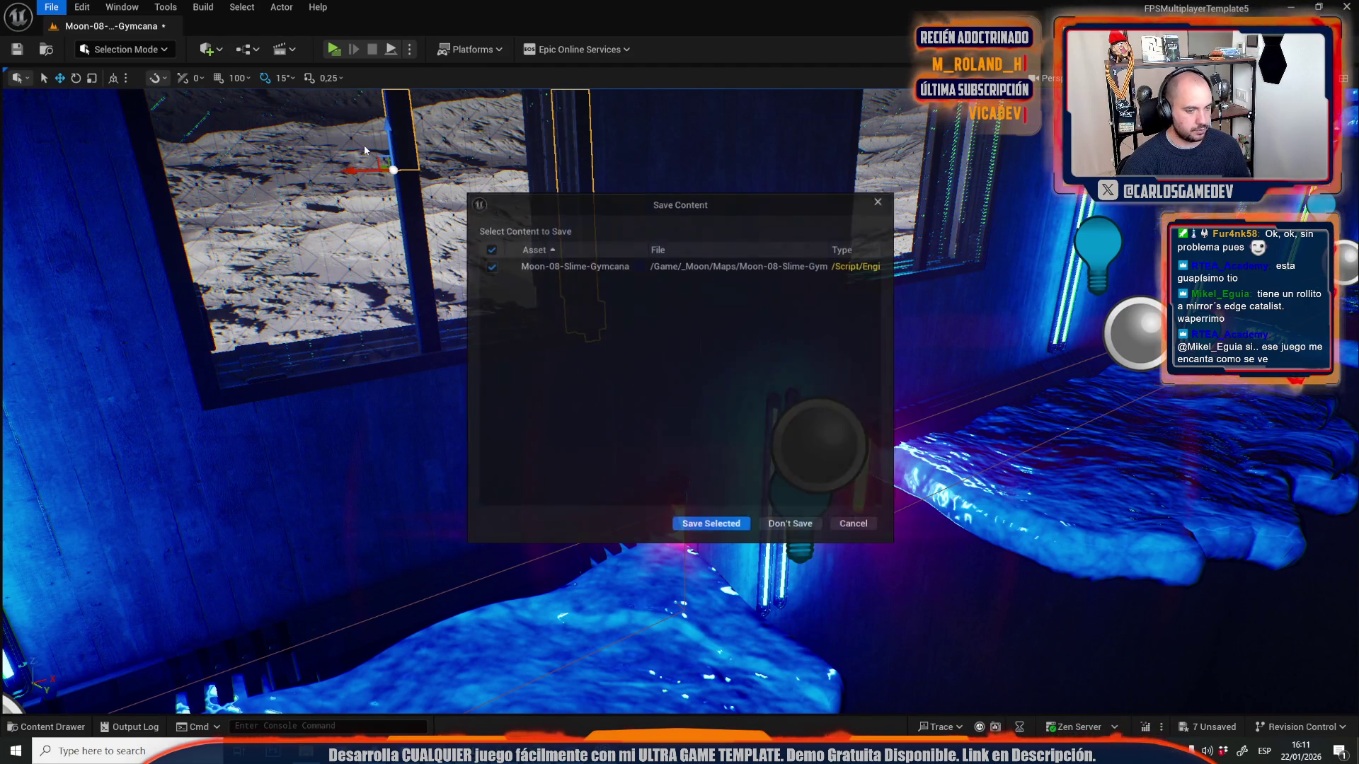
left_click(796, 524)
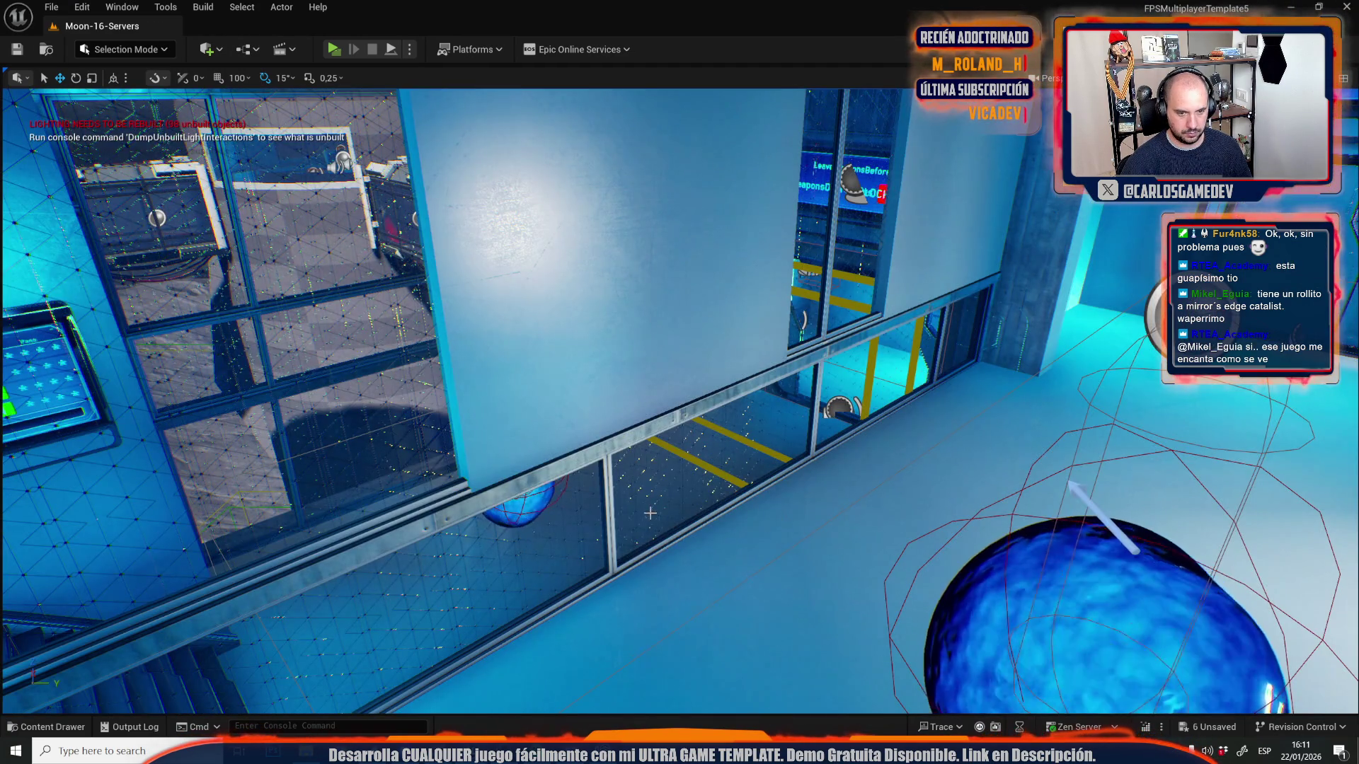
- Paste the copied frame pieces, place the pole before the sphere, and select the pillar by the yellow rails
key("ctrl+v")
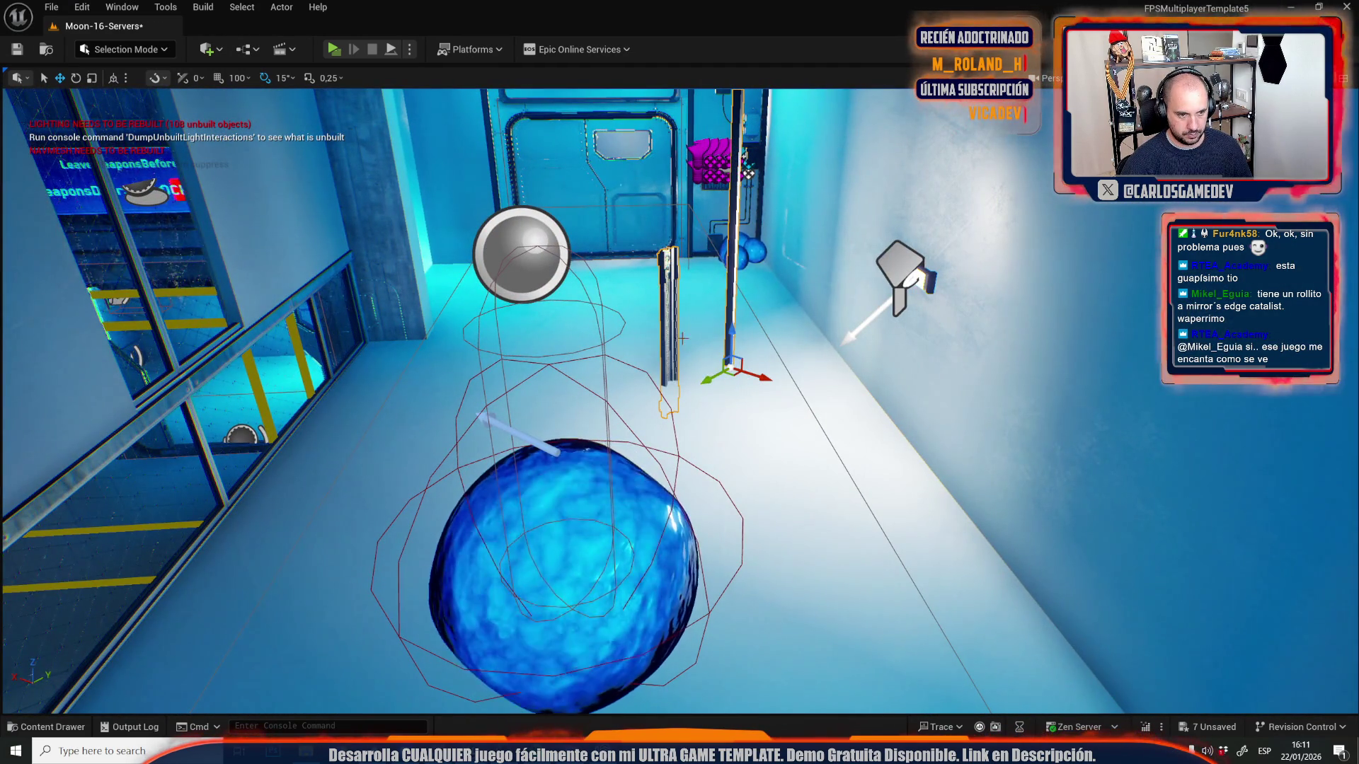
mouse_move(748, 173)
left_mouse_down()
mouse_move(730, 367)
mouse_move(851, 199)
mouse_move(779, 269)
mouse_move(736, 262)
mouse_move(722, 213)
mouse_move(770, 354)
mouse_move(850, 342)
left_mouse_up()
mouse_move(786, 387)
left_mouse_down()
mouse_move(680, 469)
mouse_move(679, 514)
mouse_move(665, 460)
mouse_move(644, 446)
left_mouse_up()
left_click(680, 468)
mouse_move(766, 423)
left_mouse_down()
mouse_move(621, 548)
mouse_move(632, 591)
mouse_move(664, 595)
mouse_move(602, 556)
mouse_move(658, 586)
left_mouse_up()
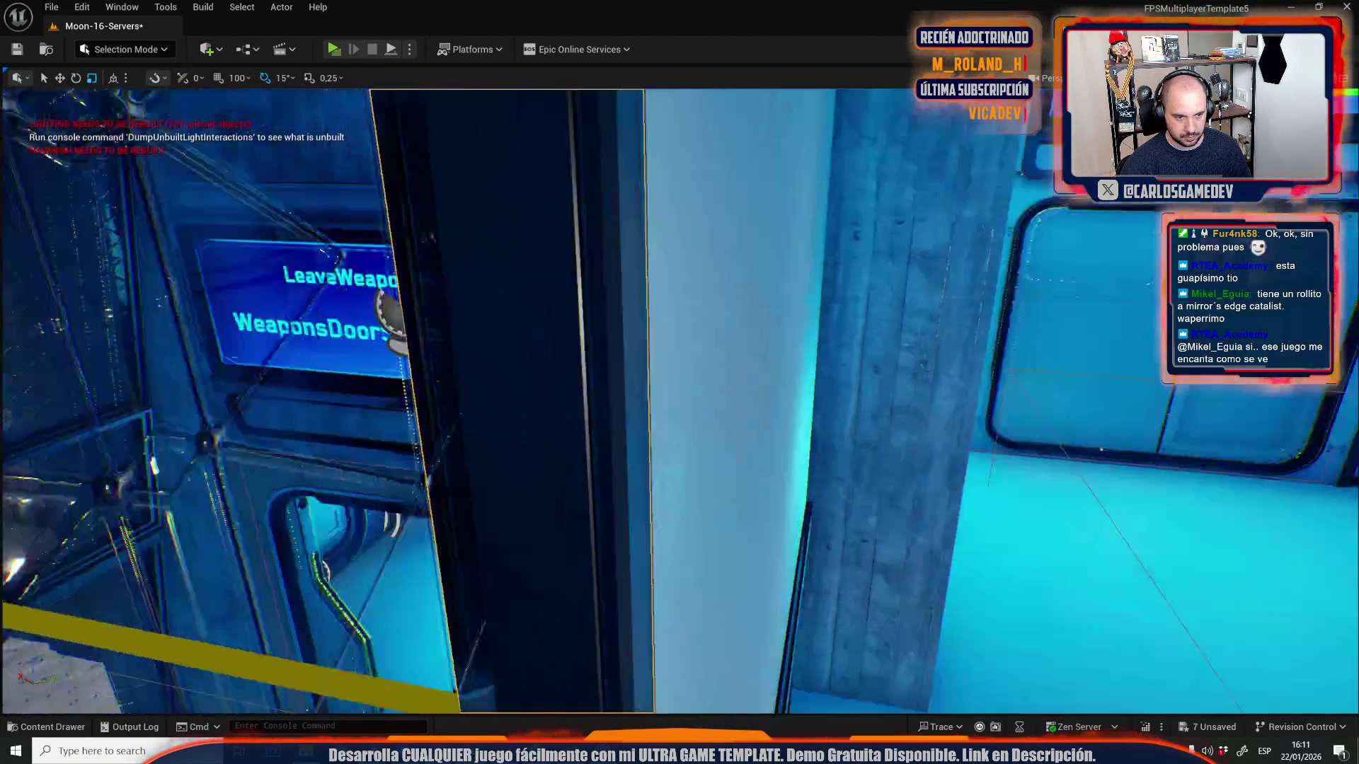
- Slide the frame pillar left along Y until it sits against the window edge
key("w")
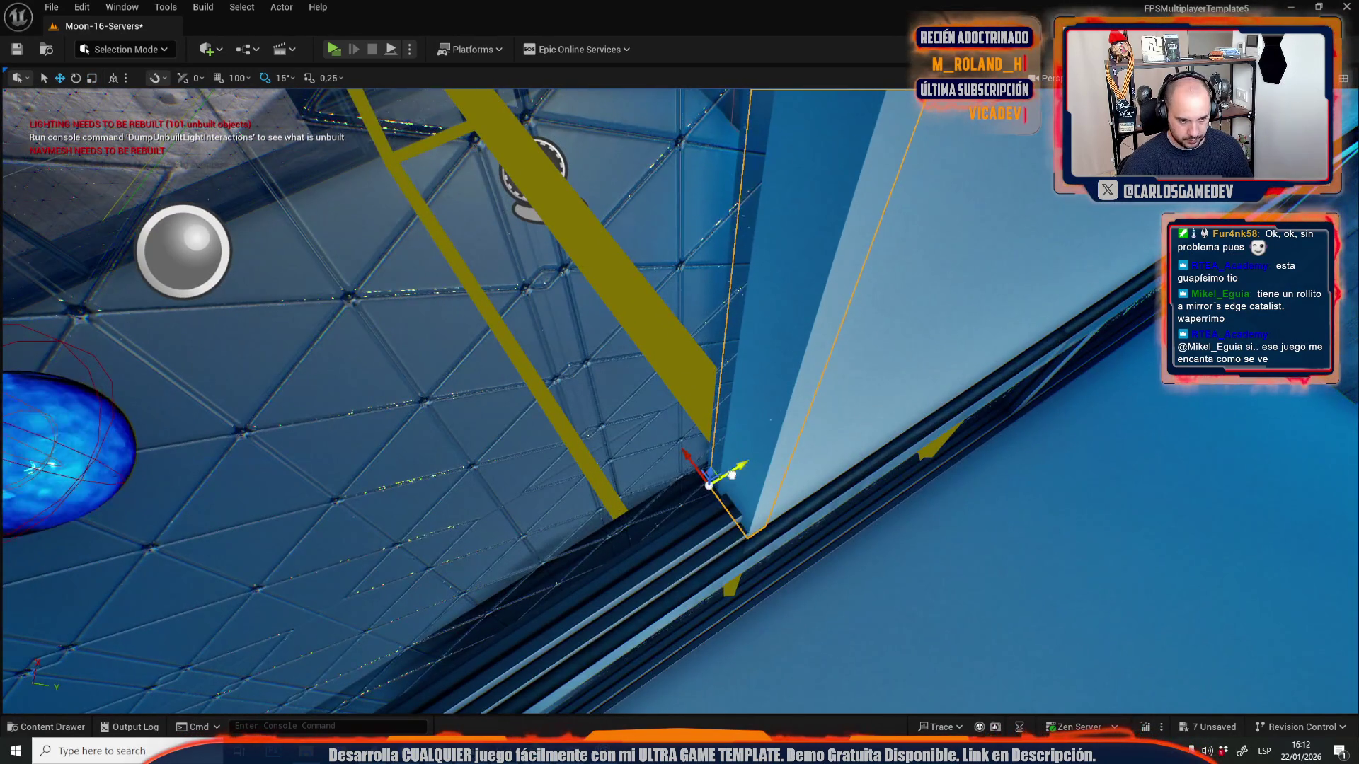
left_click_drag(731, 475, 720, 482)
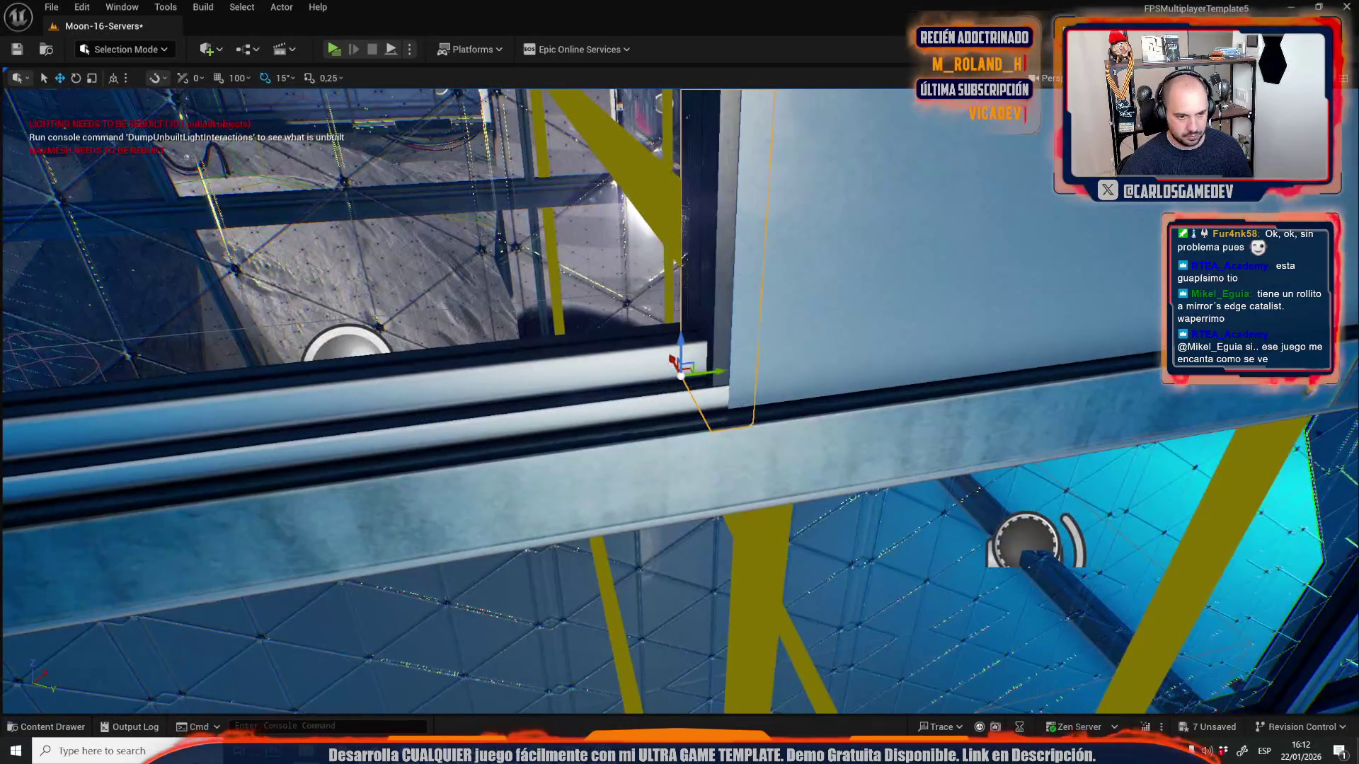
left_click_drag(777, 386, 766, 389)
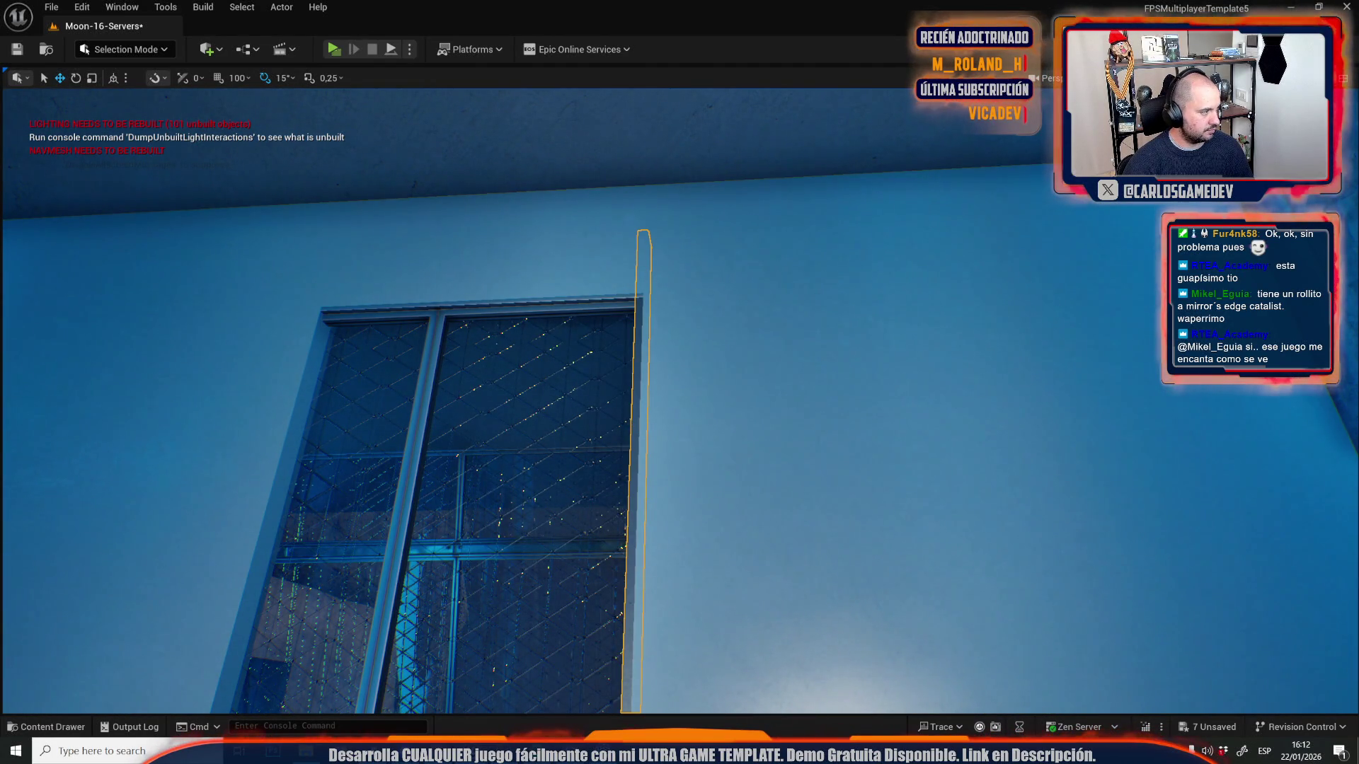
- Undo the material replacement and move the pillar far right along the window run
key("ctrl+z")
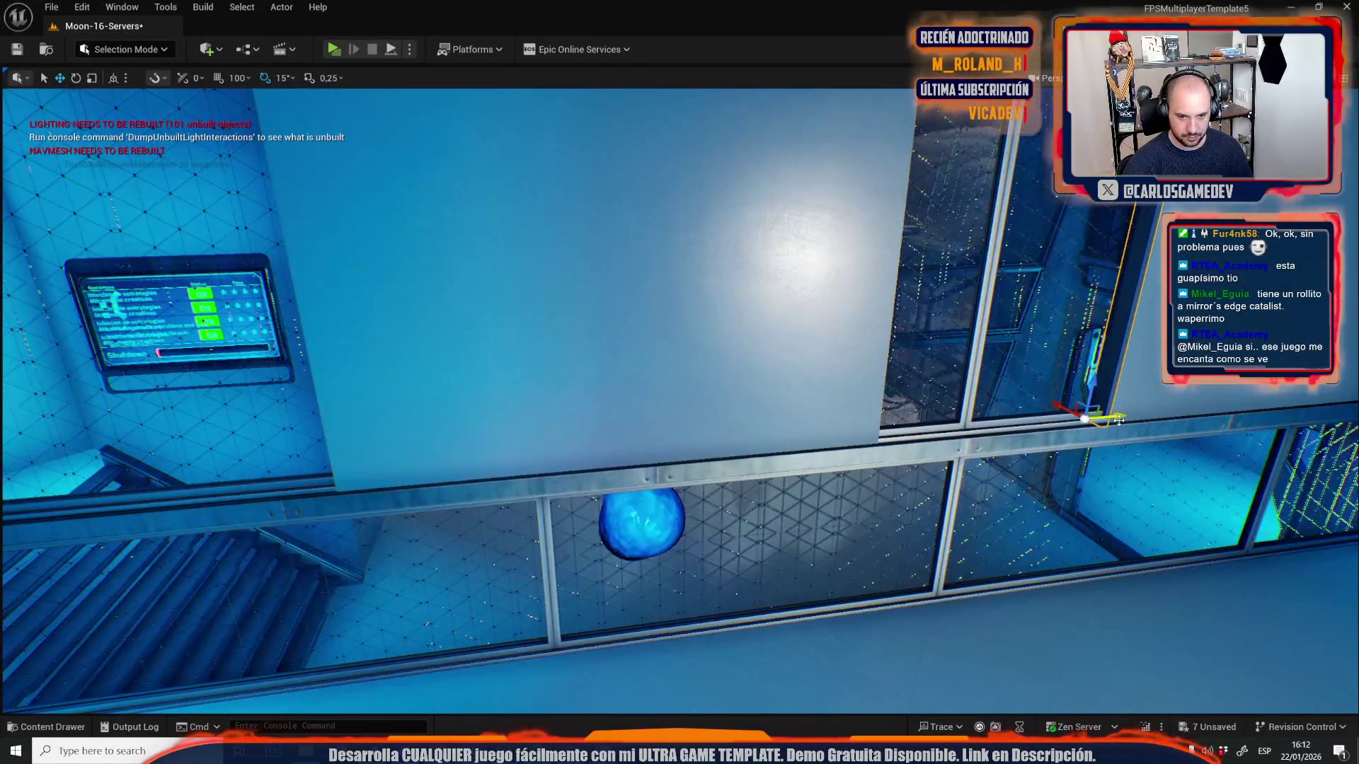
key("f")
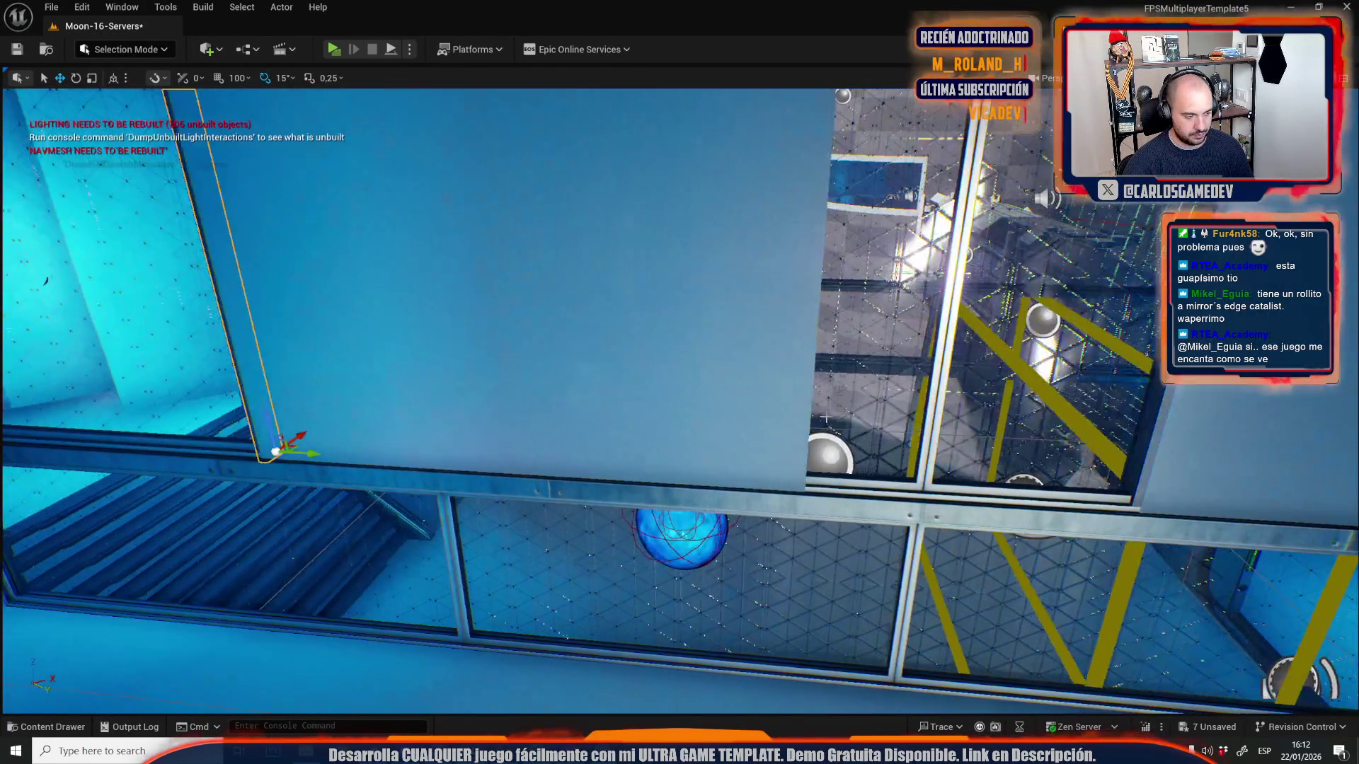
left_click_drag(313, 455, 767, 482)
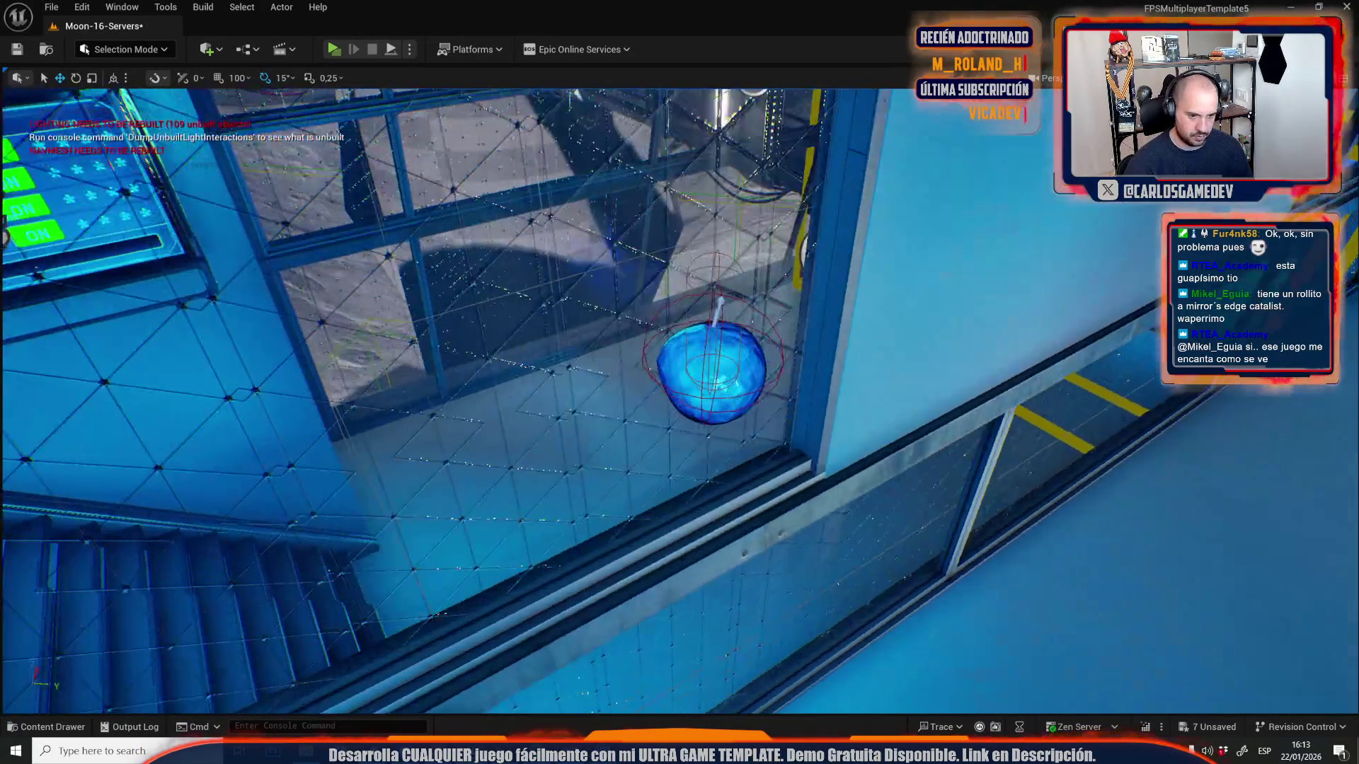
scroll(795, 449, "down", 5)
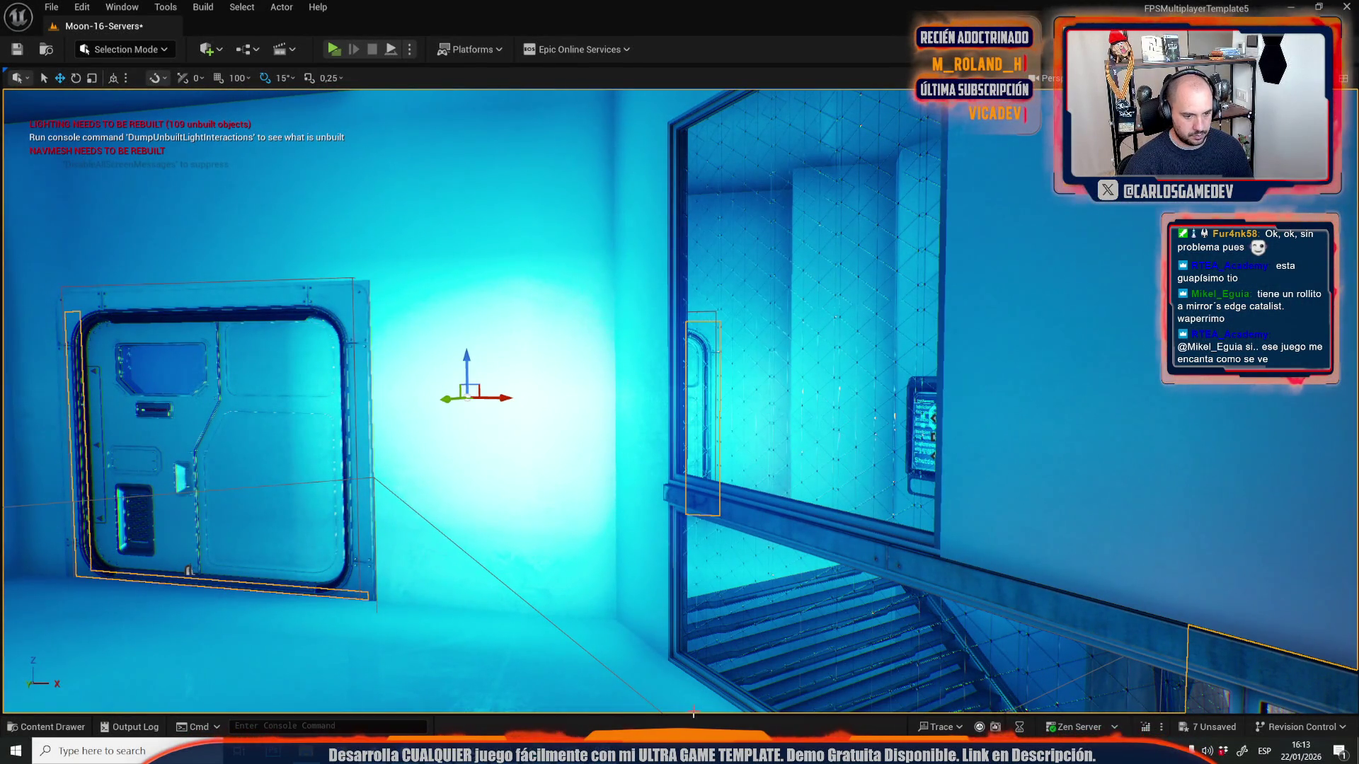
- Open the large window frame SM_Plane136 in Mesh Tool Mode for quad editing
left_click(351, 345)
left_click(124, 49)
left_click(144, 220)
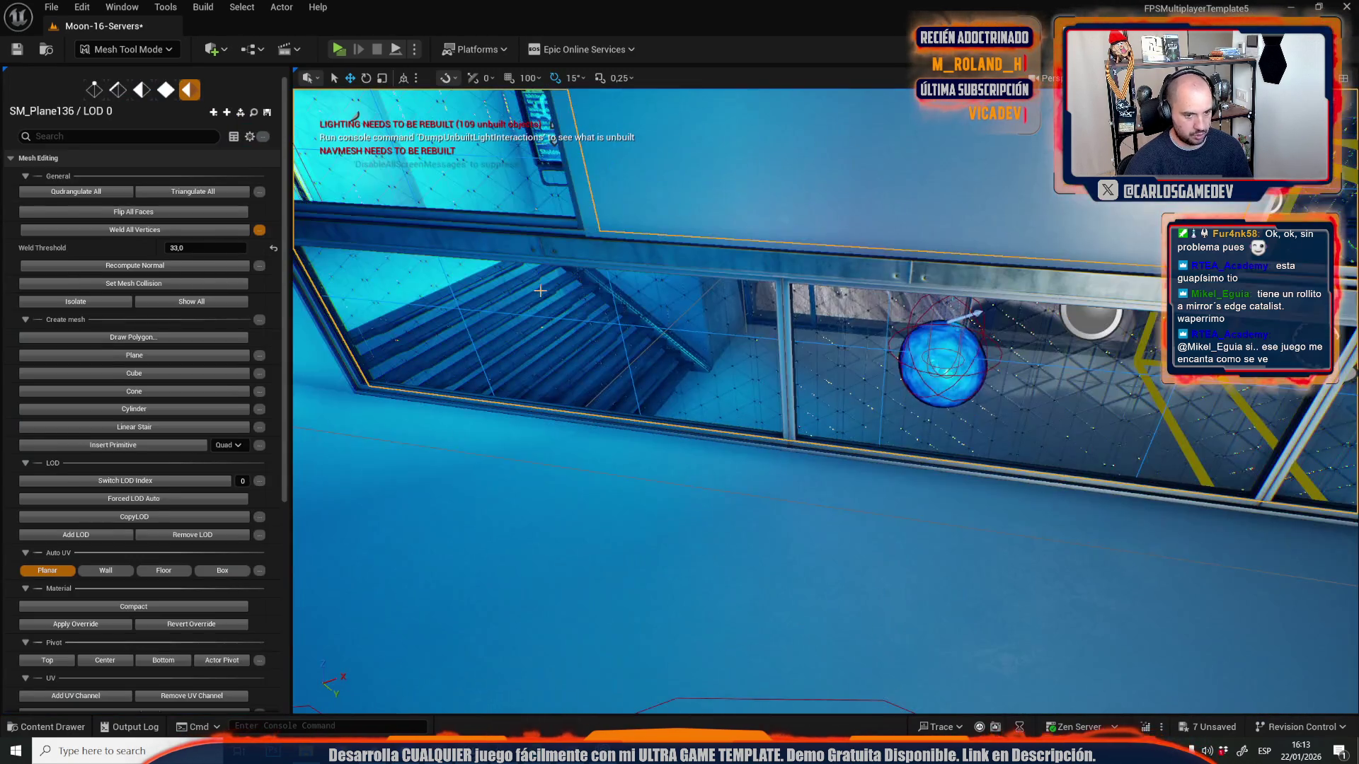
left_click(166, 89)
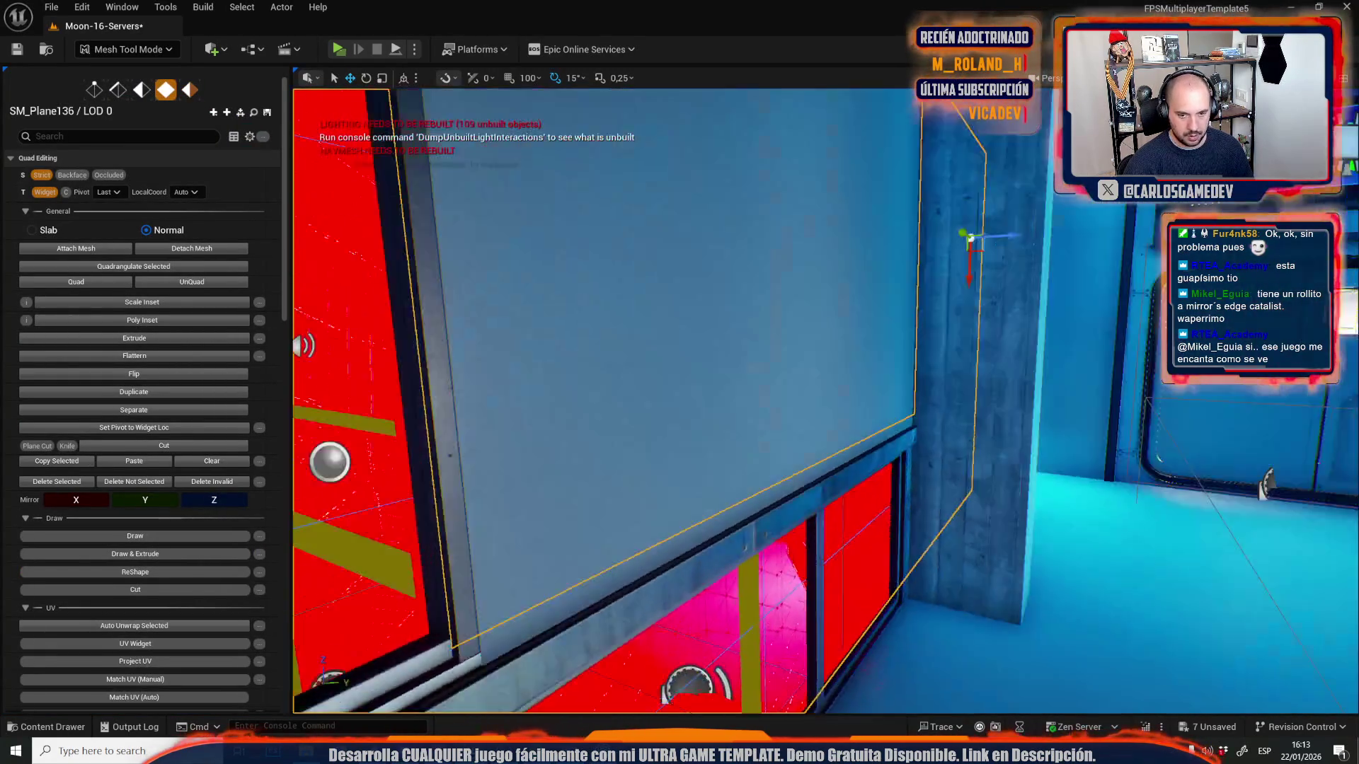
- Look over the red wall panels in Quad Editing, then switch back to Selection Mode
left_click_drag(601, 354, 637, 354)
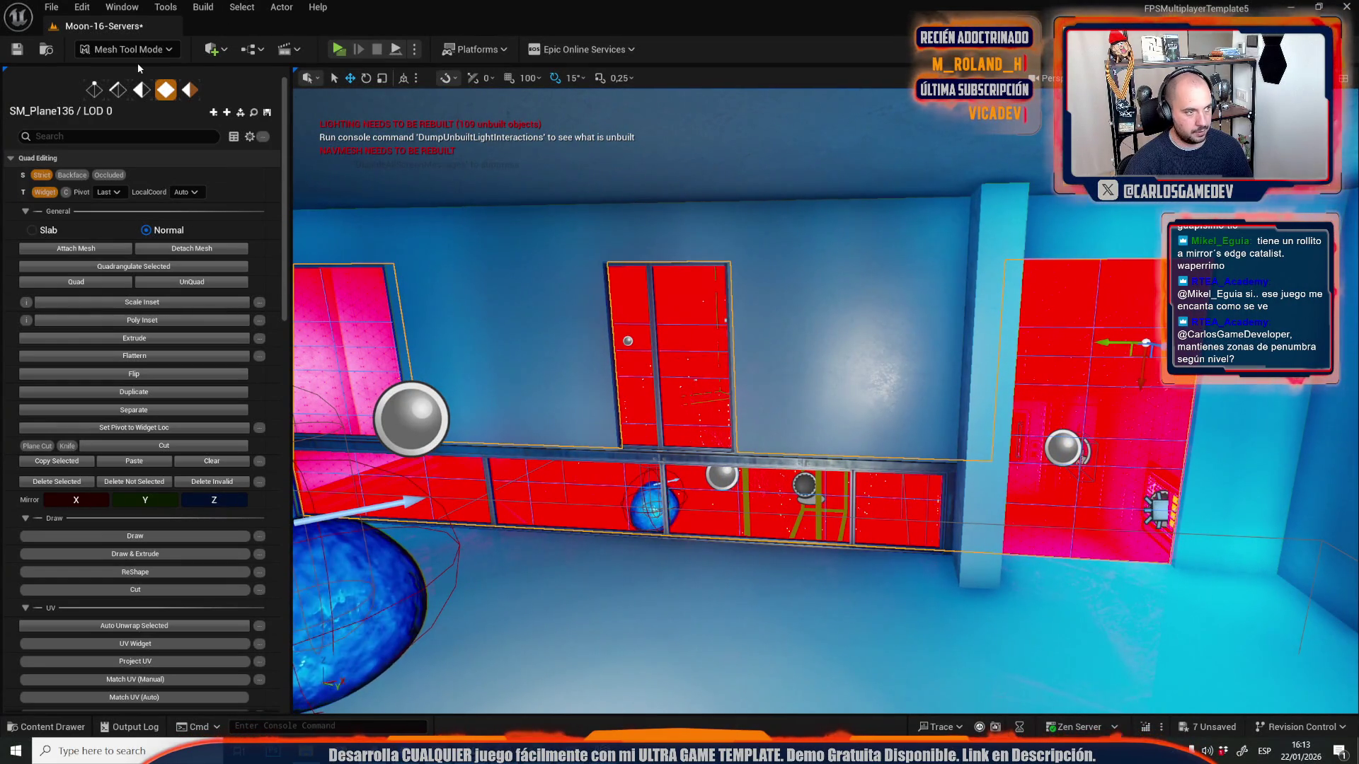
left_click(157, 53)
left_click(152, 92)
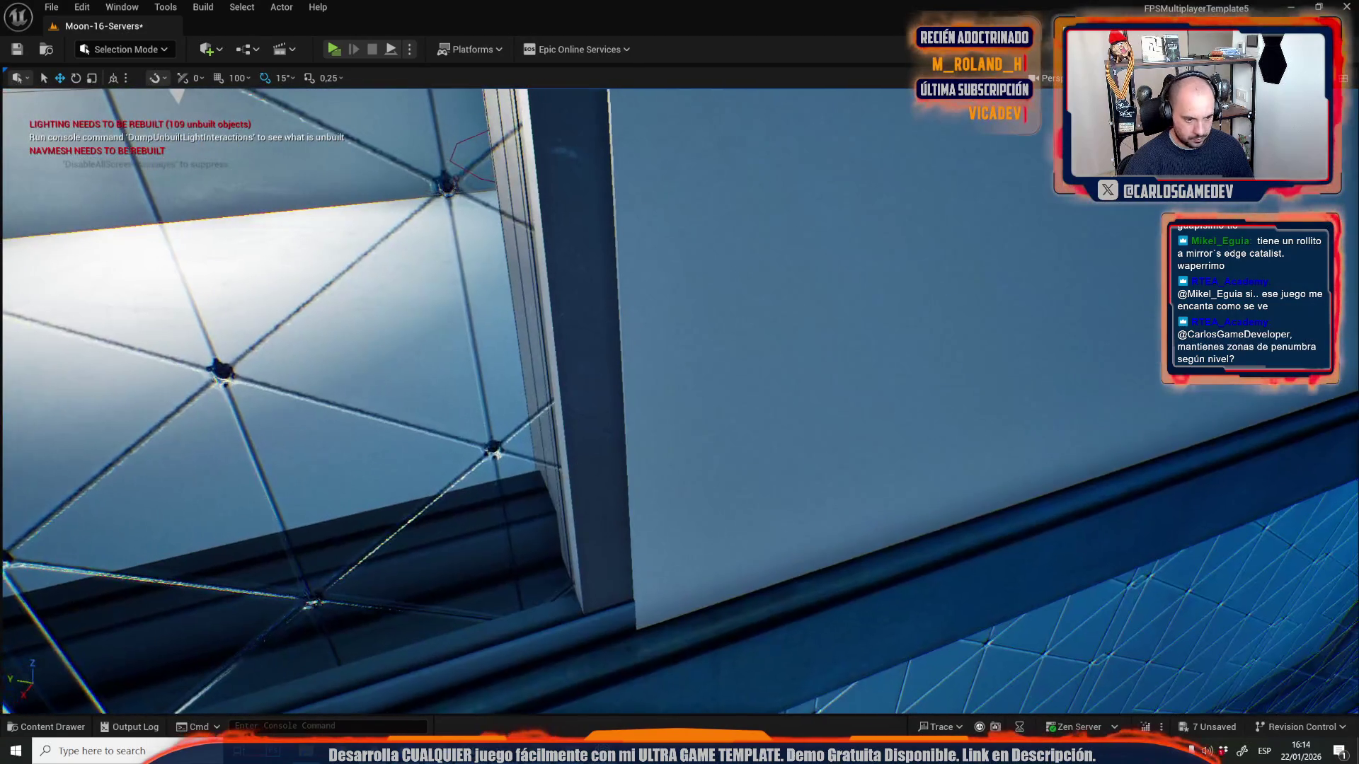
- Realign the wall pillar along its Y axis and enter Mesh Tool Mode
left_click_drag(563, 681, 536, 688)
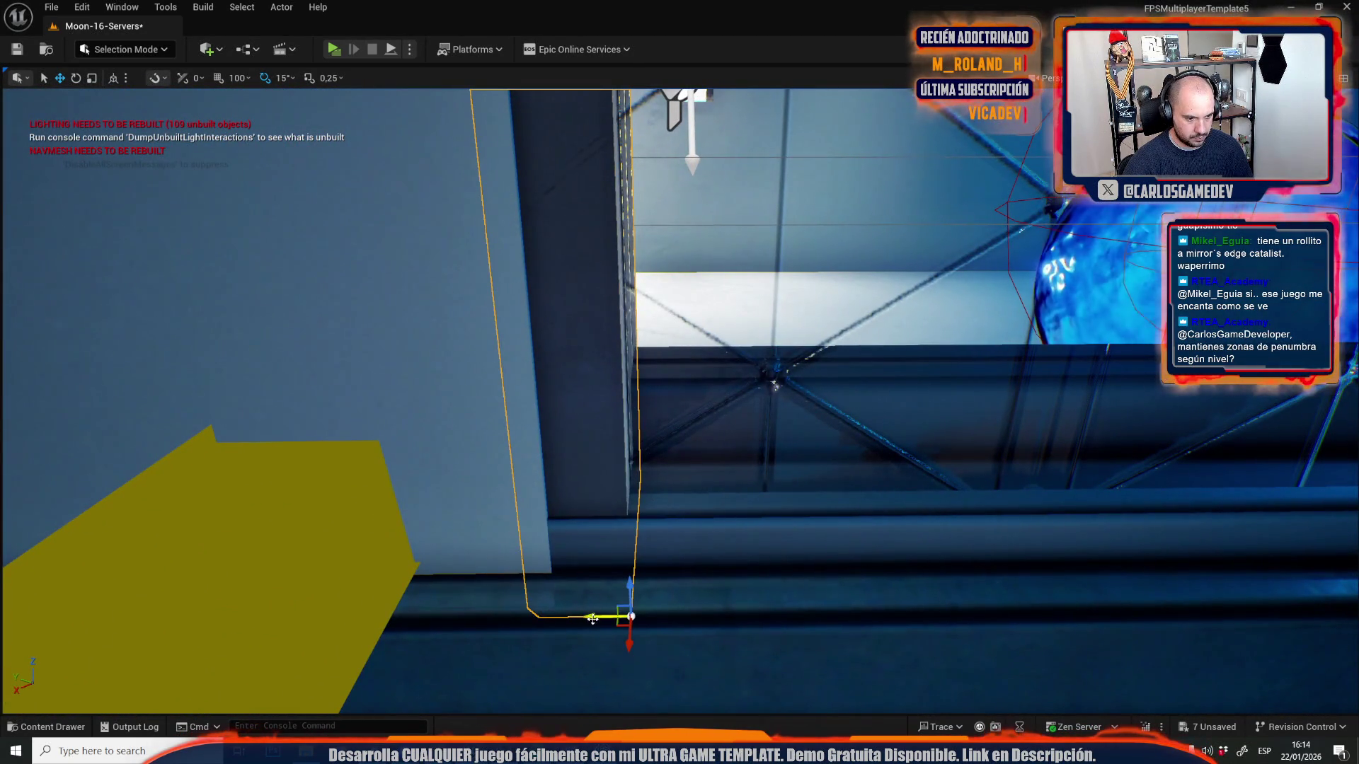
left_click_drag(593, 619, 622, 616)
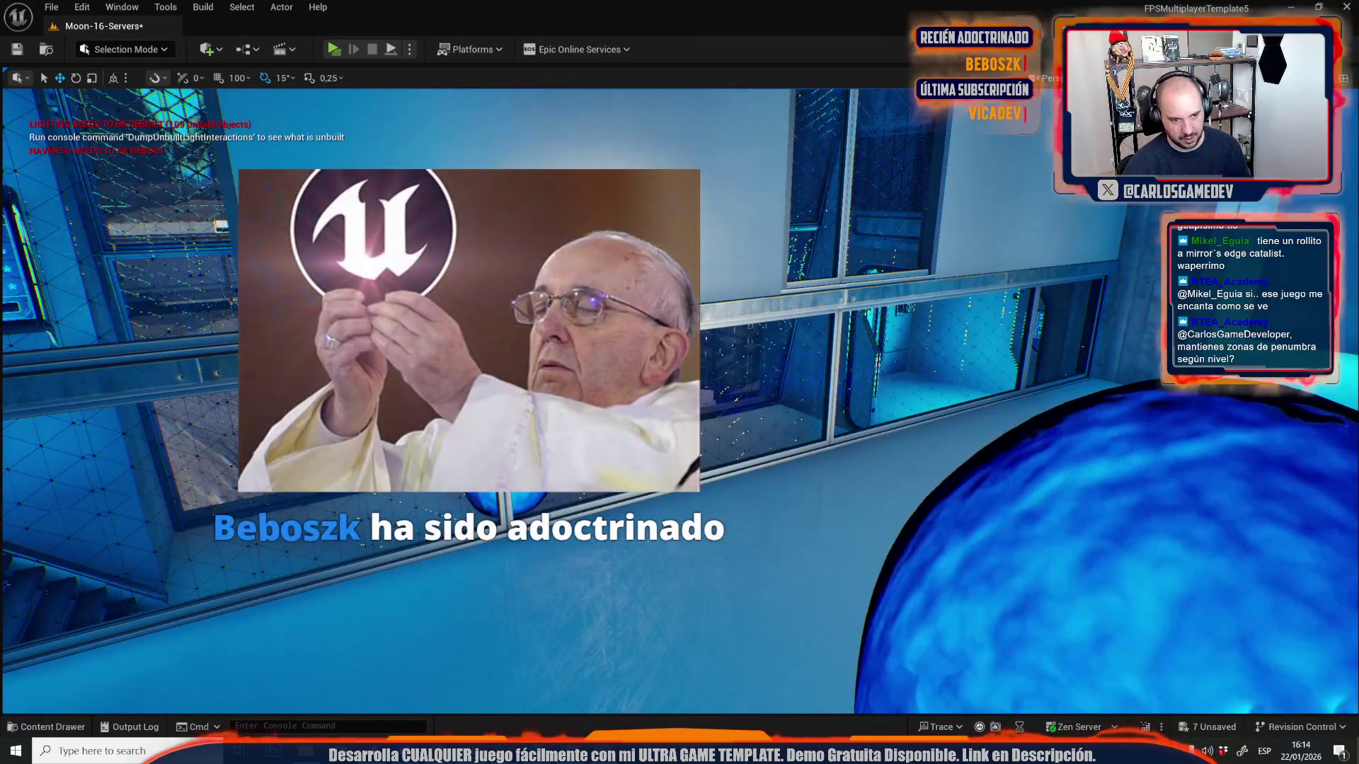
left_click(146, 51)
left_click(156, 226)
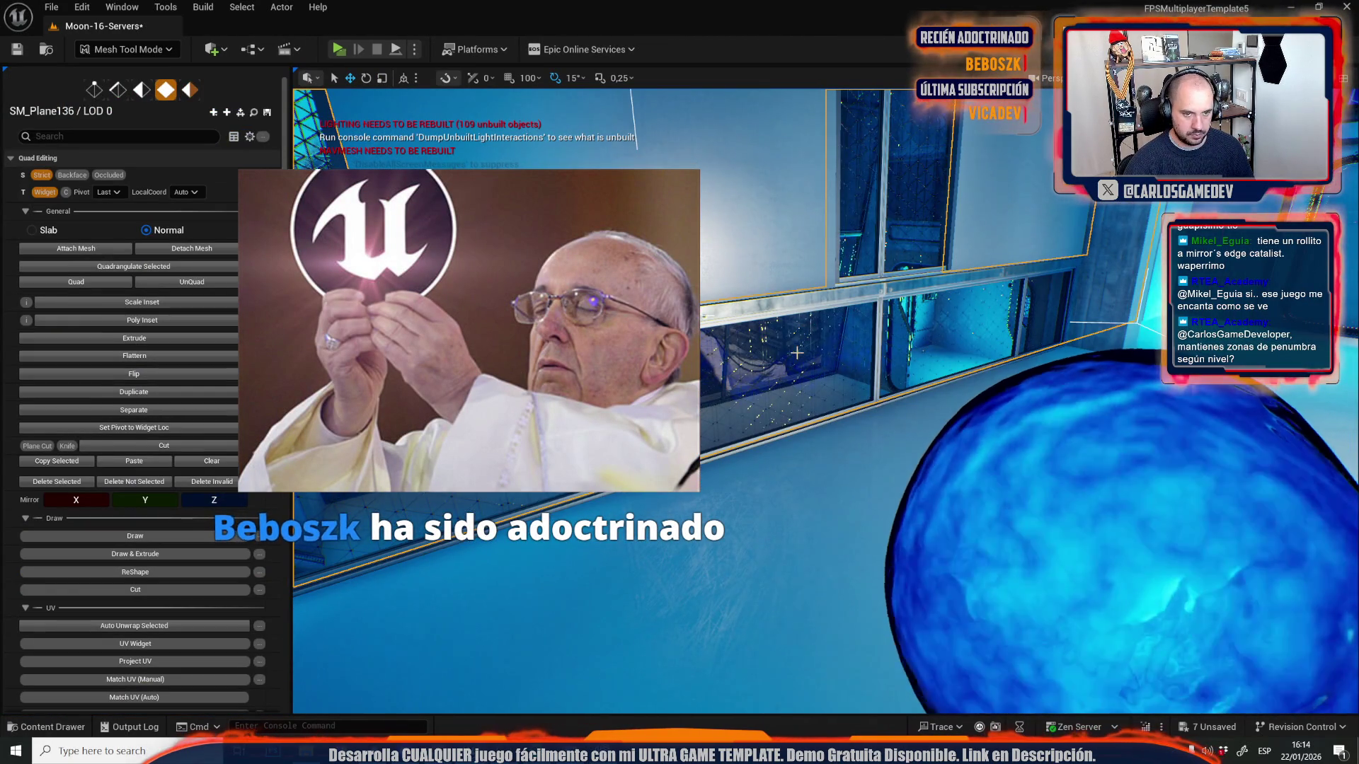
- Move an edge of the window mesh left so it fits the frame
mouse_move(797, 352)
left_mouse_down()
mouse_move(770, 394)
mouse_move(743, 353)
mouse_move(1167, 521)
mouse_move(1017, 546)
mouse_move(910, 464)
mouse_move(889, 456)
mouse_move(873, 473)
mouse_move(875, 419)
left_mouse_up()
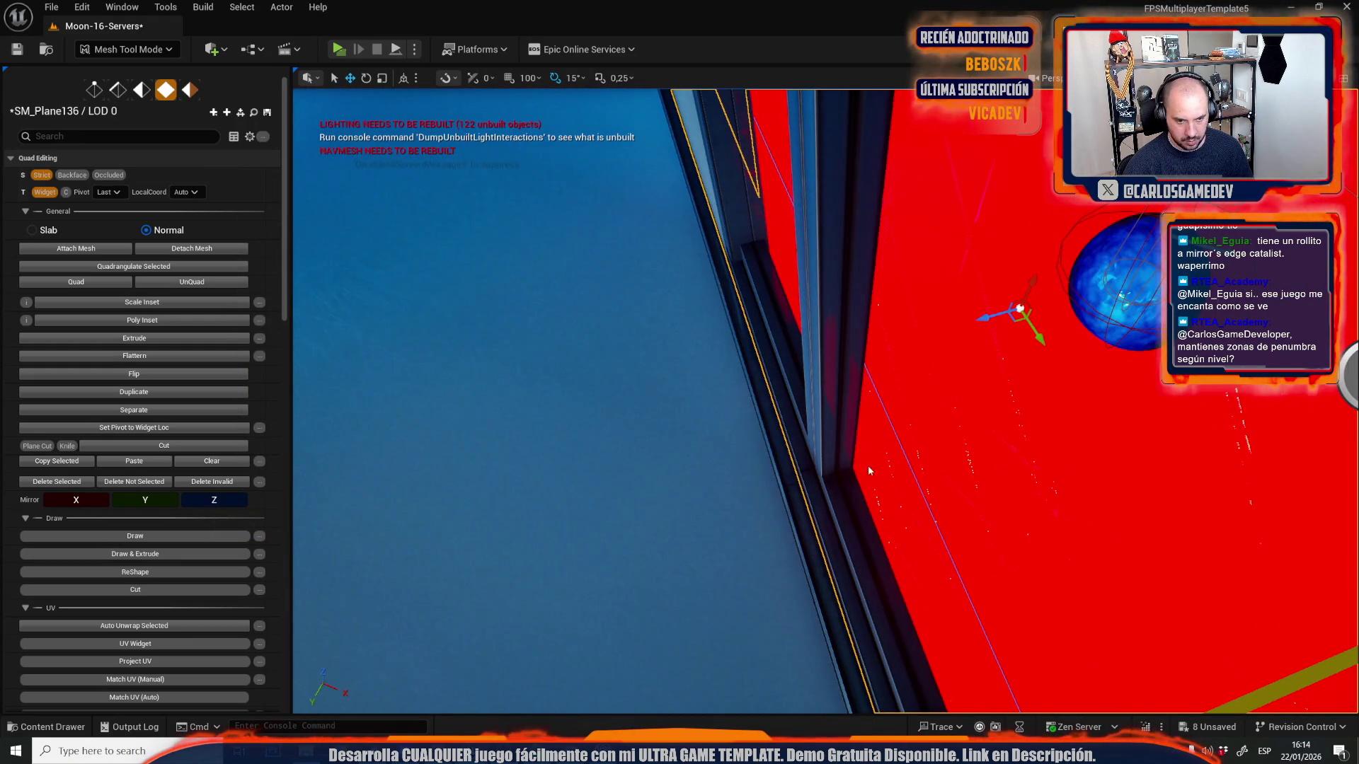
key("ctrl+z")
mouse_move(1019, 306)
left_mouse_down()
mouse_move(728, 394)
mouse_move(577, 389)
mouse_move(595, 387)
left_mouse_up()
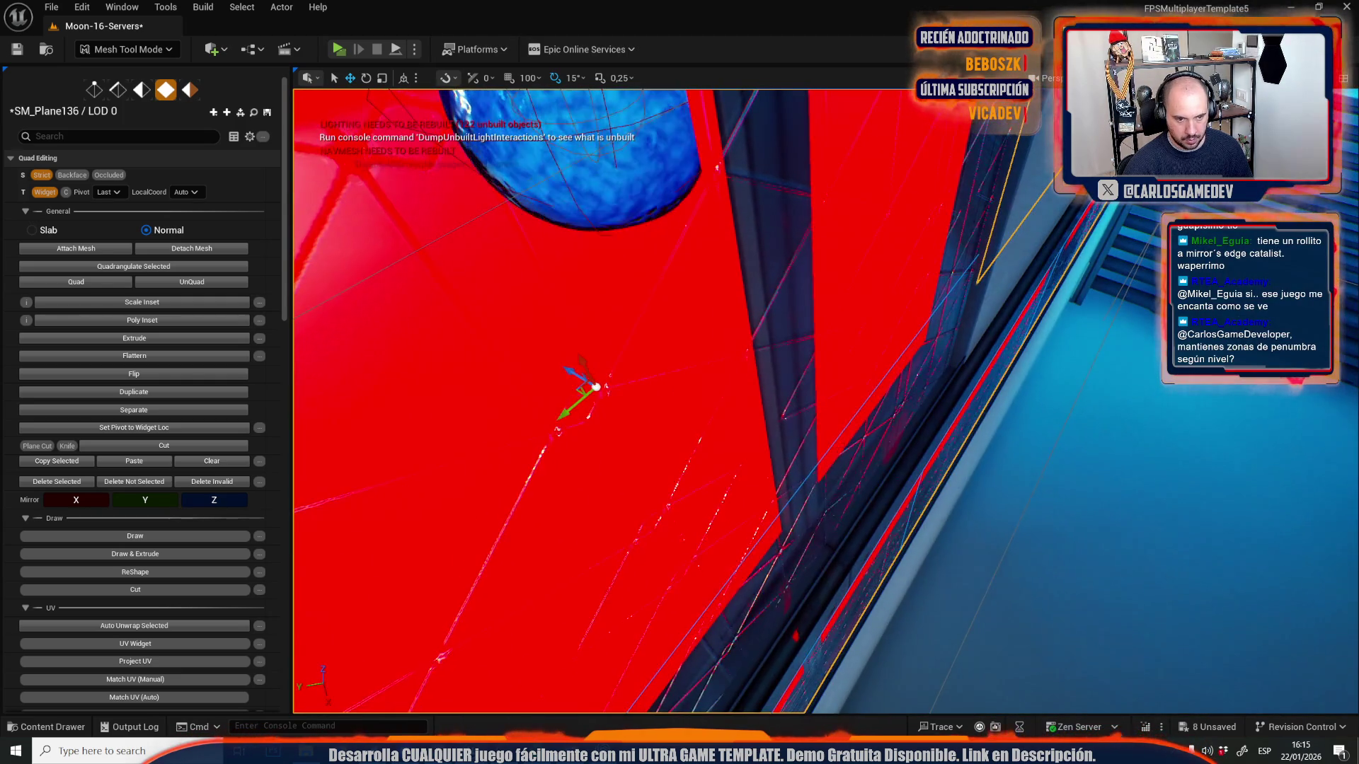
left_click(842, 447)
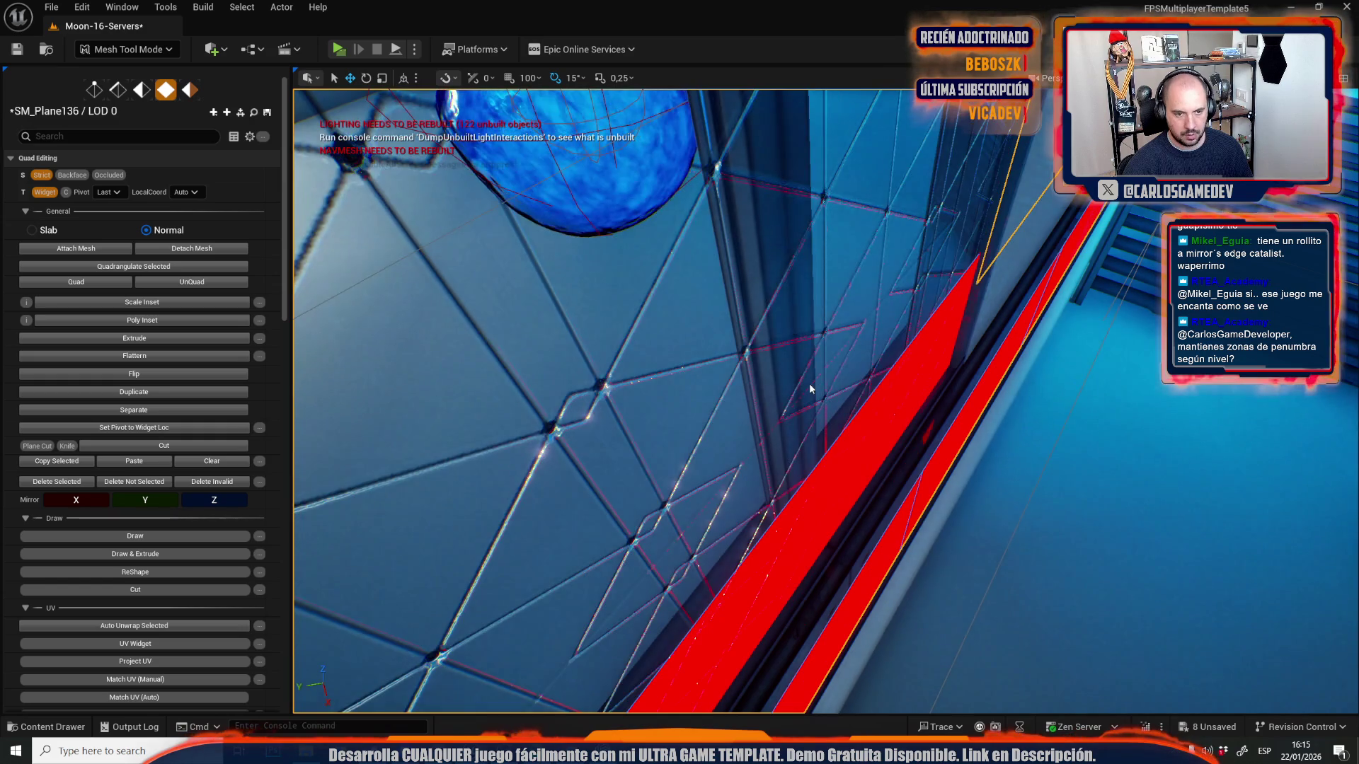
left_click(808, 384)
left_click_drag(809, 384, 694, 388)
mouse_move(893, 482)
left_mouse_down()
mouse_move(857, 498)
mouse_move(794, 476)
mouse_move(708, 424)
mouse_move(637, 354)
left_mouse_up()
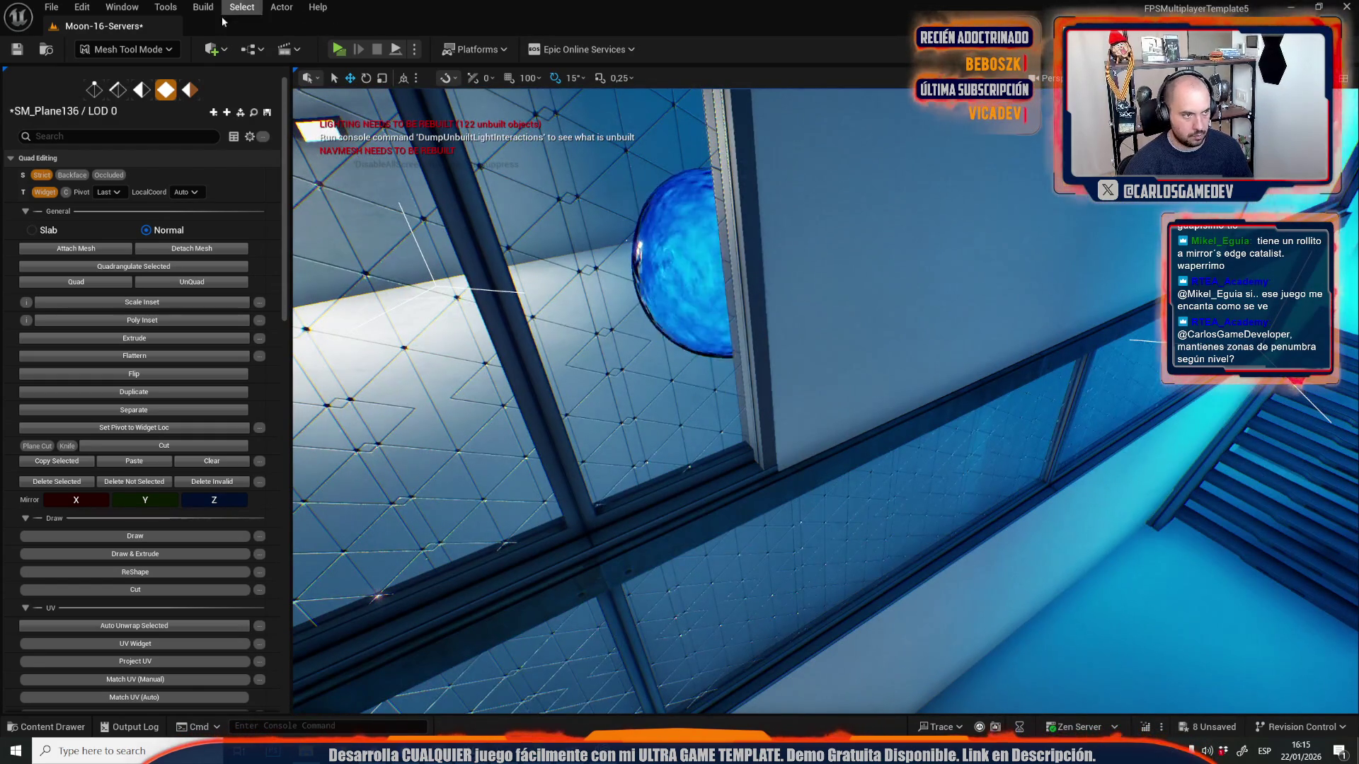
- Return to Selection Mode and bring up the content drawer
left_click(168, 49)
left_click(126, 93)
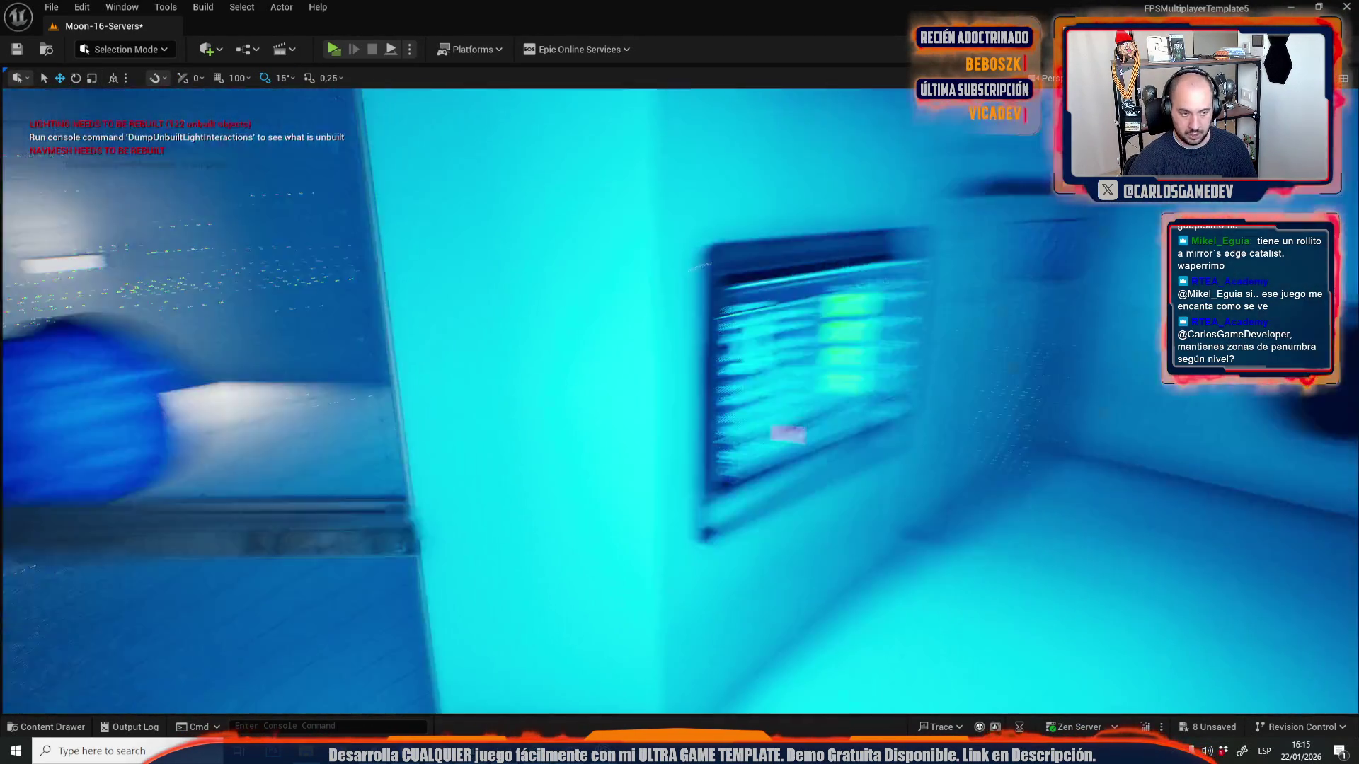
key("ctrl+space")
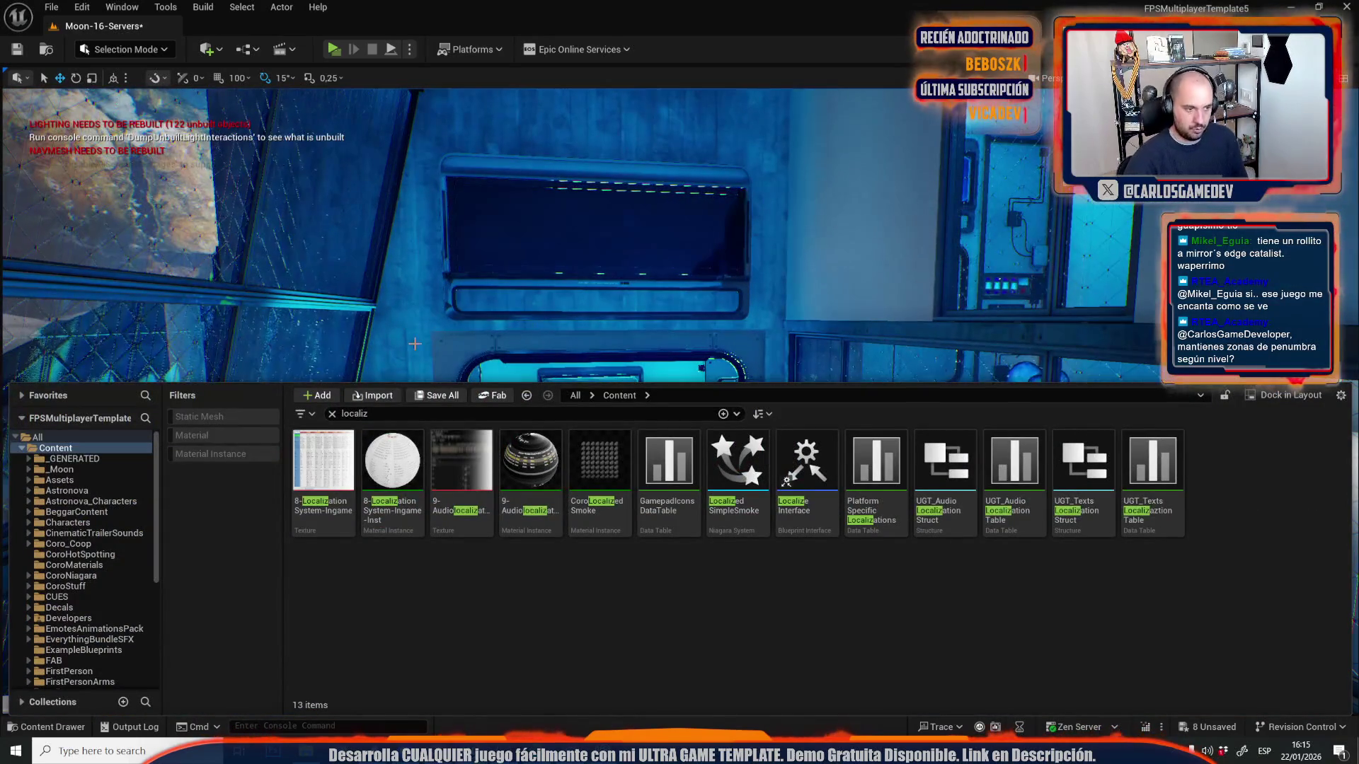
- Save all modified assets, including the Moon-16-Servers map, via Save Selected
left_click(436, 395)
left_click(784, 523)
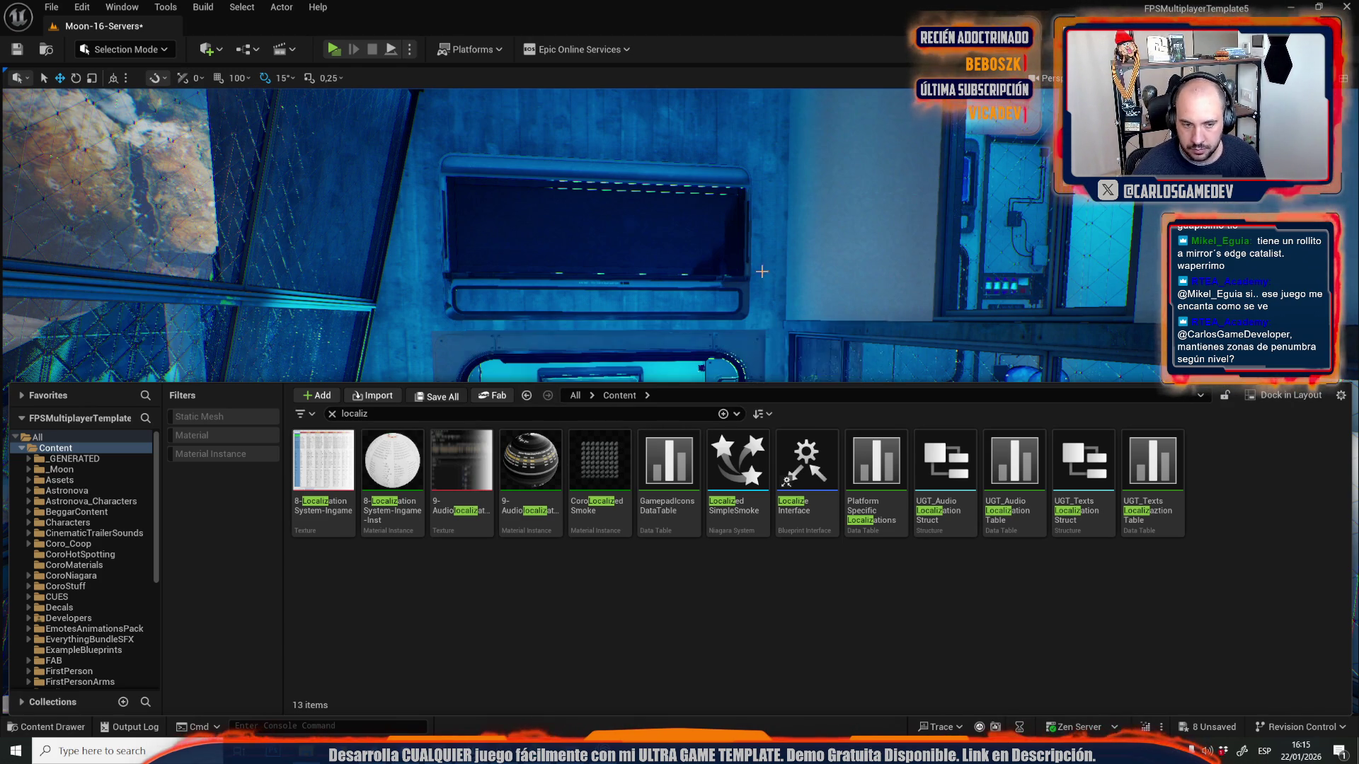
mouse_move(763, 195)
left_mouse_down()
mouse_move(693, 220)
mouse_move(680, 254)
left_mouse_up()
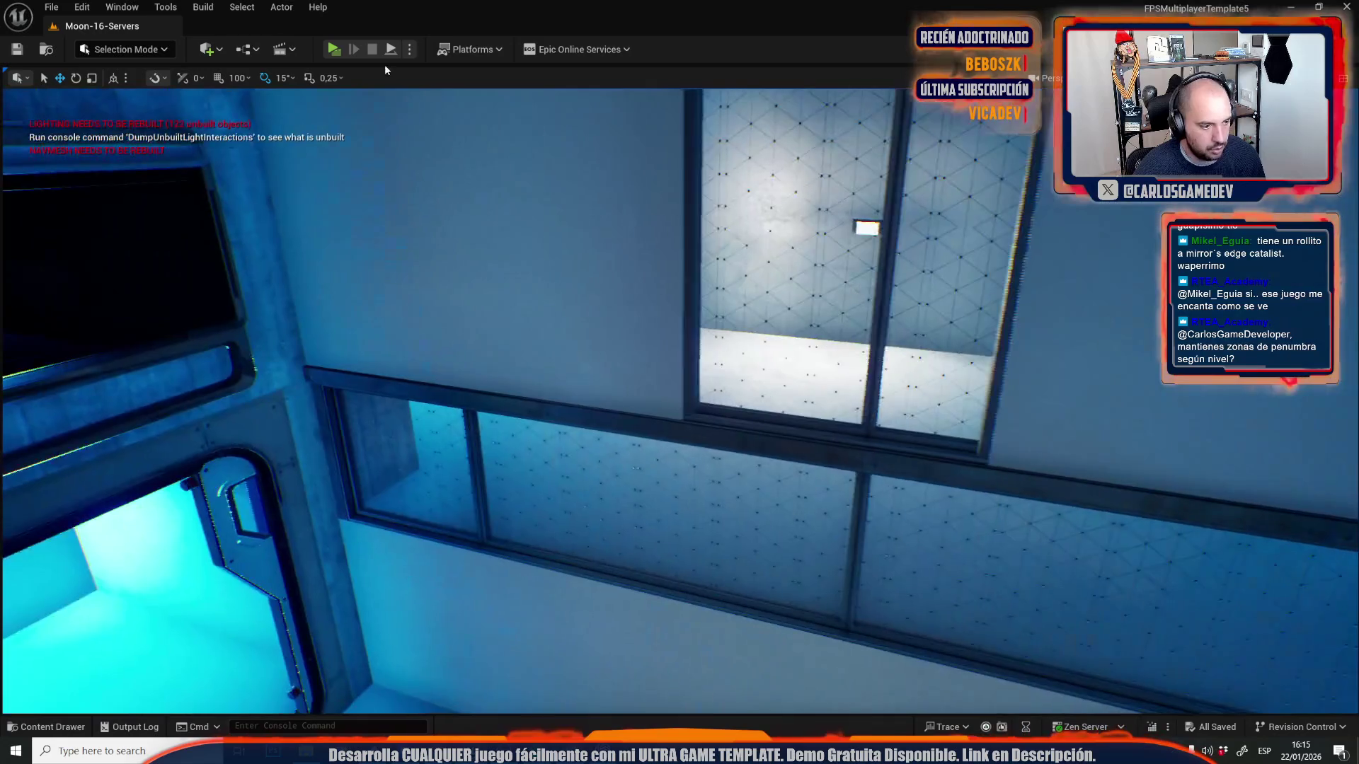
- Open Moon-12-Crater-Base from the File menu's Recent Levels list
left_click(51, 7)
mouse_move(188, 109)
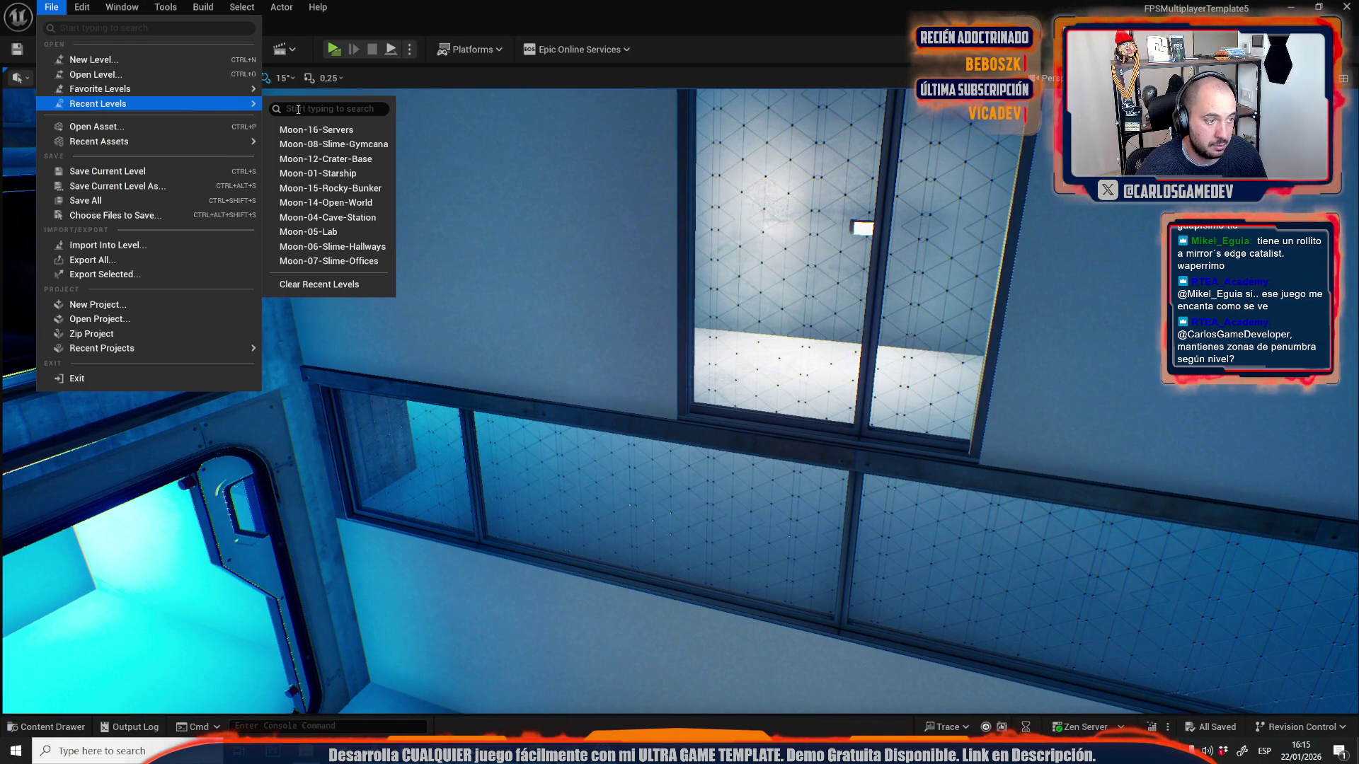
left_click(354, 156)
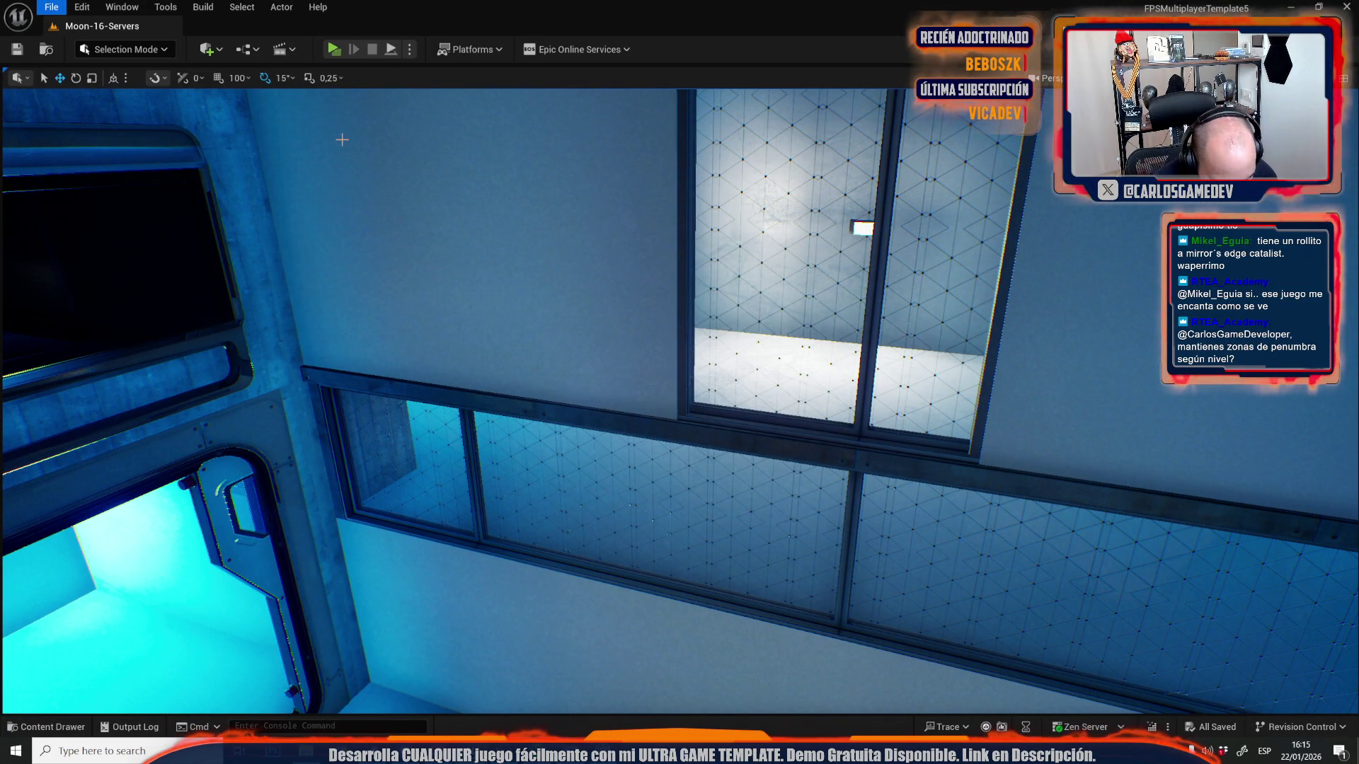
- Fly up the stair corridor through the yellow- and teal-lit stairwells
key("w")
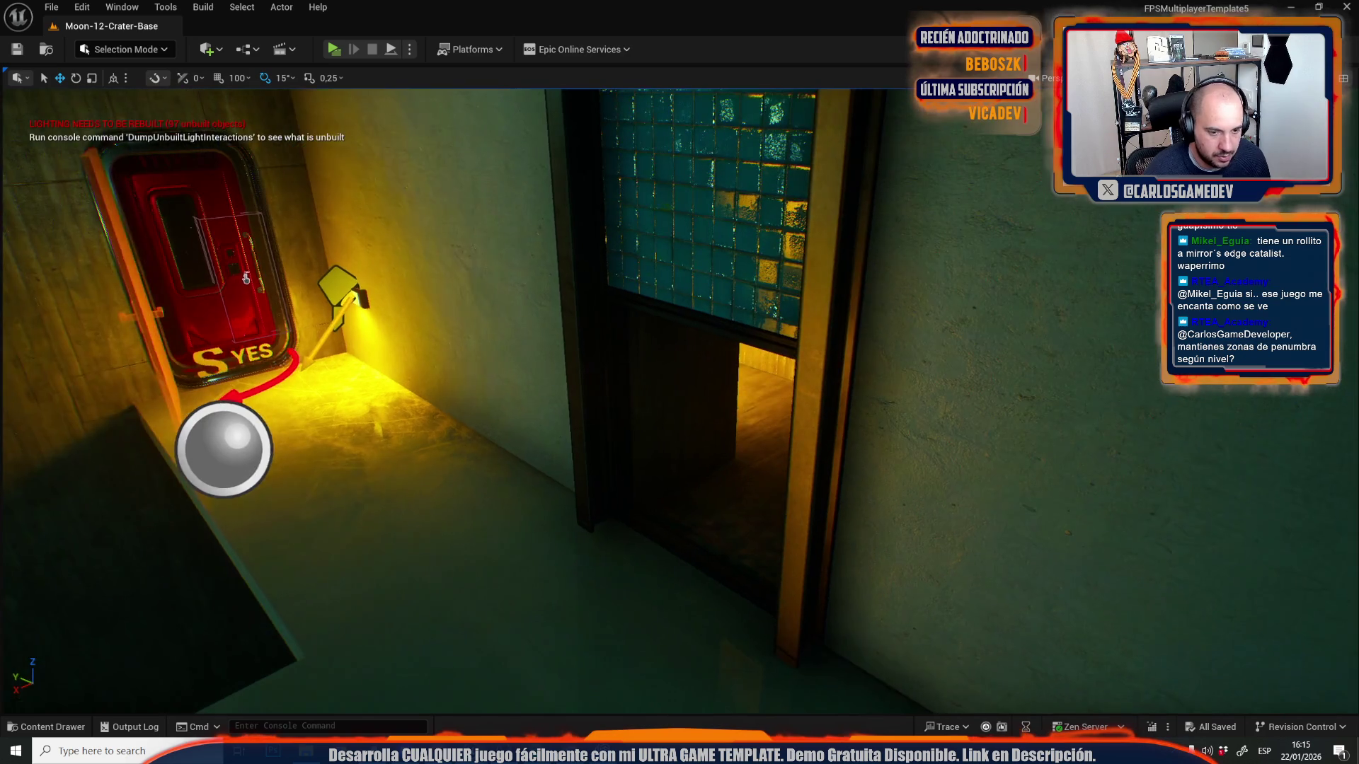
key("w")
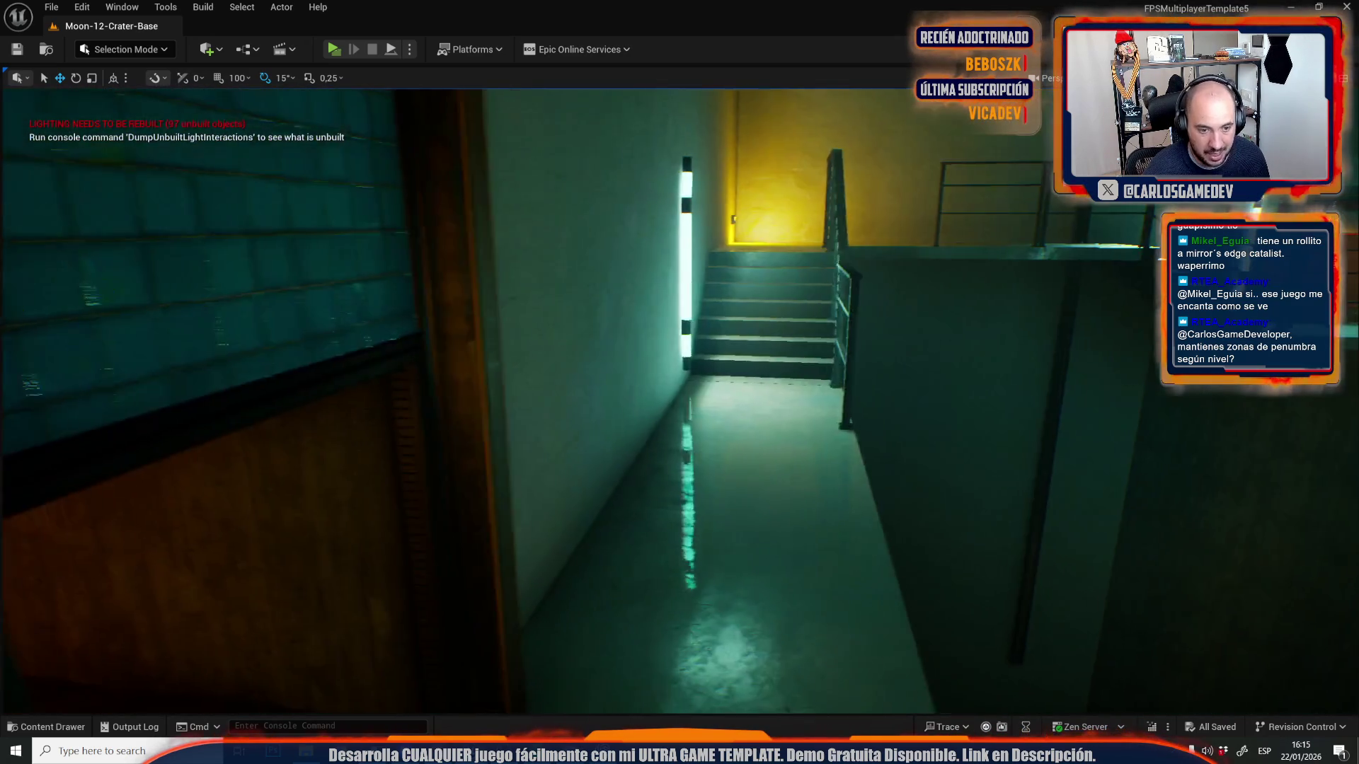
key("w")
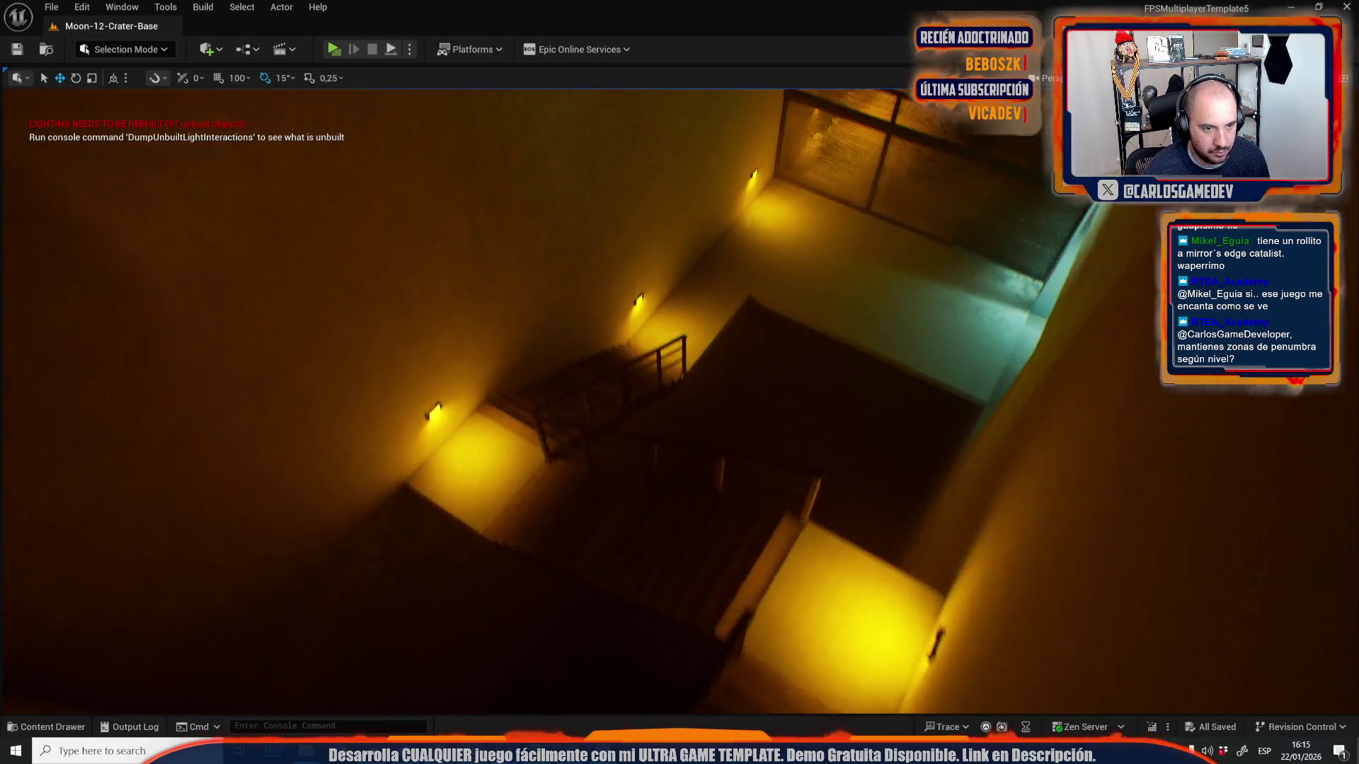
key("w")
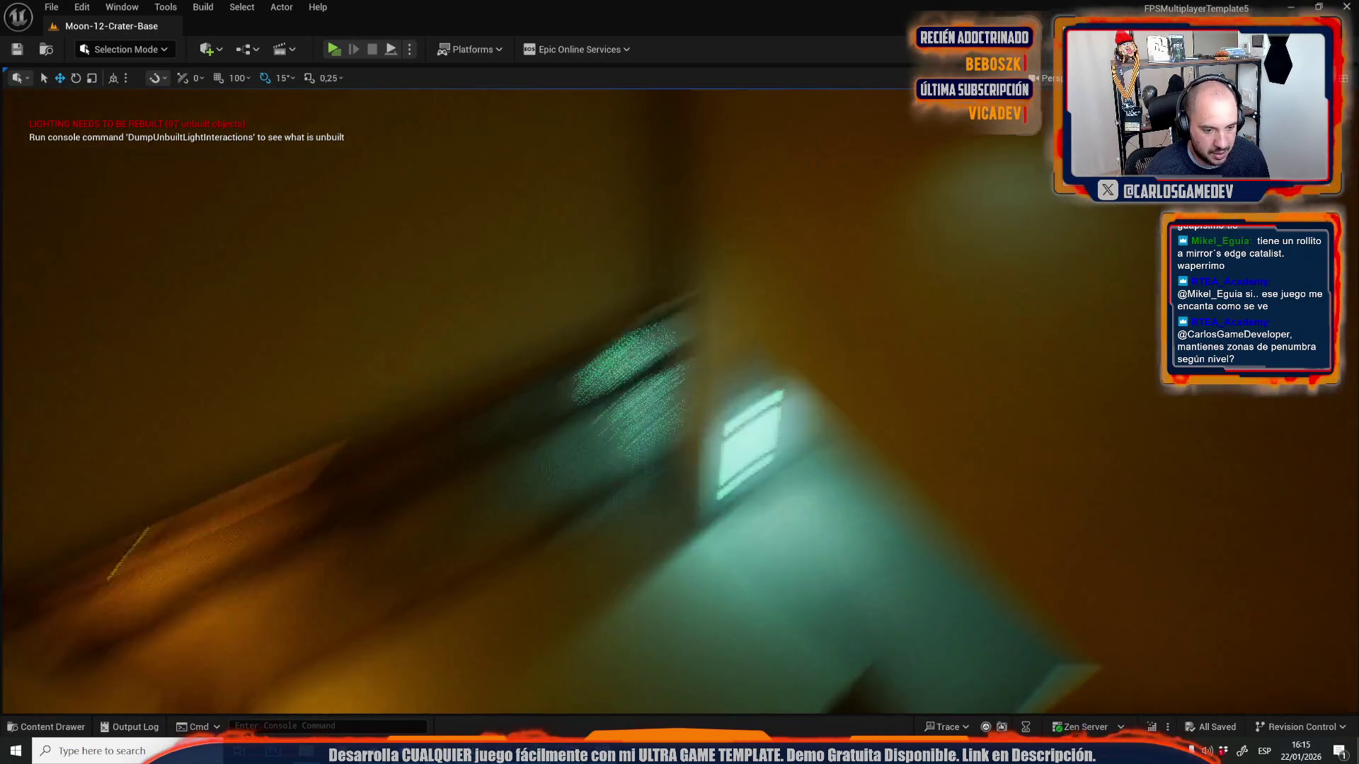
key("w")
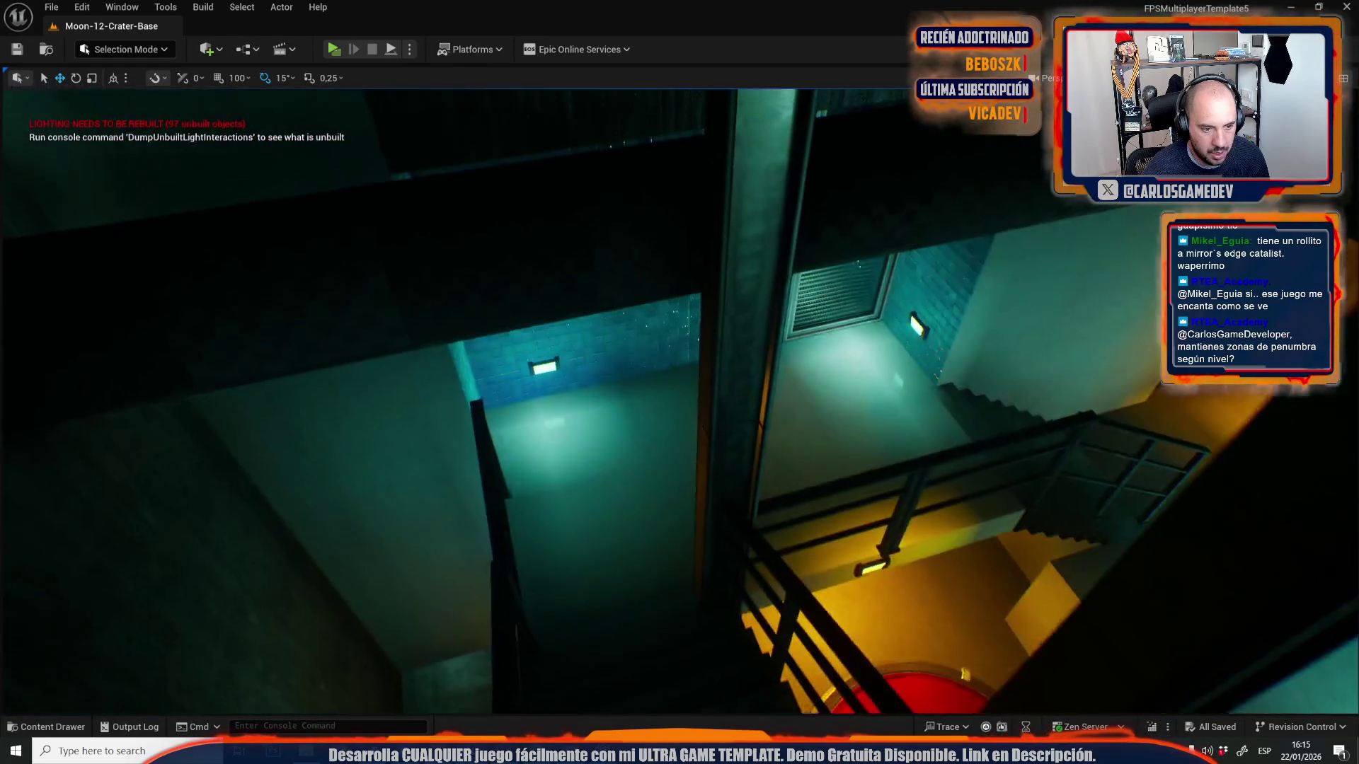
key("w")
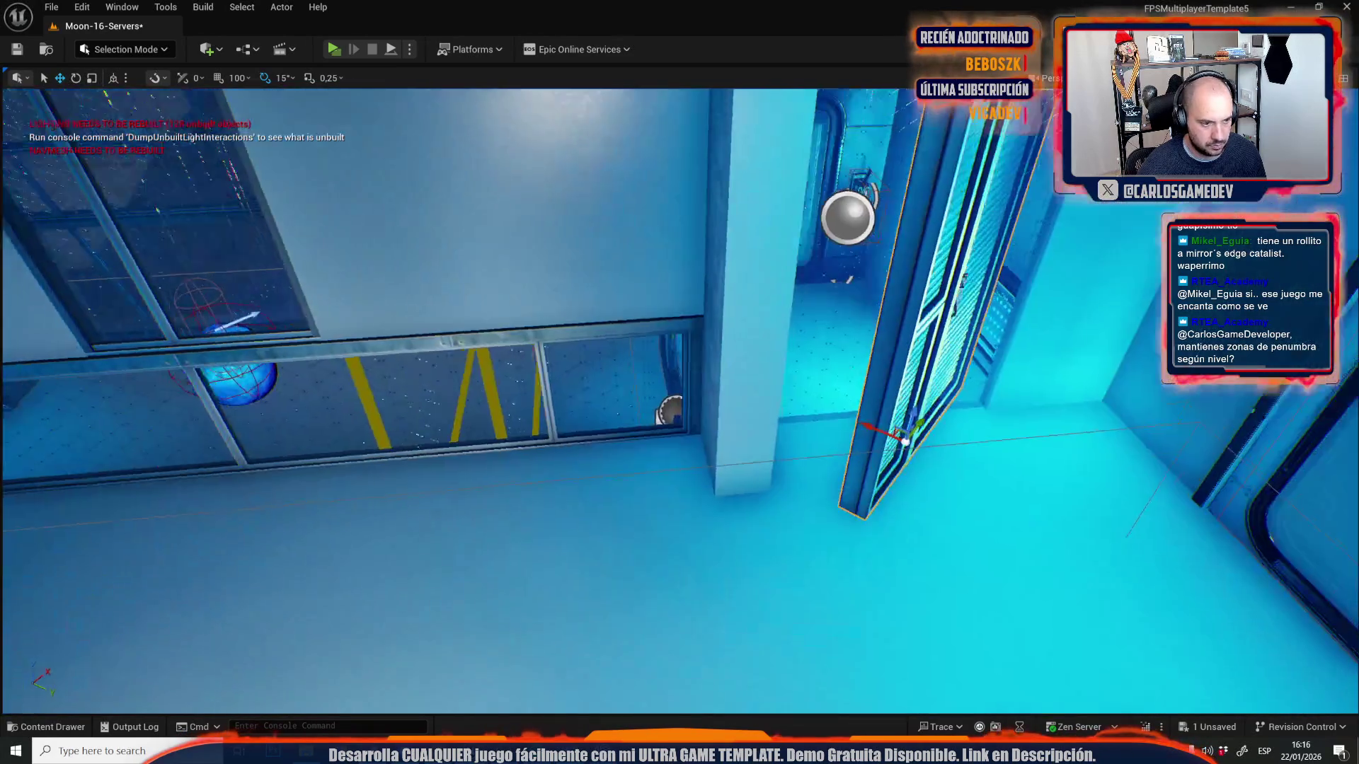
- Delete the diamond-patterned glass panel, then frame the window sill for scaling
key("e")
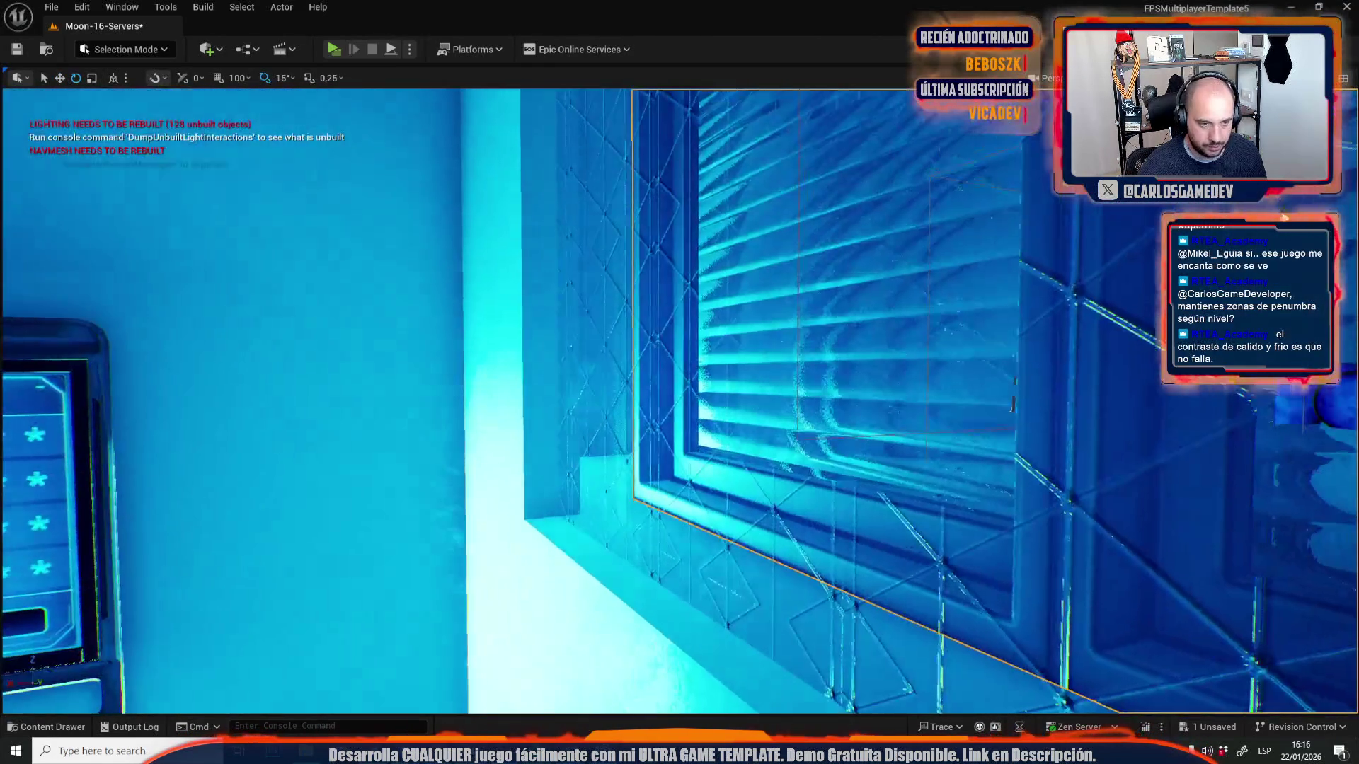
key("Delete")
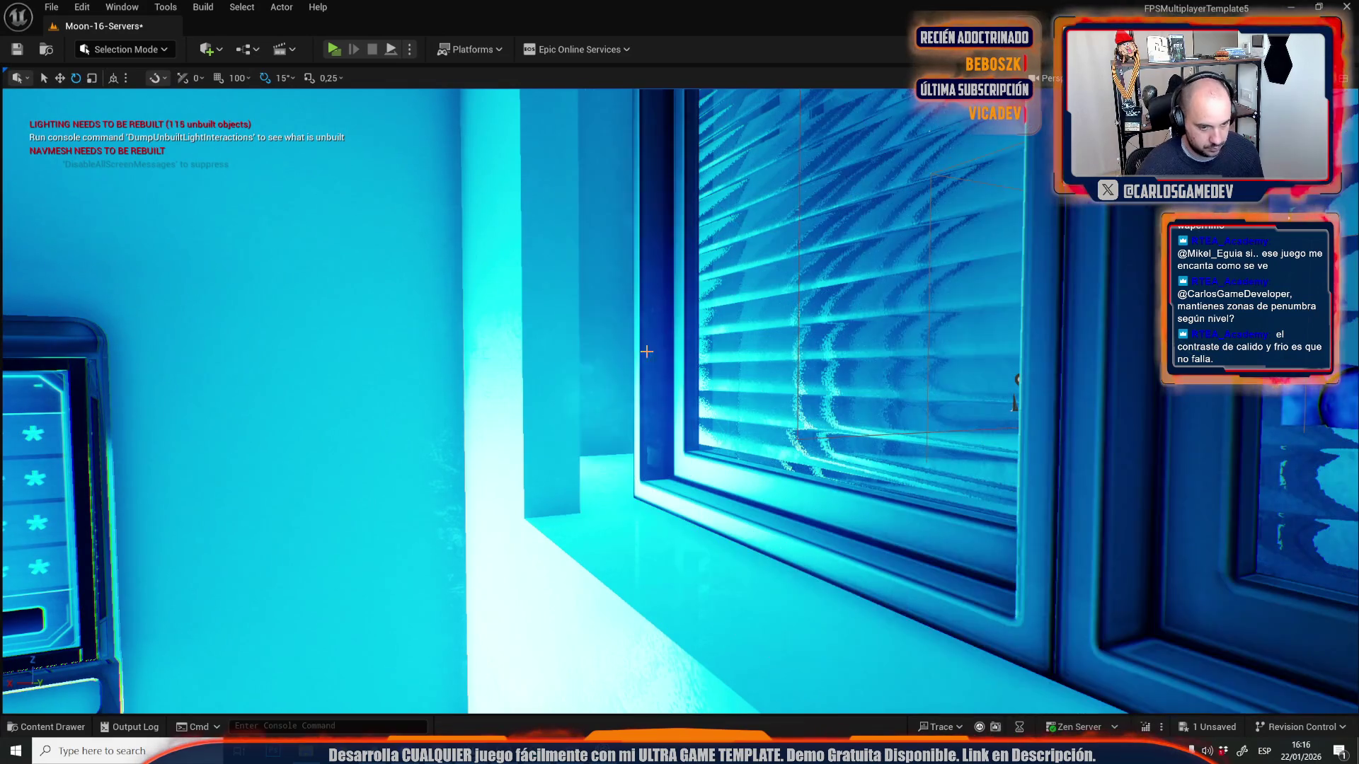
key("f")
key("w")
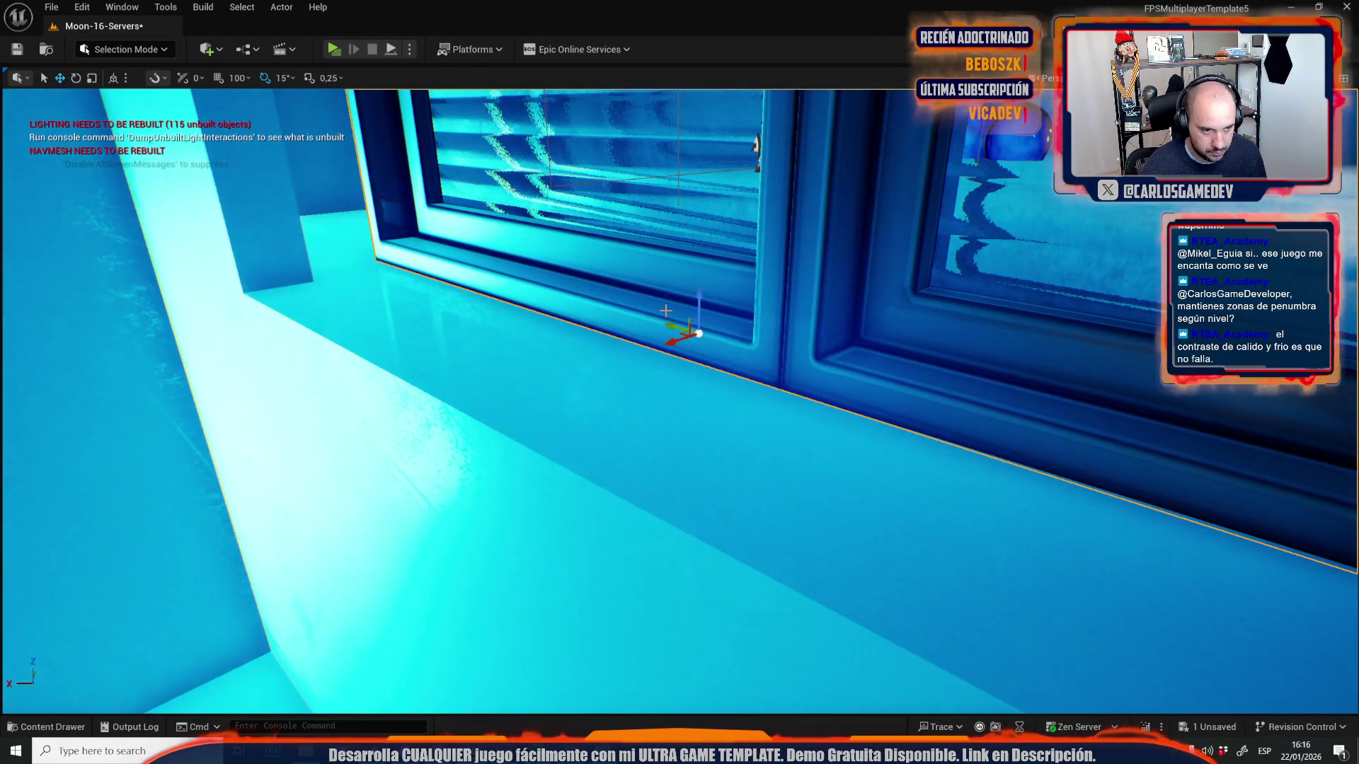
mouse_move(668, 344)
left_mouse_down()
mouse_move(484, 392)
mouse_move(529, 432)
mouse_move(595, 424)
mouse_move(641, 382)
mouse_move(642, 311)
mouse_move(689, 618)
mouse_move(667, 627)
left_mouse_up()
key("r")
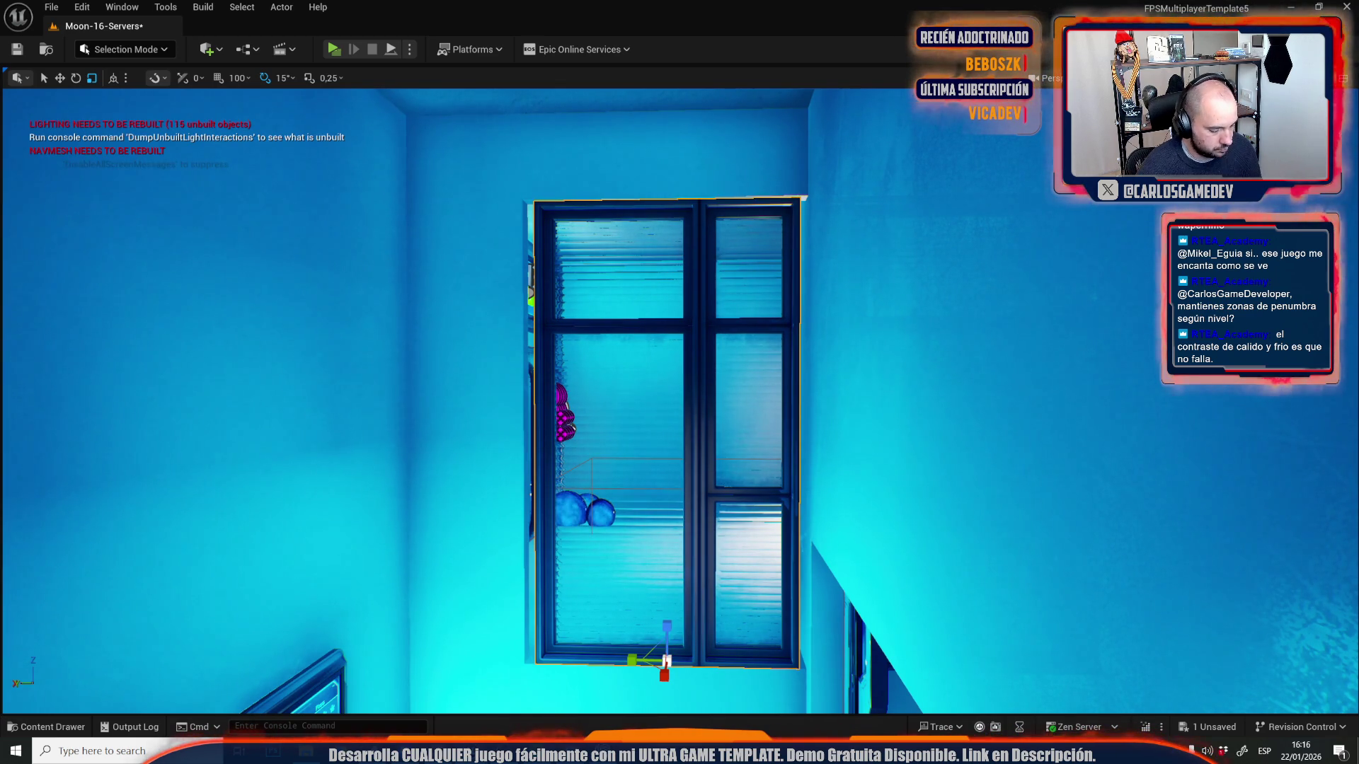
- Adjust the tall window's Z scale slightly to lower its top edge
left_click_drag(667, 627, 667, 623)
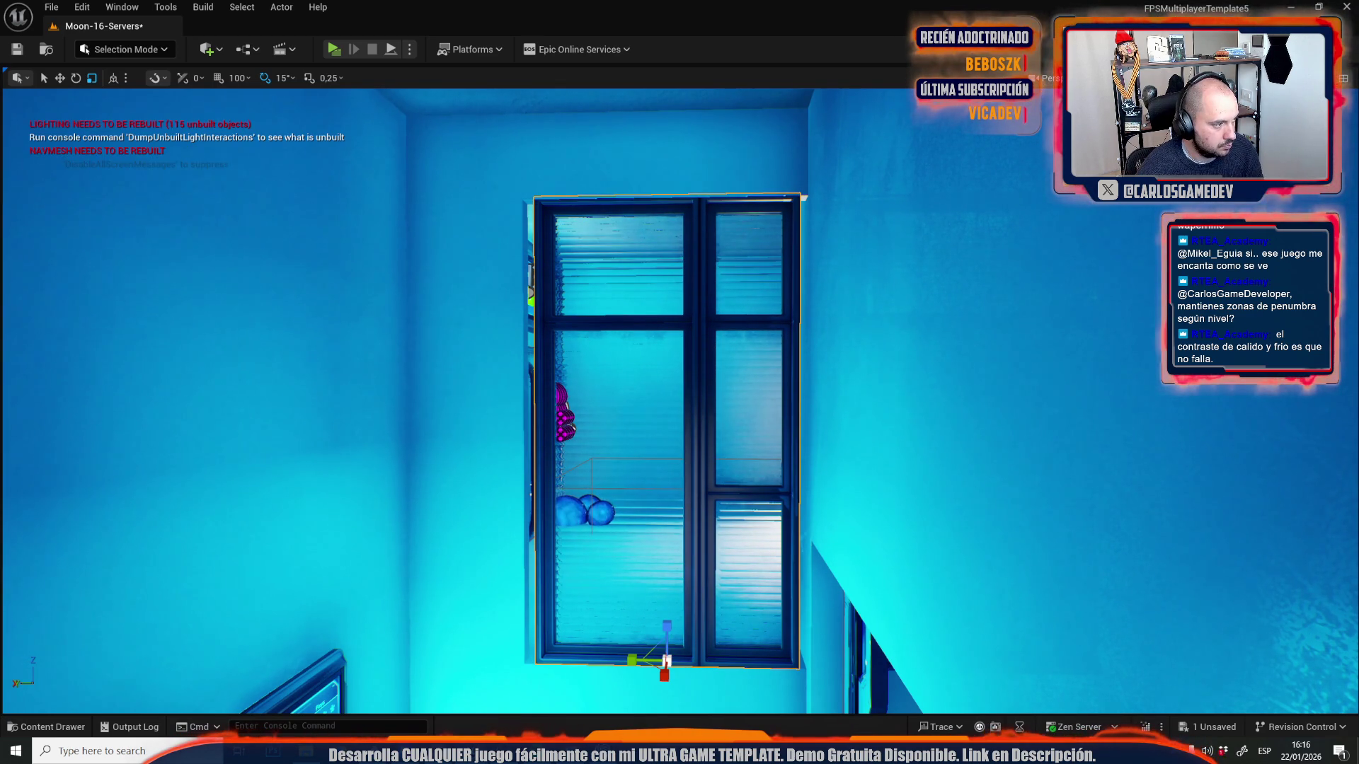
left_click_drag(667, 626, 628, 661)
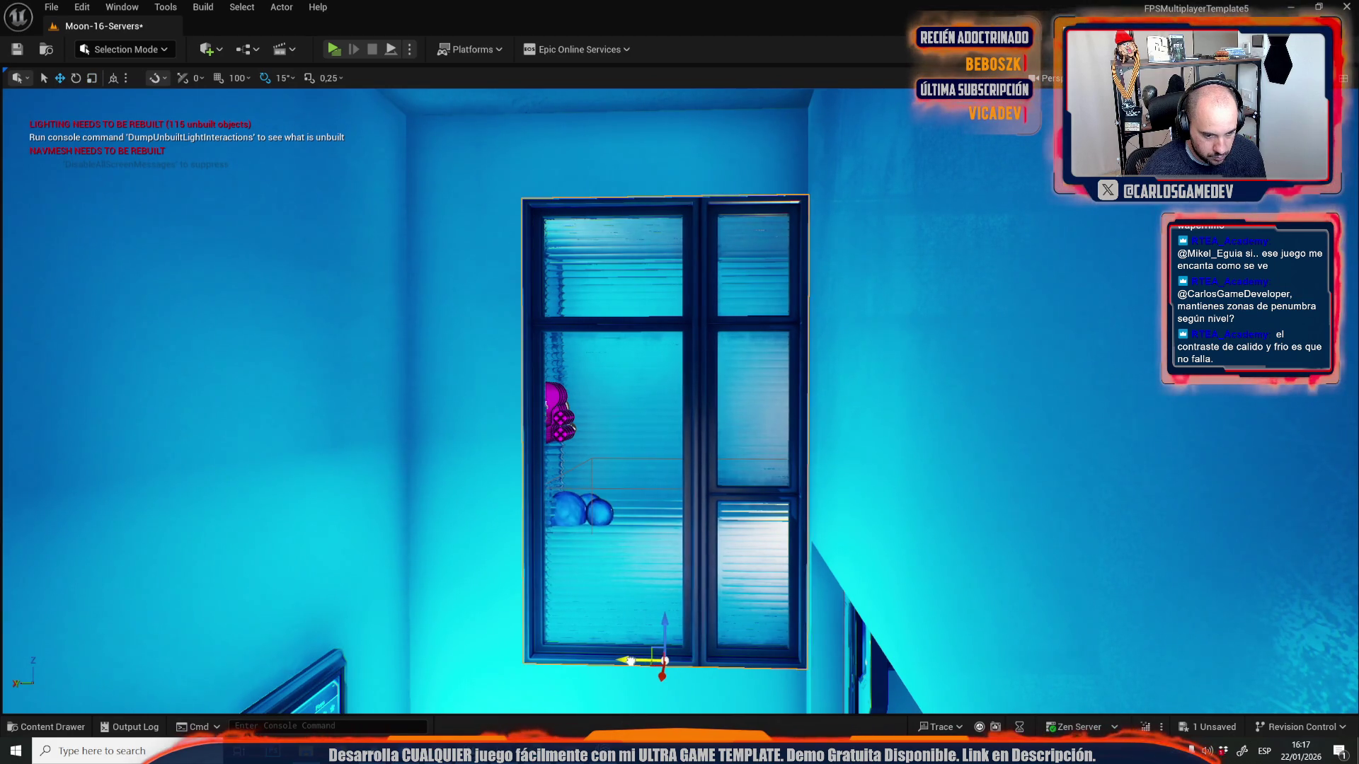
key("Escape")
mouse_move(632, 661)
left_mouse_down()
mouse_move(580, 573)
mouse_move(601, 566)
mouse_move(596, 608)
left_mouse_up()
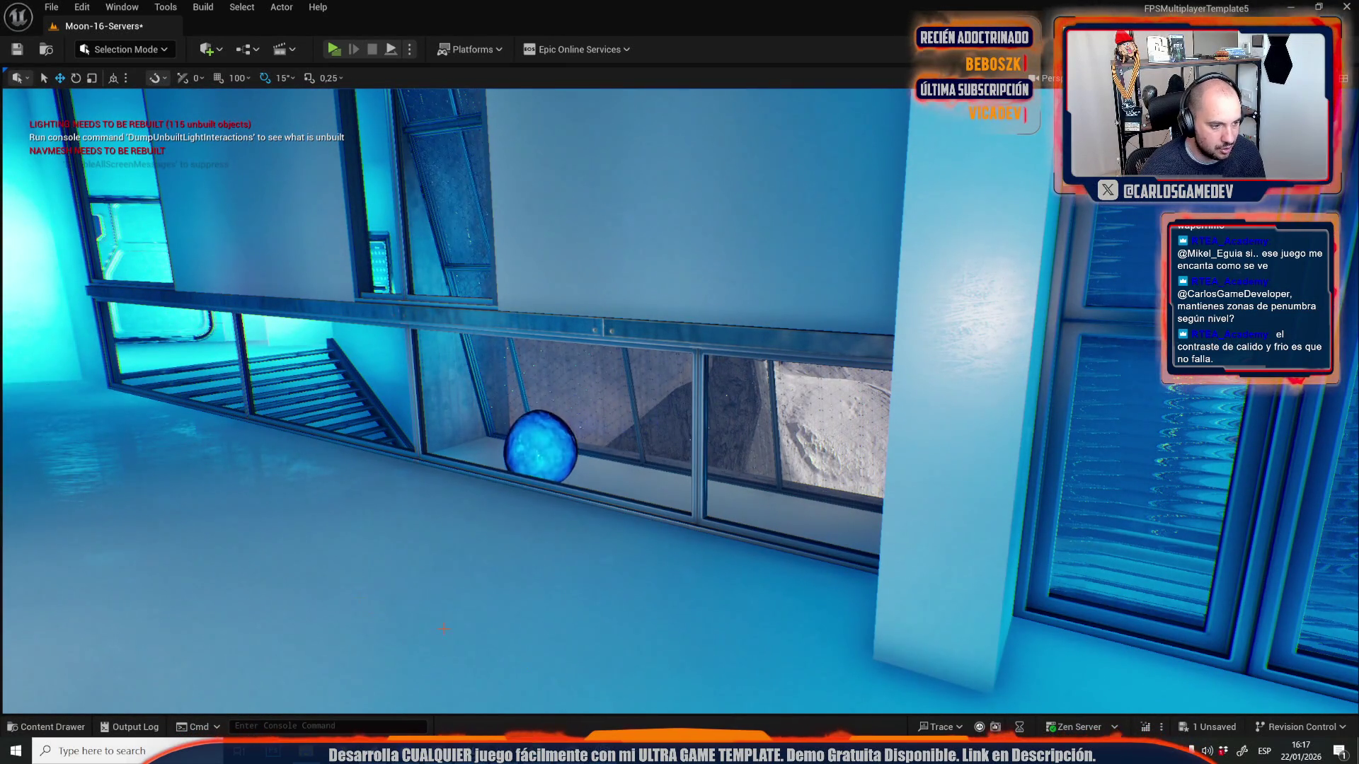
- Select the SM_Window_E10 window wall and open the Actor menu
left_click(462, 308)
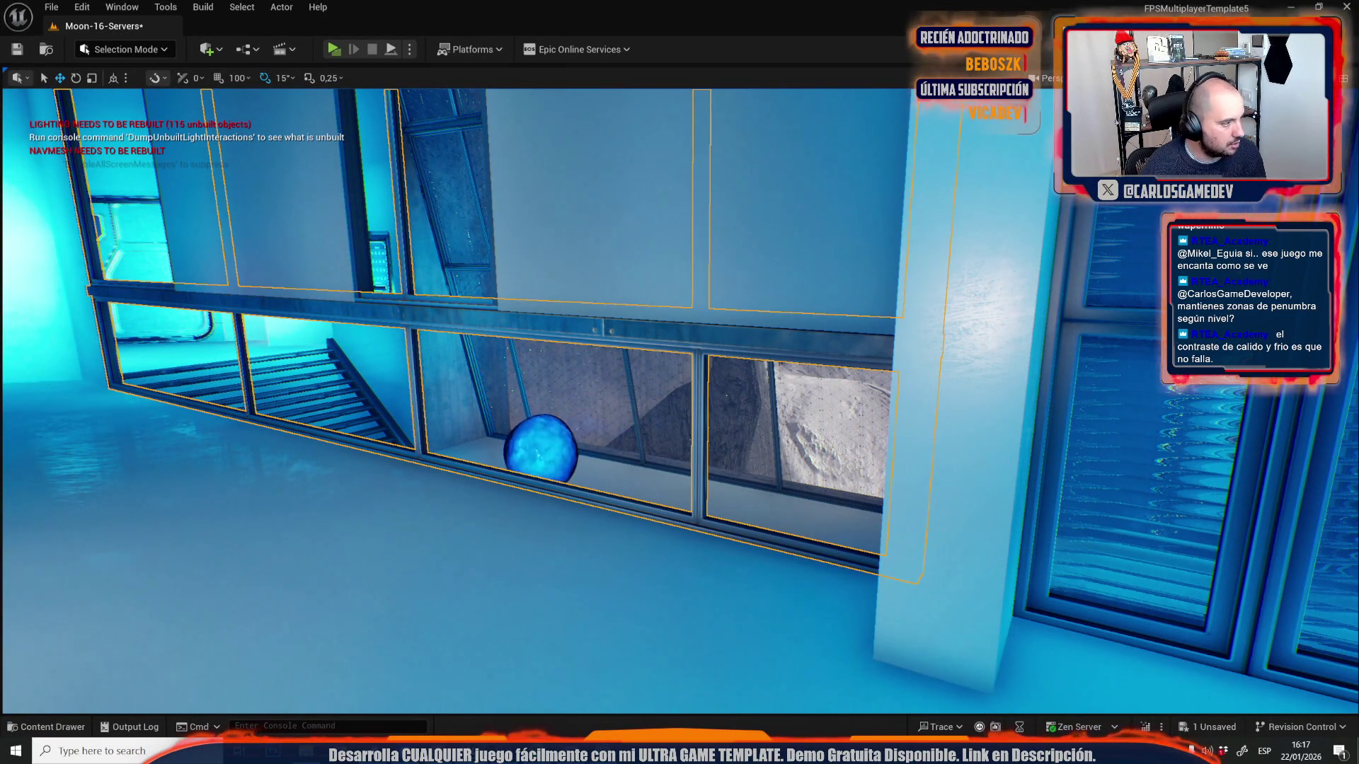
mouse_move(461, 308)
left_mouse_down()
mouse_move(457, 258)
mouse_move(456, 281)
mouse_move(403, 263)
left_mouse_up()
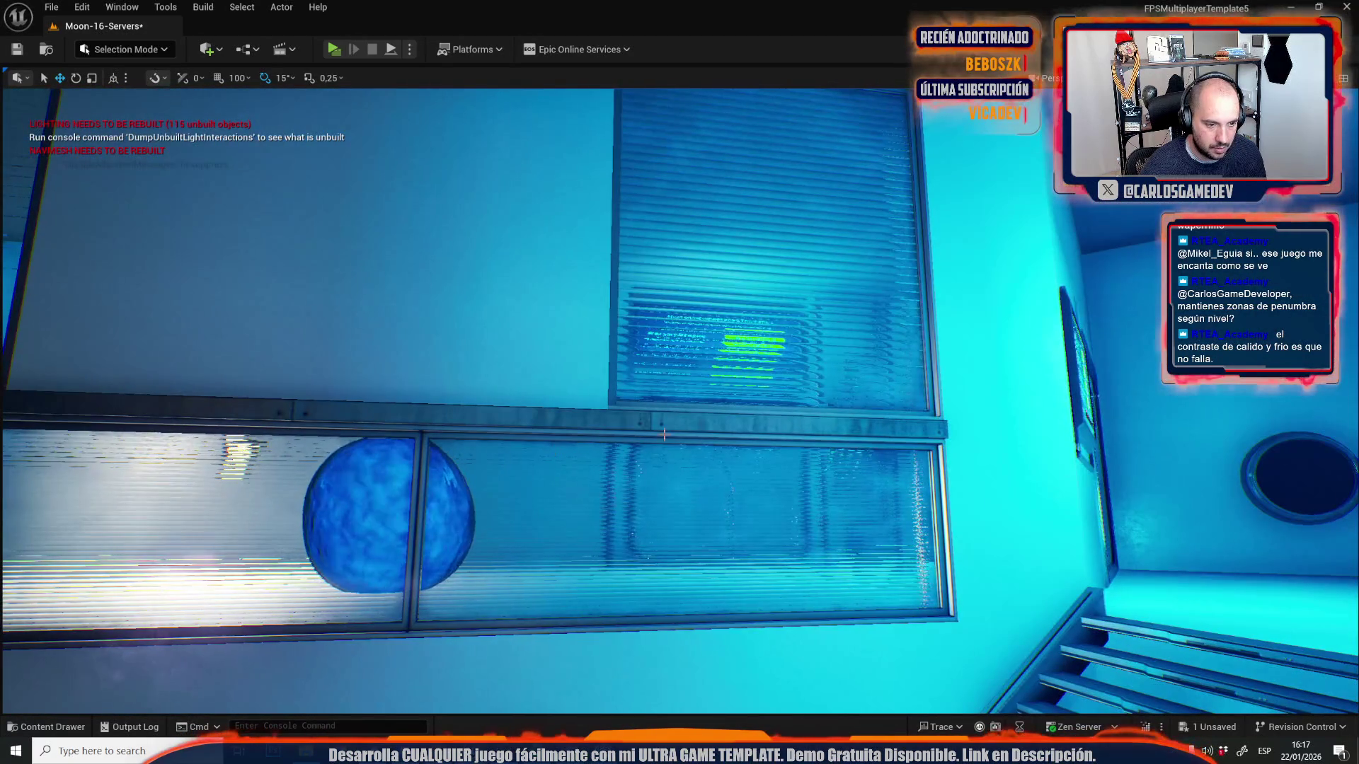
left_click_drag(669, 434, 665, 425)
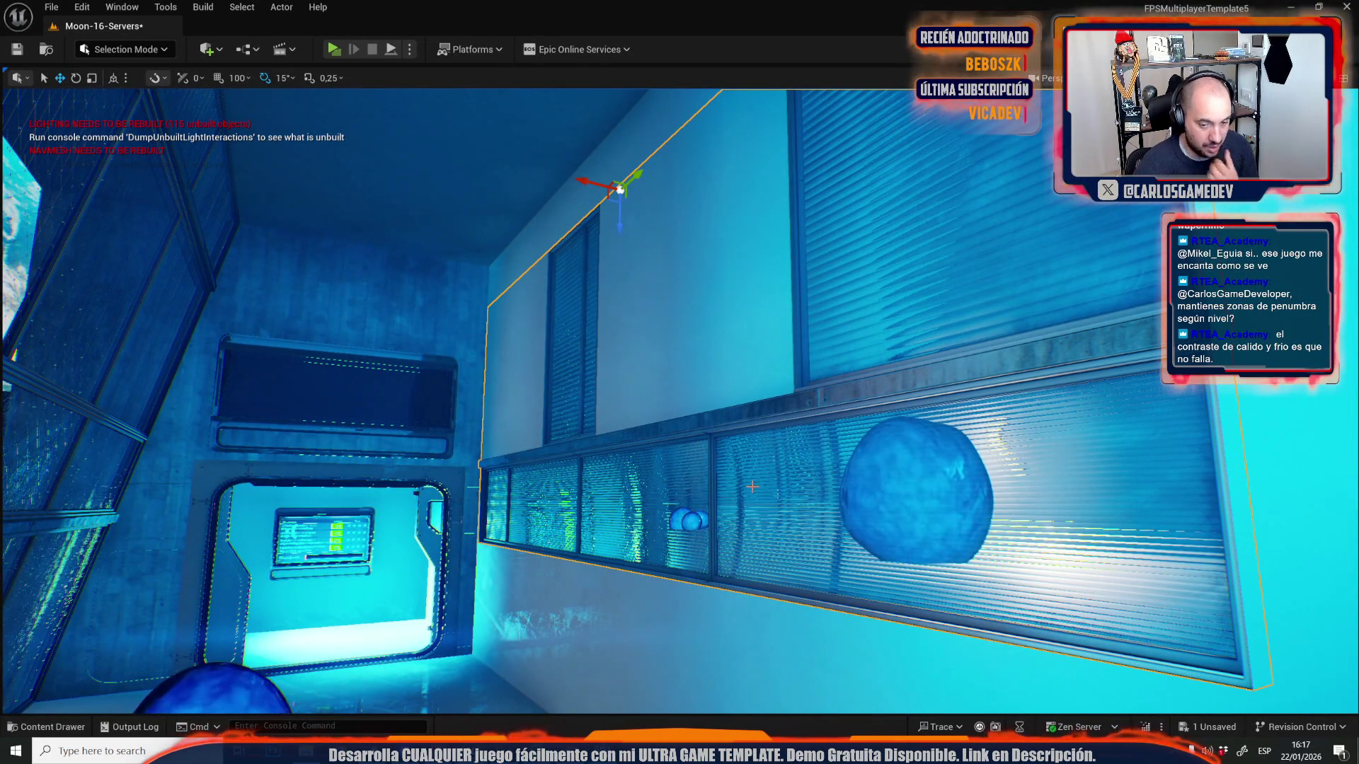
mouse_move(660, 450)
left_mouse_down()
mouse_move(662, 435)
mouse_move(634, 461)
mouse_move(683, 415)
mouse_move(623, 425)
mouse_move(637, 382)
mouse_move(495, 404)
mouse_move(917, 386)
left_mouse_up()
left_click(917, 386)
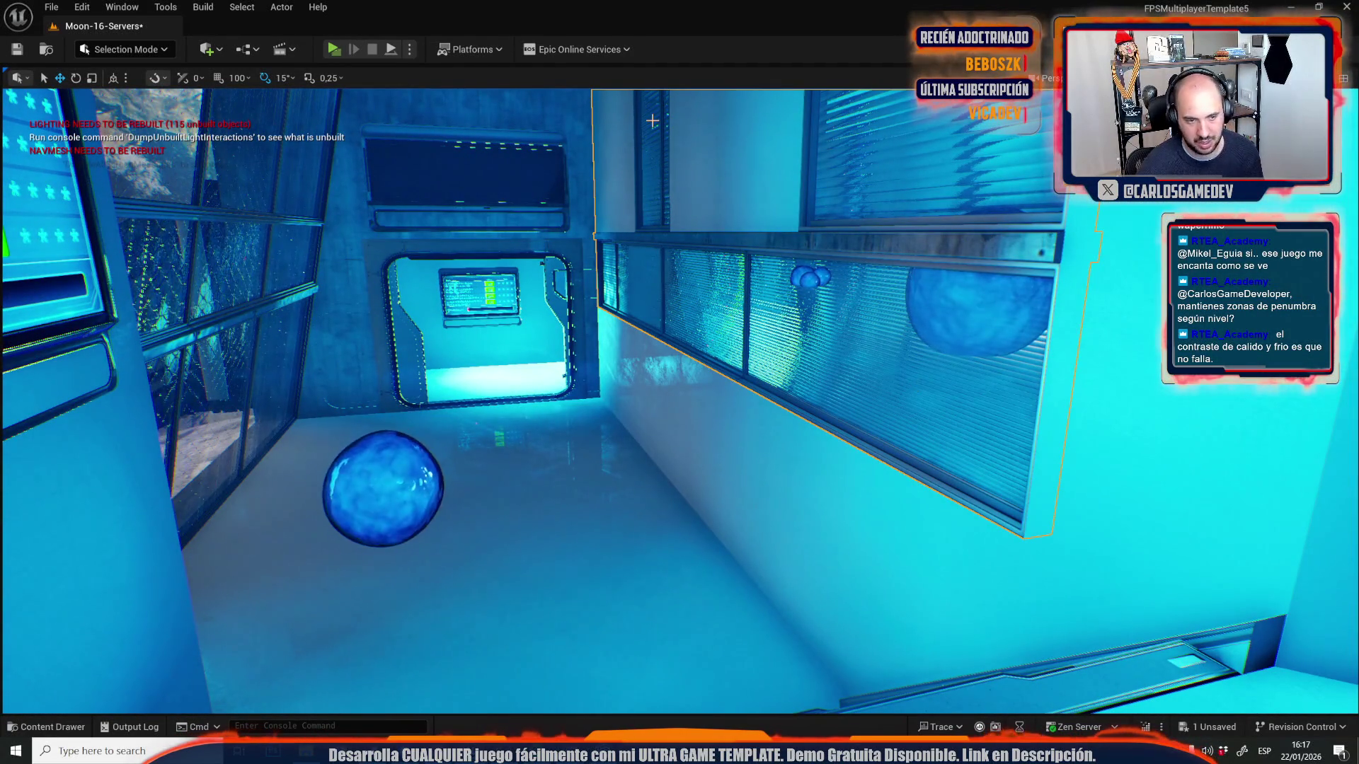
left_click(282, 7)
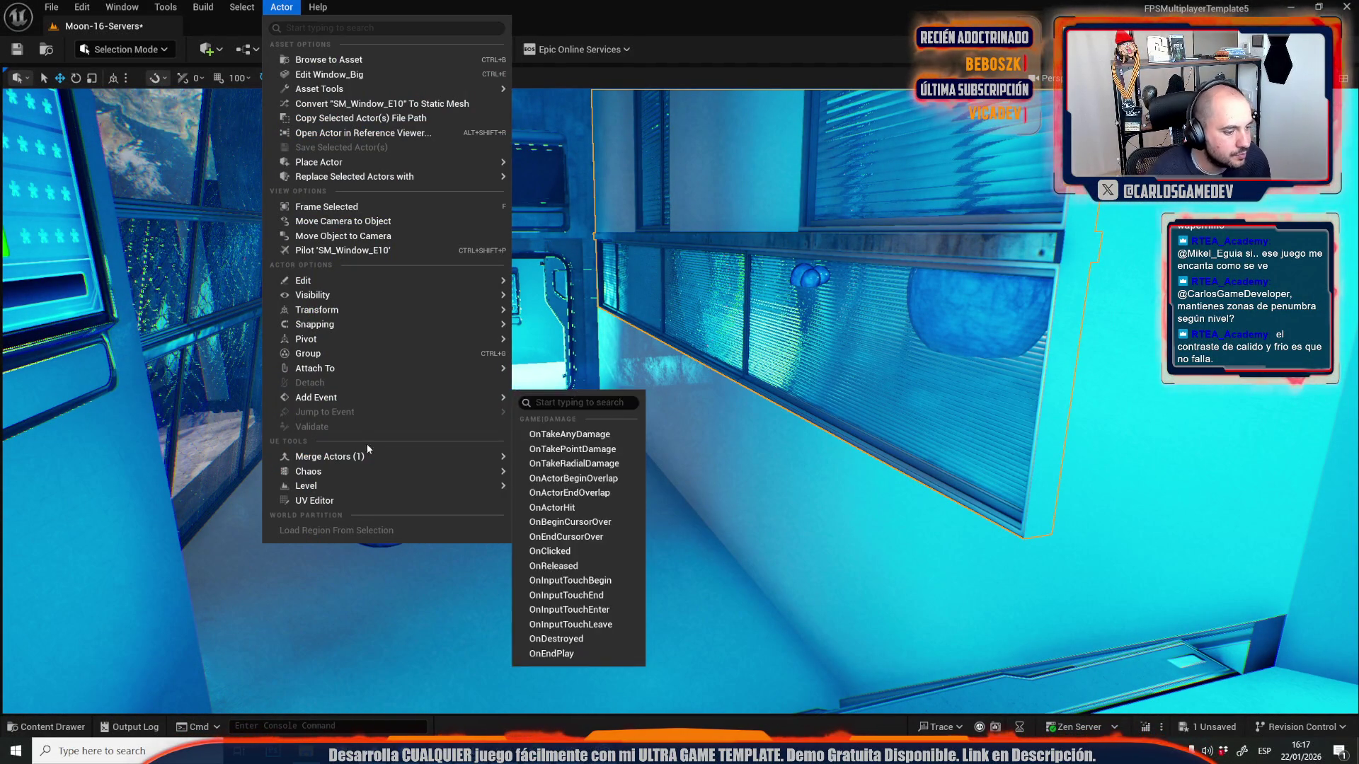
- Open the window mesh in the UV Editor, select the large square island and enable its gizmo
left_click(325, 500)
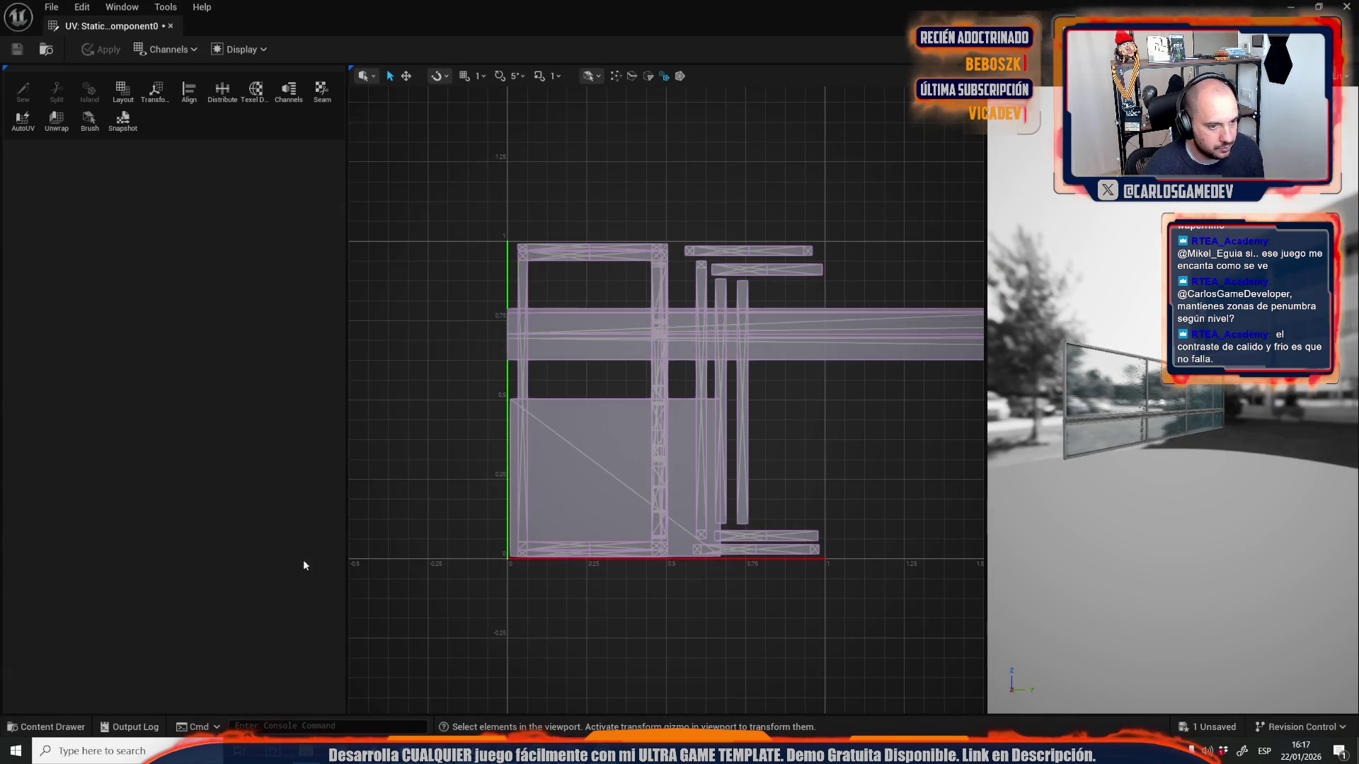
scroll(593, 483, "down", 2)
scroll(593, 483, "up", 2)
left_click(593, 483)
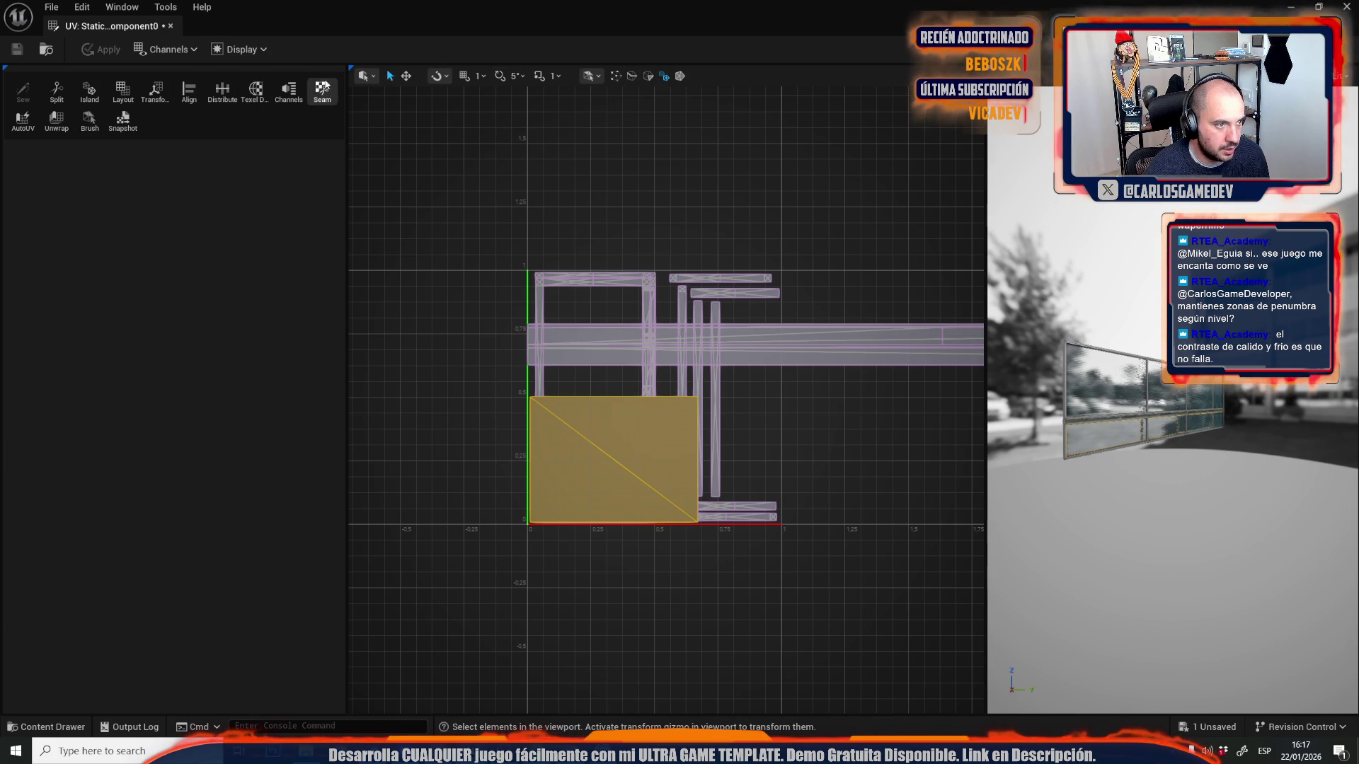
left_click(406, 77)
scroll(615, 401, "up", 4)
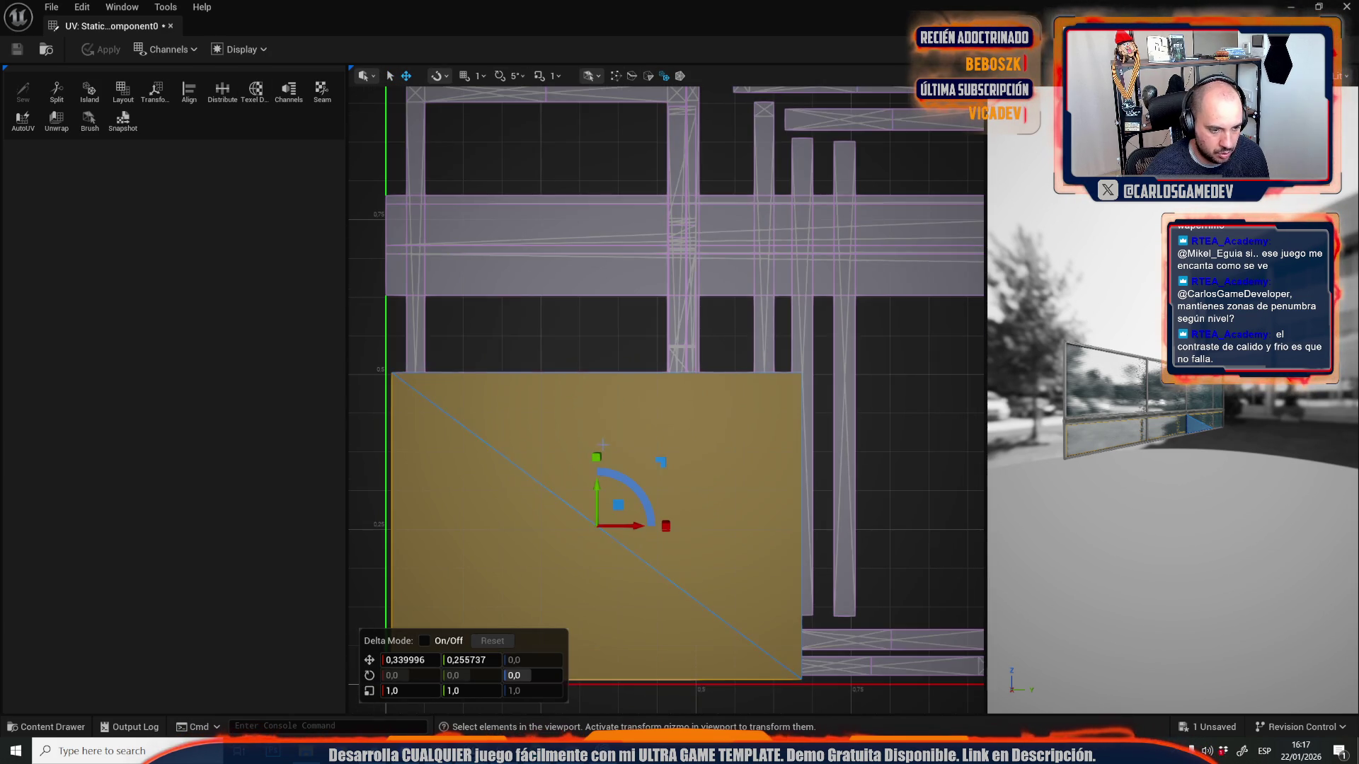
scroll(602, 444, "down", 2)
- Maximise the UV Editor and squash the island vertically to about 0.154 scale
mouse_move(569, 5)
left_mouse_down()
mouse_move(636, 414)
mouse_move(620, 511)
left_mouse_up()
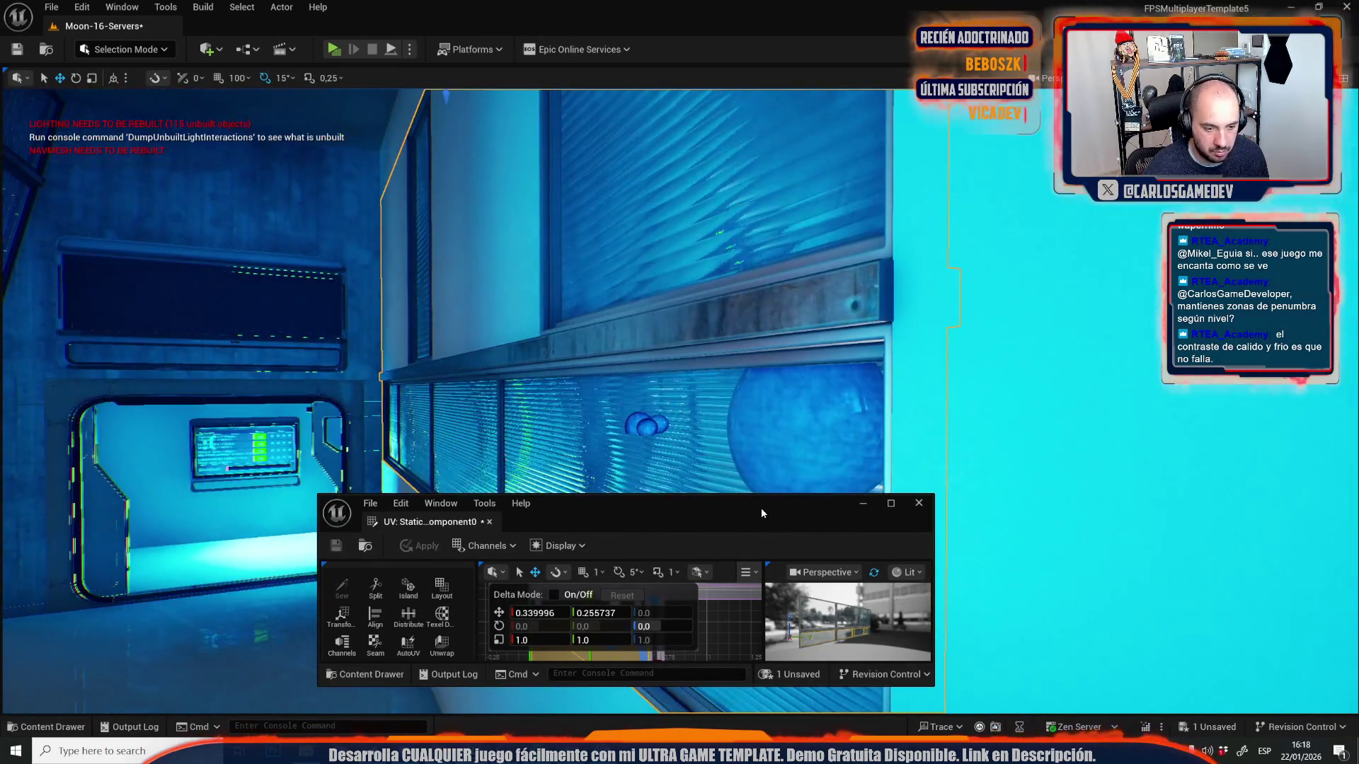
double_click(761, 508)
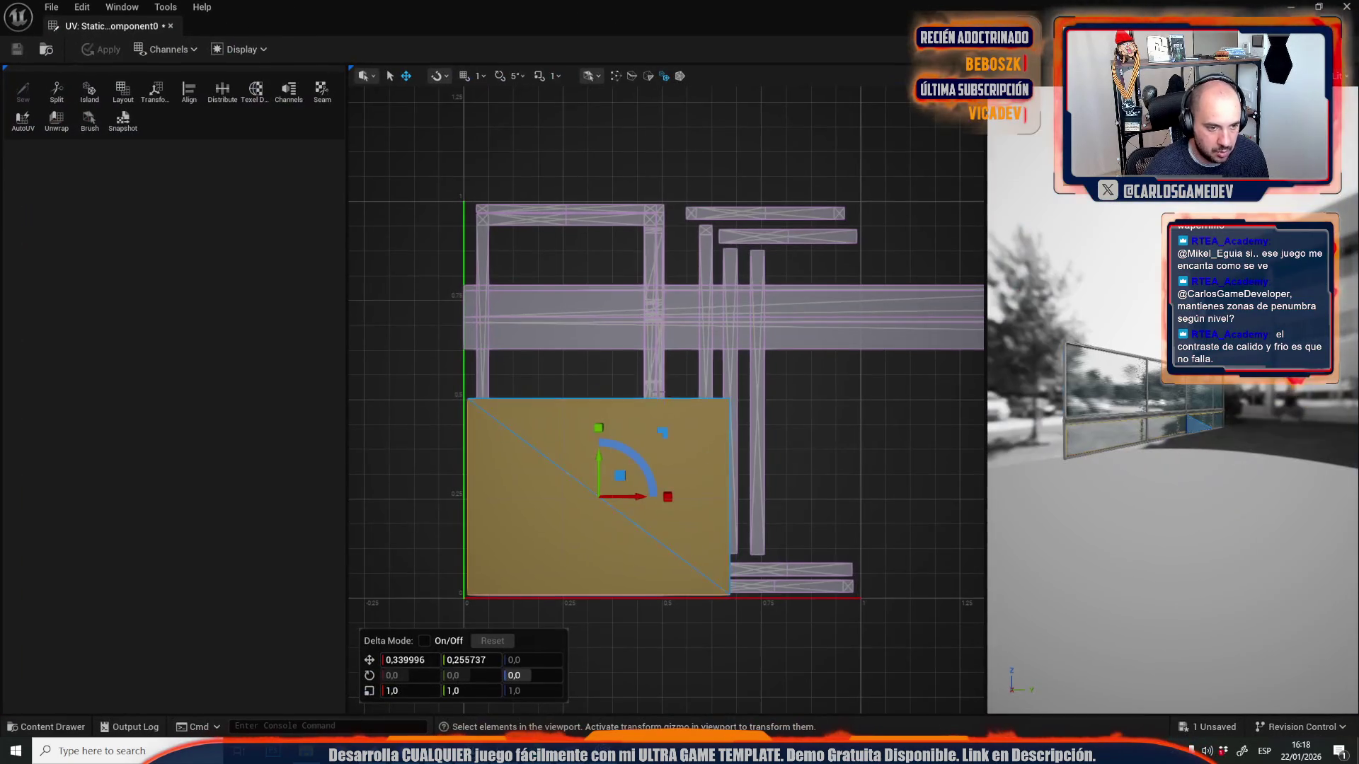
left_click_drag(473, 691, 453, 691)
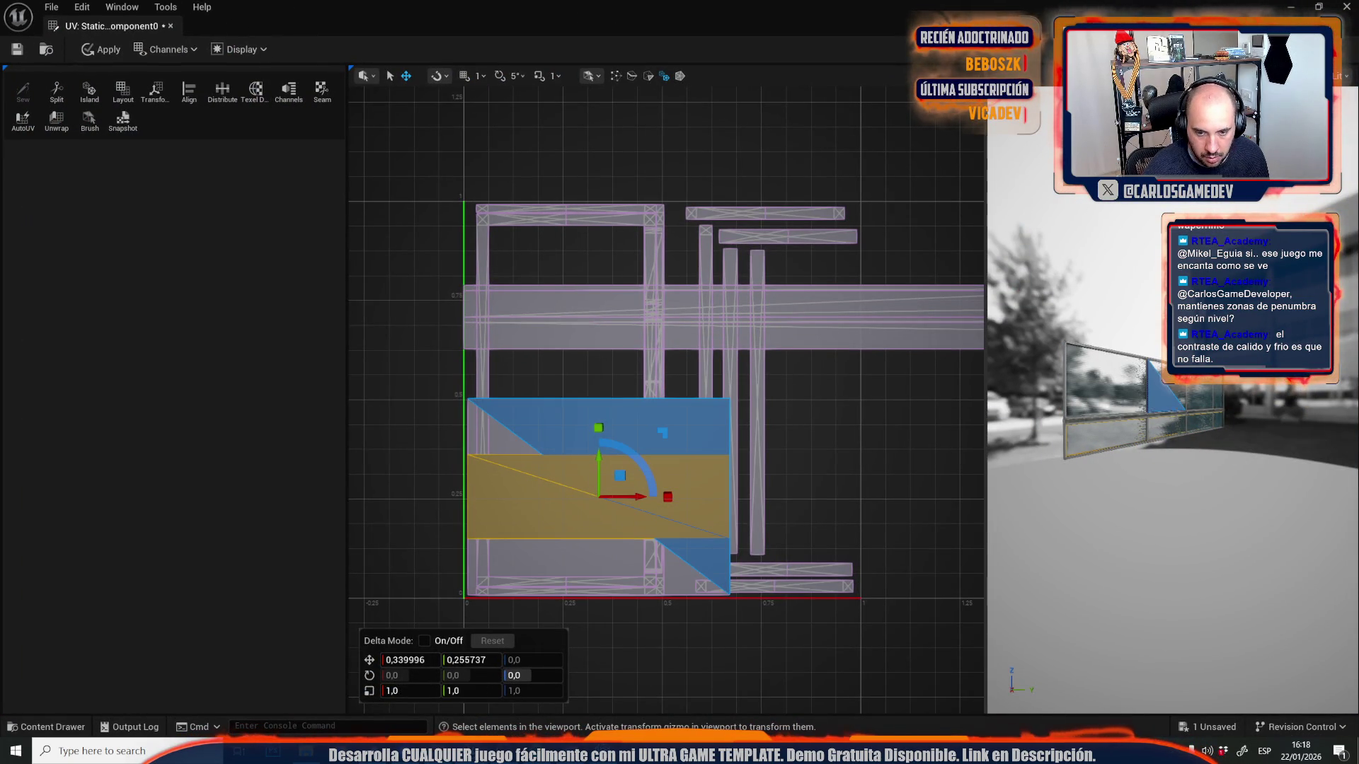
mouse_move(1171, 441)
left_mouse_down()
mouse_move(1150, 396)
mouse_move(1171, 440)
mouse_move(1132, 440)
left_mouse_up()
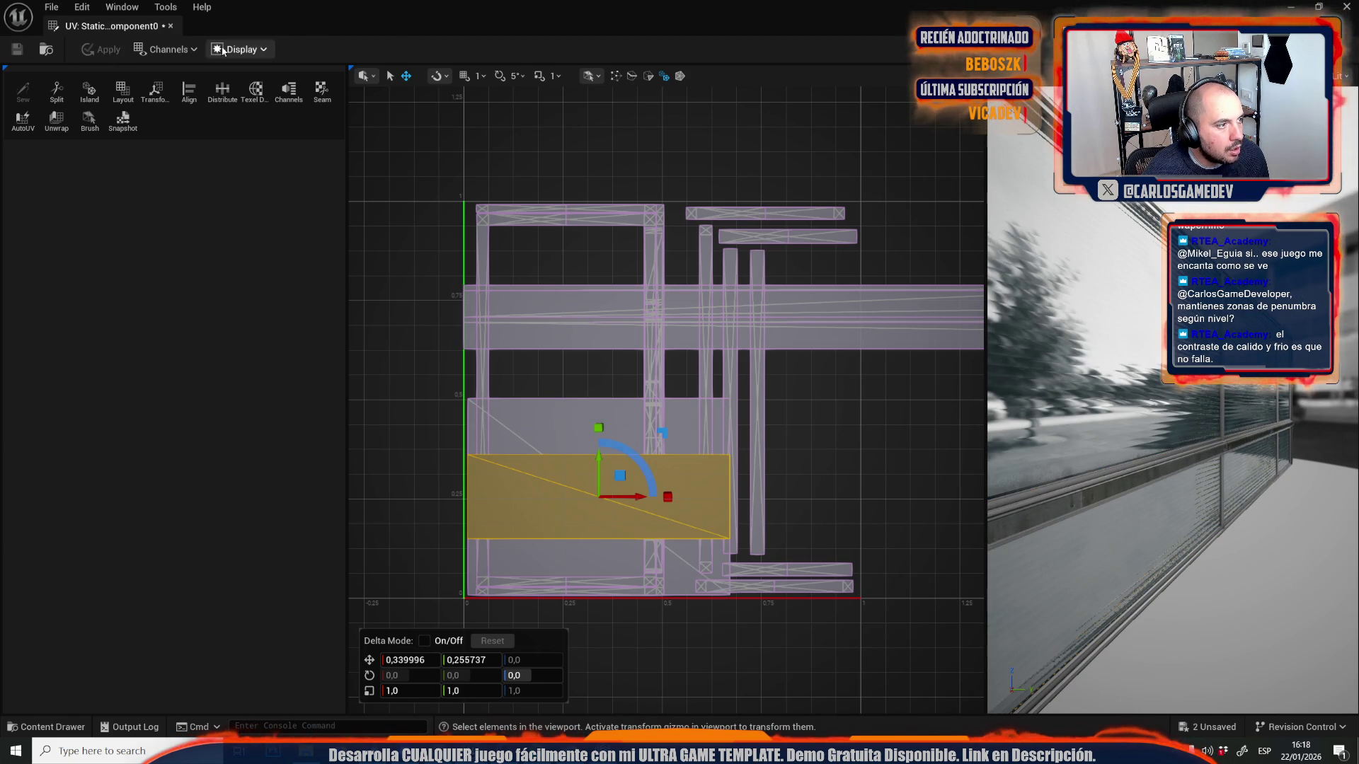
mouse_move(414, 15)
left_mouse_down()
mouse_move(555, 475)
mouse_move(542, 500)
left_mouse_up()
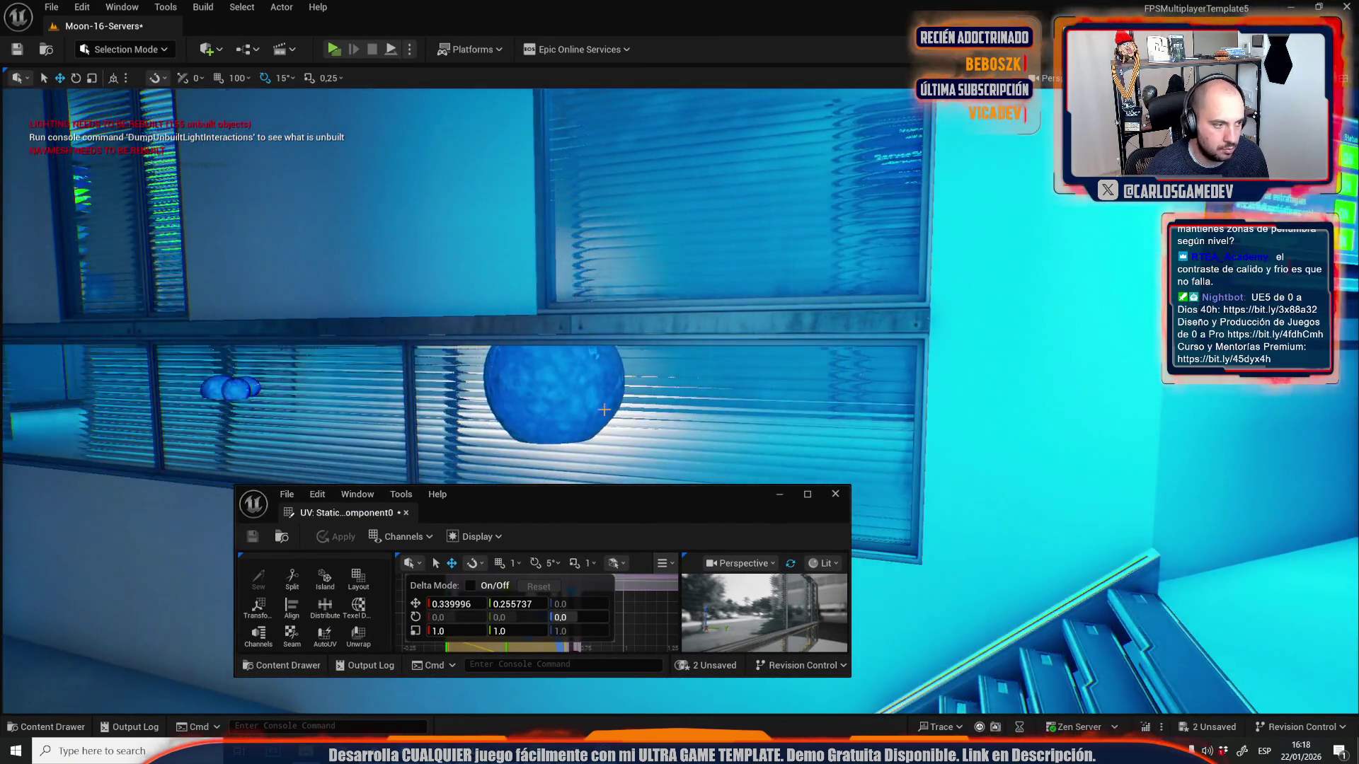
- Close the UV Editor and save the changed packages with Save Selected
mouse_move(530, 316)
left_mouse_down()
mouse_move(545, 269)
mouse_move(699, 512)
left_mouse_up()
left_click(836, 494)
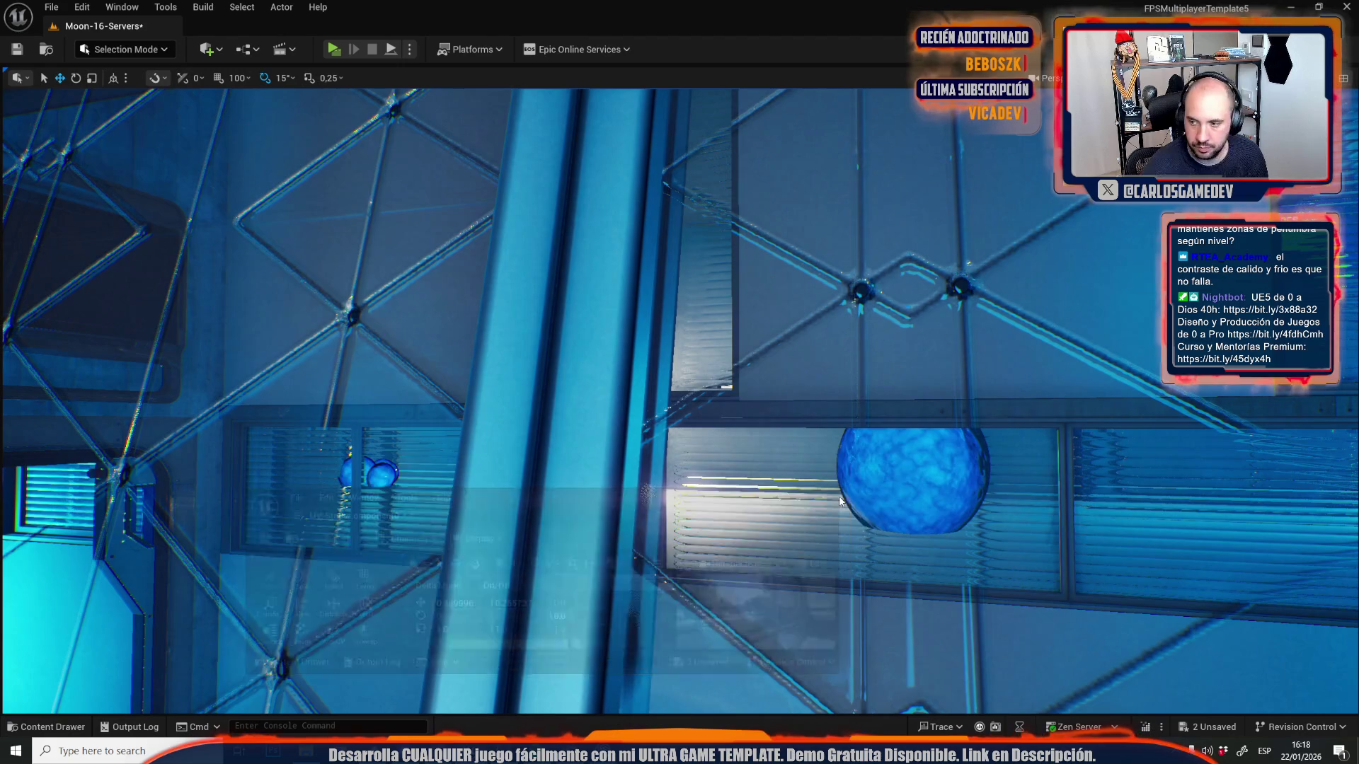
mouse_move(819, 493)
left_mouse_down()
mouse_move(824, 566)
mouse_move(725, 520)
left_mouse_up()
key("ctrl+shift+s")
left_click(723, 519)
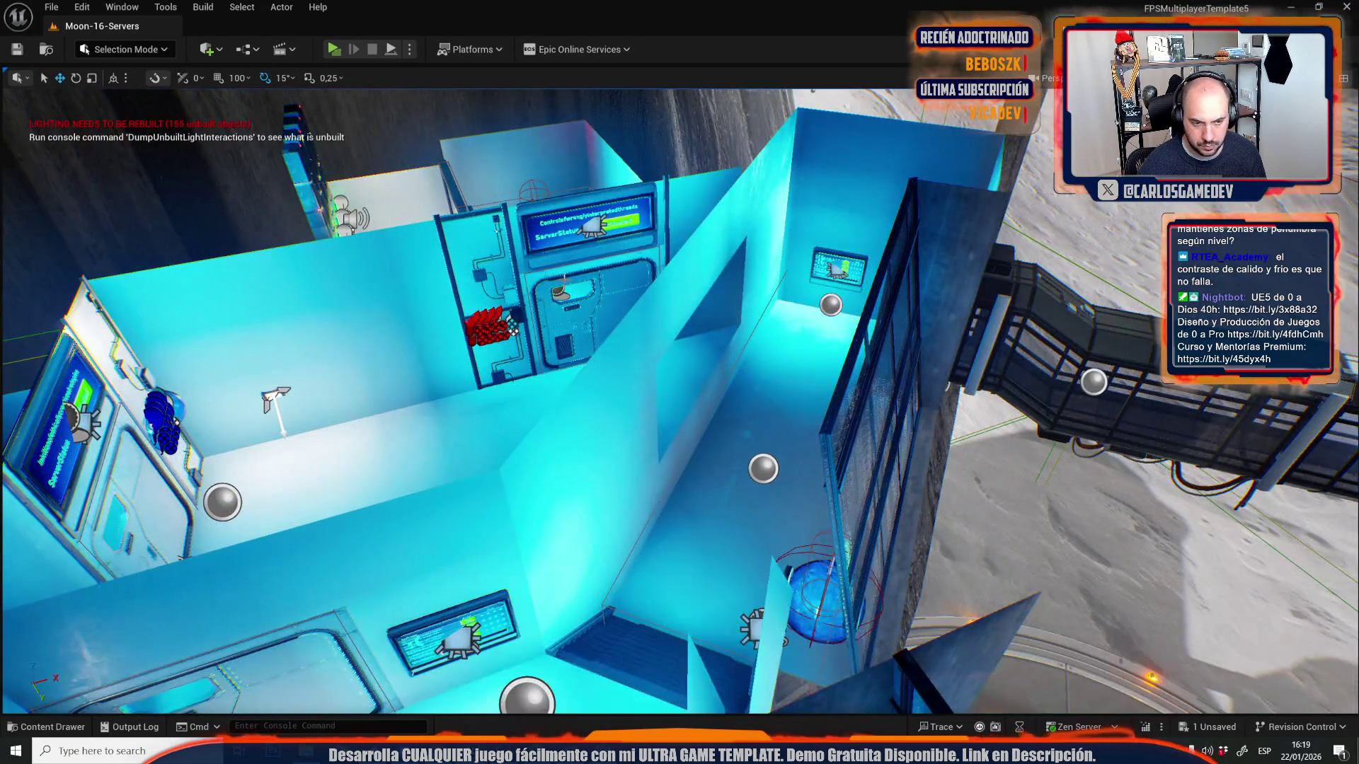
- Paste a copy of the shutter panel into gap 2 and rotate it into position
key("ctrl+v")
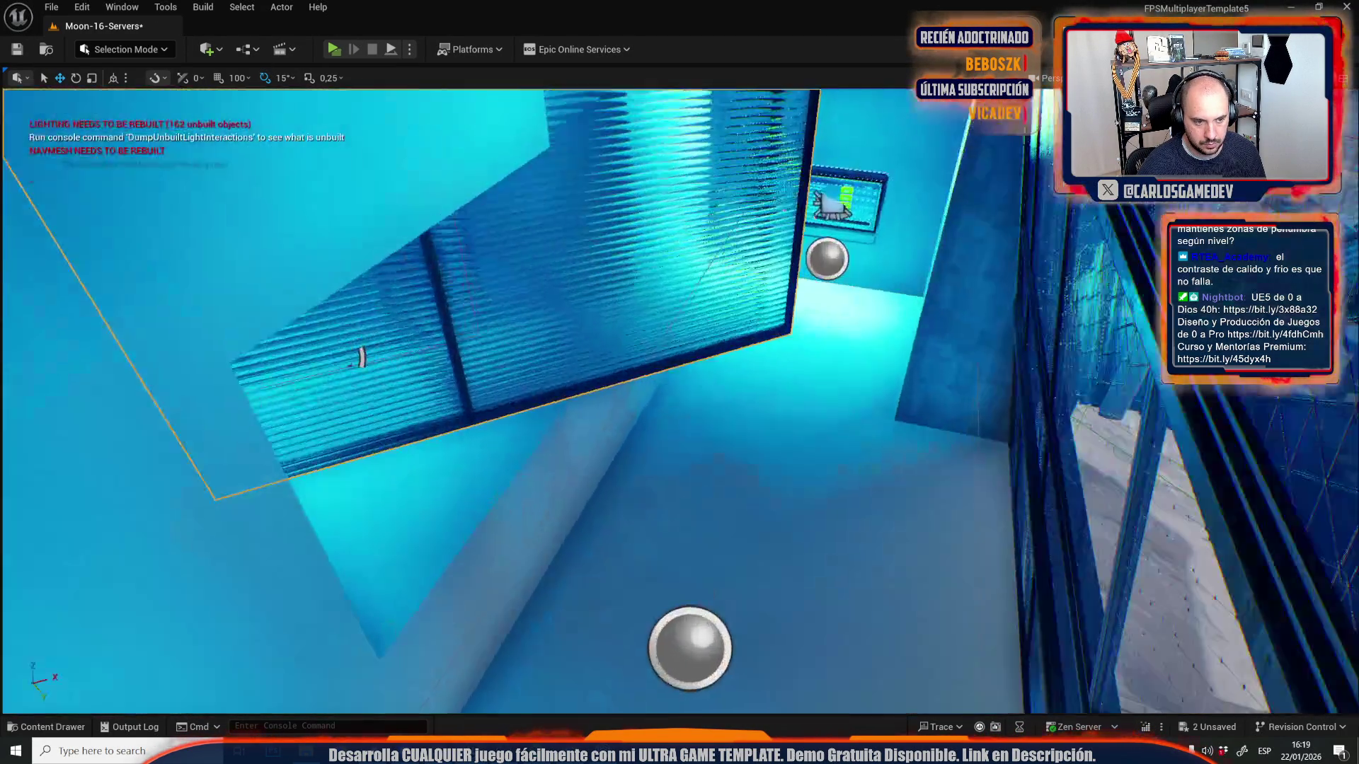
key("e")
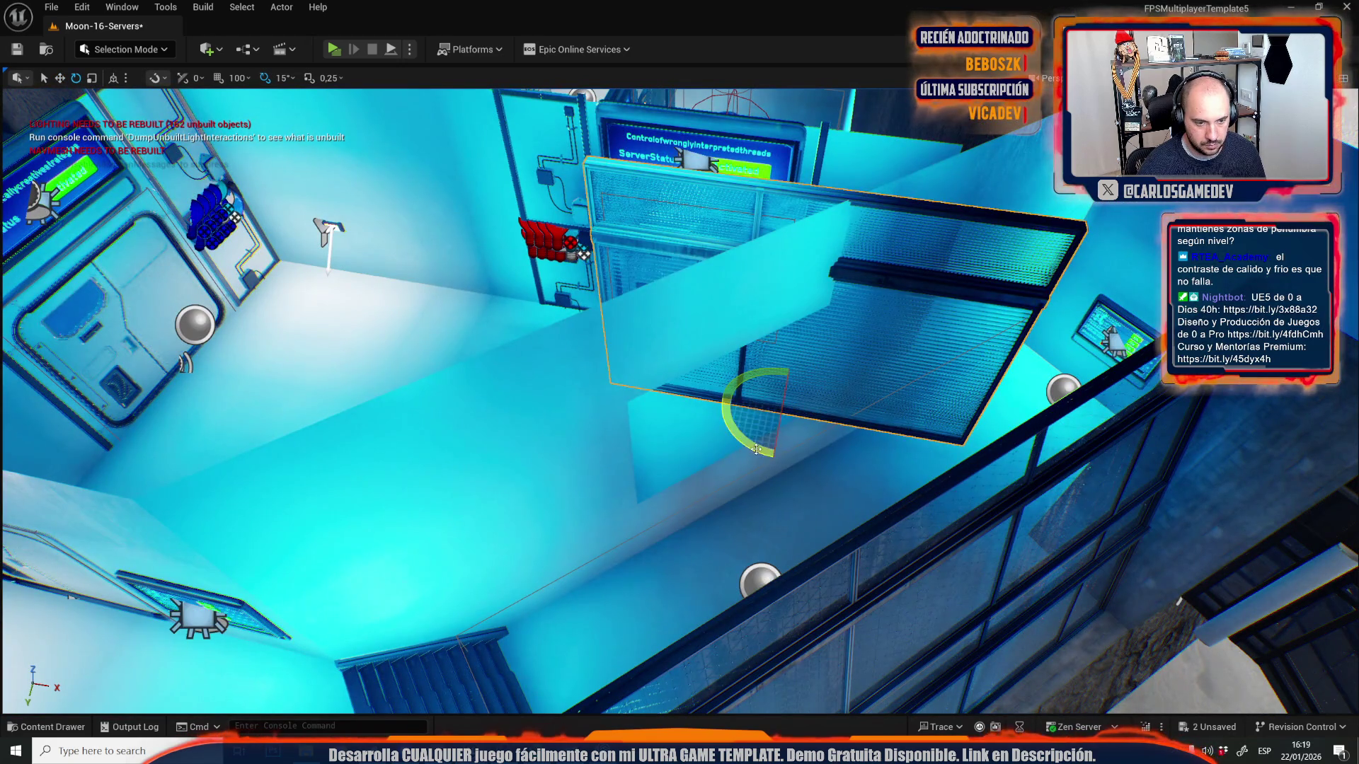
left_click_drag(756, 449, 761, 481)
scroll(761, 481, "up", 10)
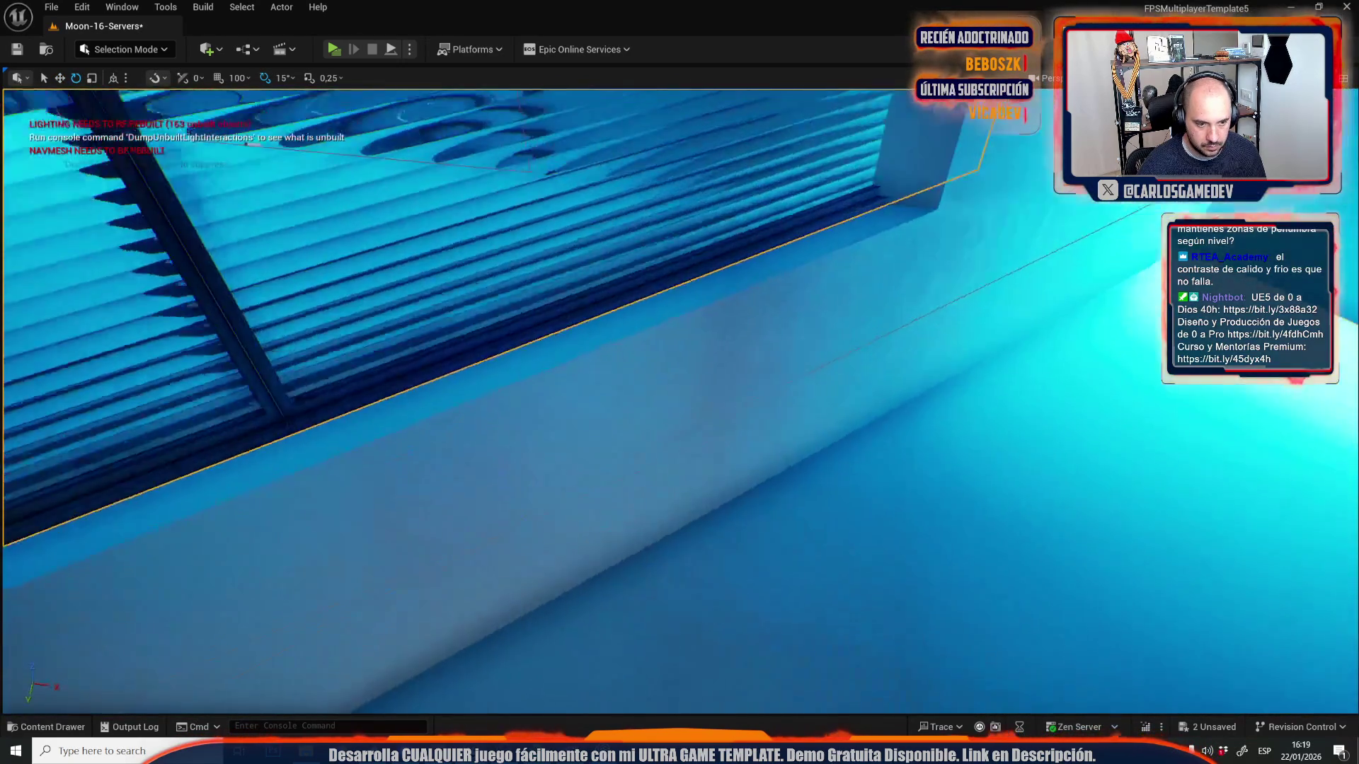
scroll(697, 384, "down", 10)
key("r")
key("w")
- Lower the shutter slightly and trim its height, undoing the excess reduction
mouse_move(697, 384)
left_mouse_down()
mouse_move(640, 389)
mouse_move(697, 391)
left_mouse_up()
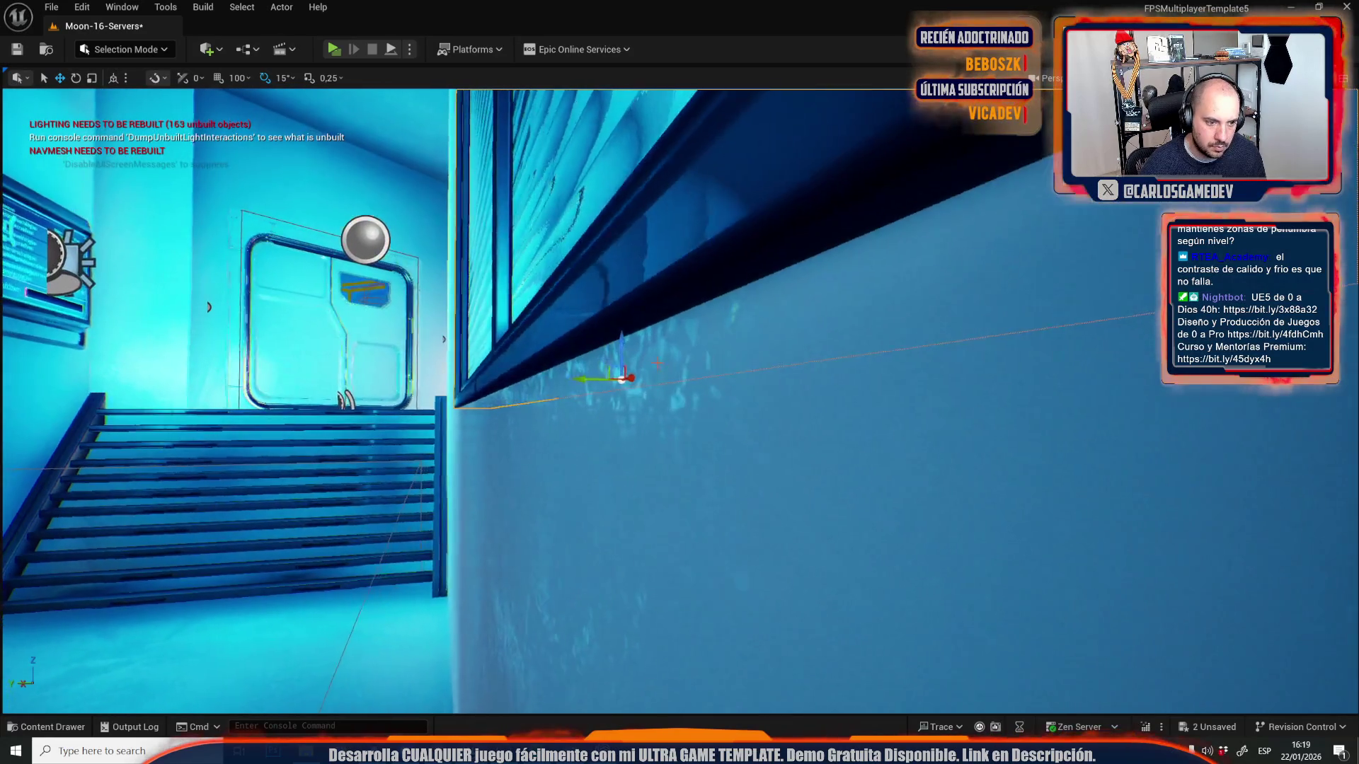
left_click_drag(624, 344, 620, 348)
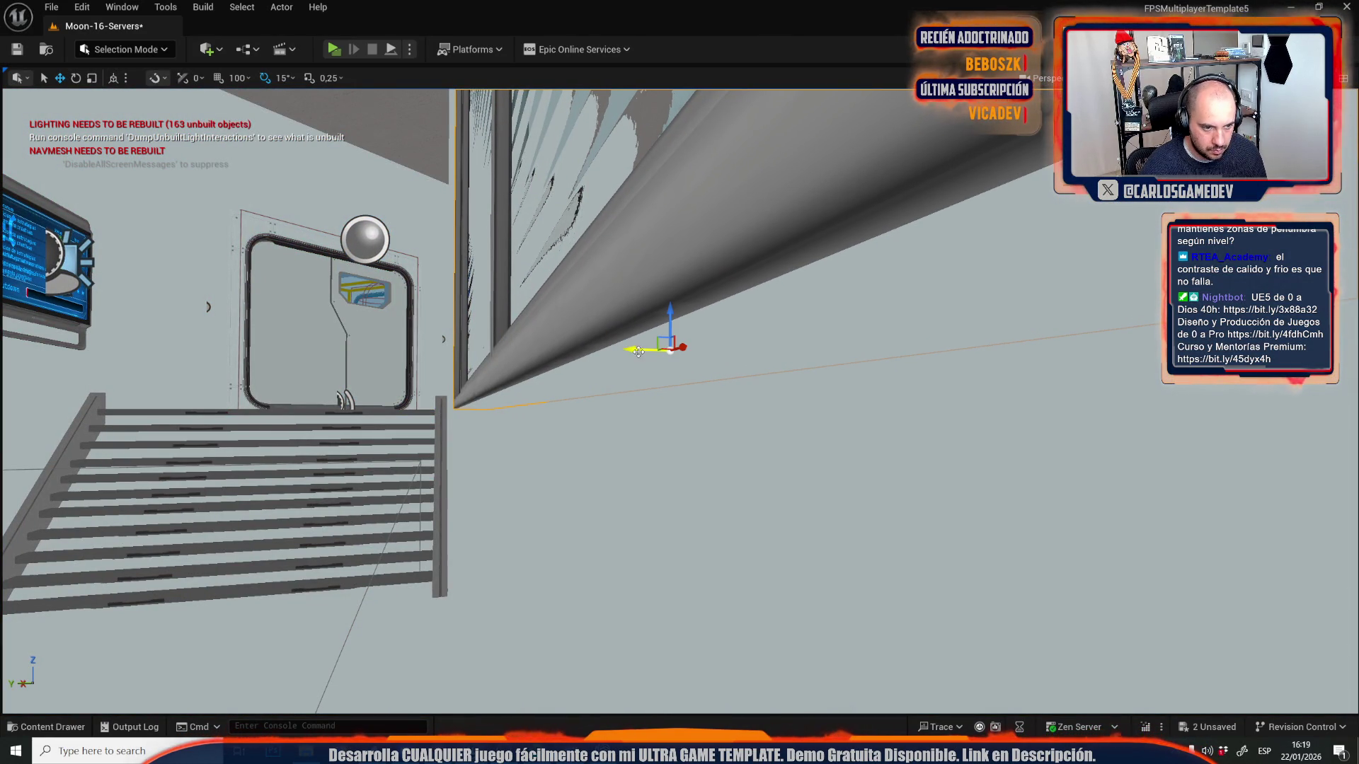
key("f")
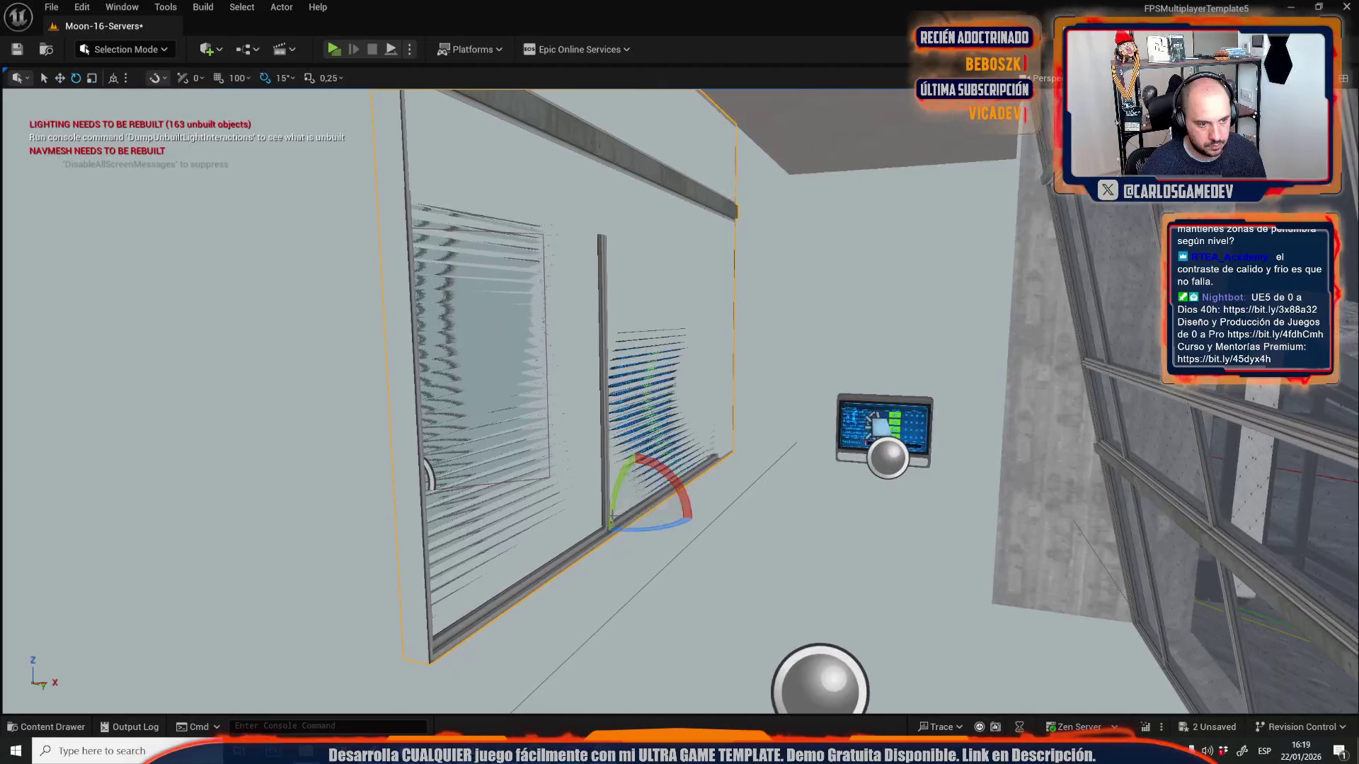
left_click_drag(631, 477, 639, 496)
key("ctrl+z")
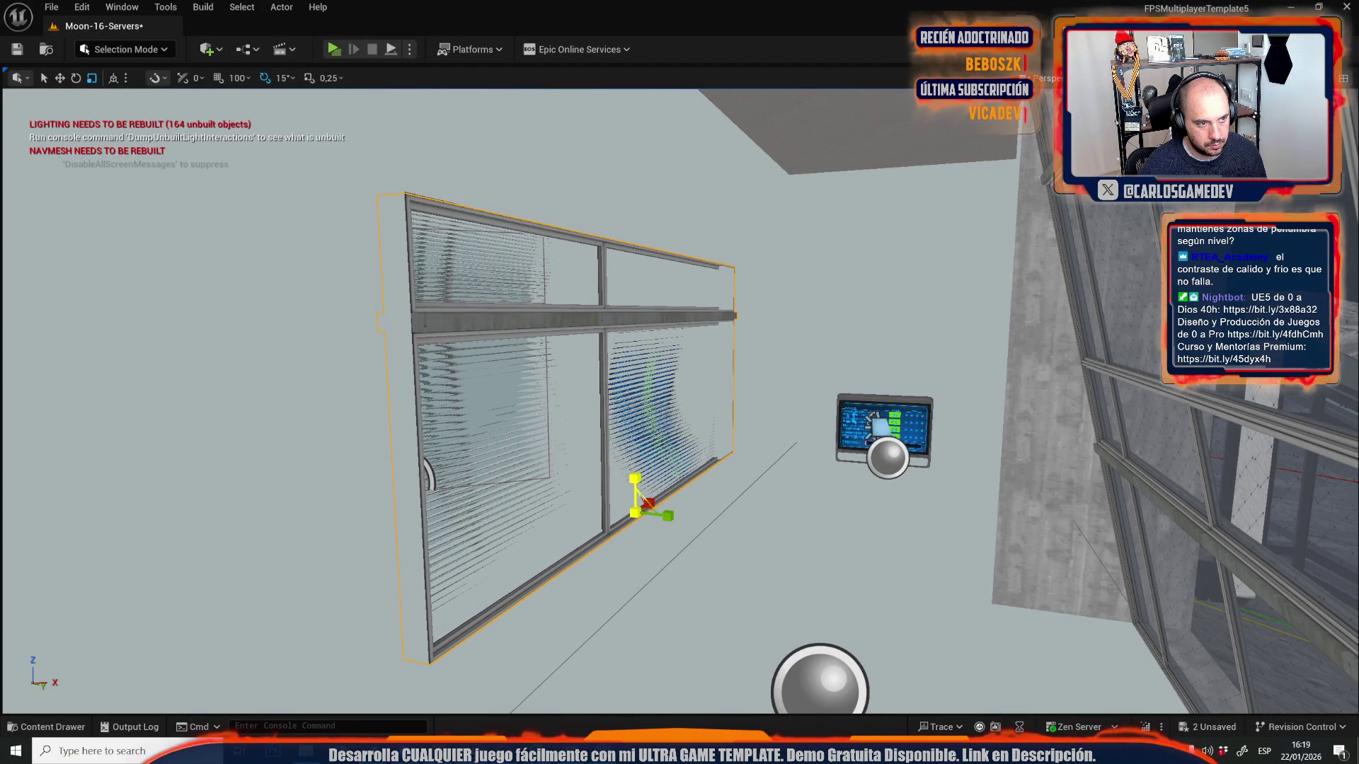
key("ctrl+z")
mouse_move(631, 476)
left_mouse_down()
mouse_move(842, 453)
mouse_move(781, 463)
left_mouse_up()
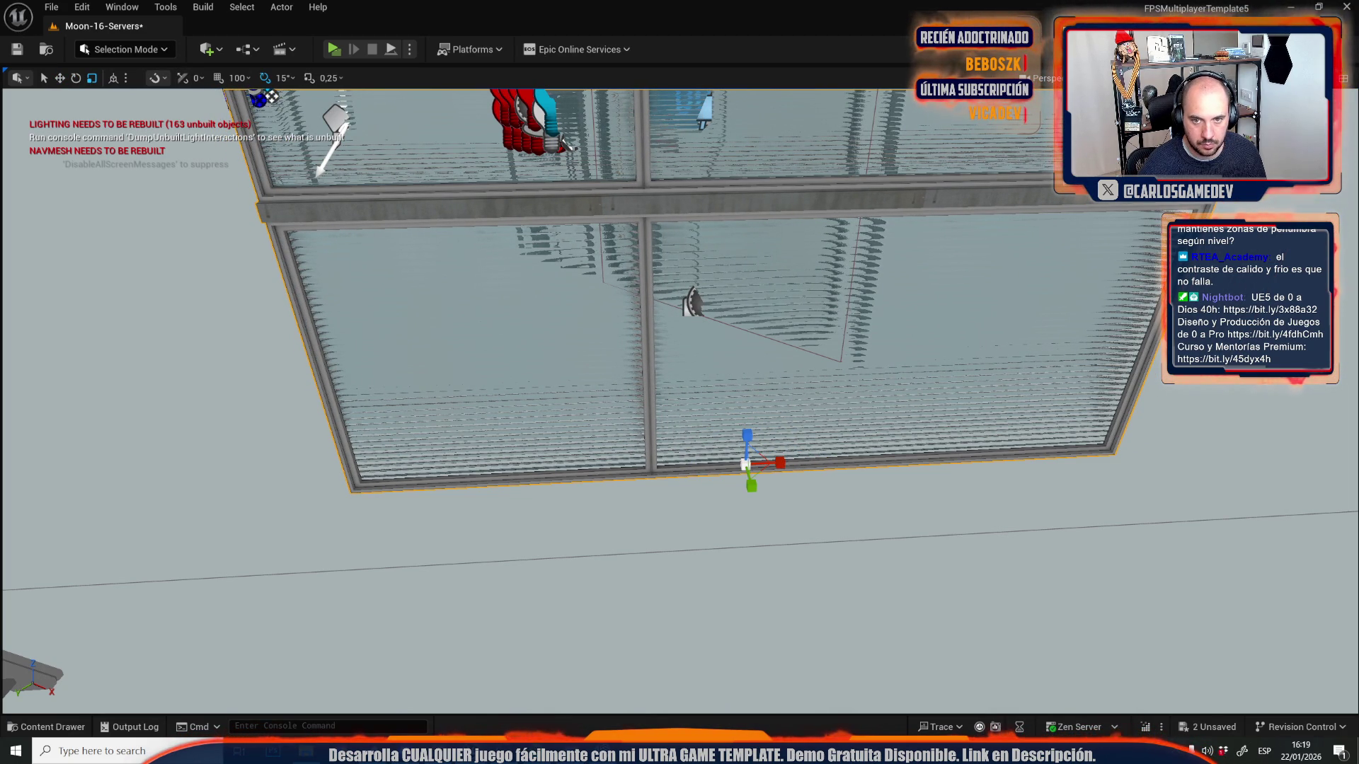
- Switch the viewport to the reflection view mode and frame the shutter for moving
left_click(1171, 77)
left_click(1211, 217)
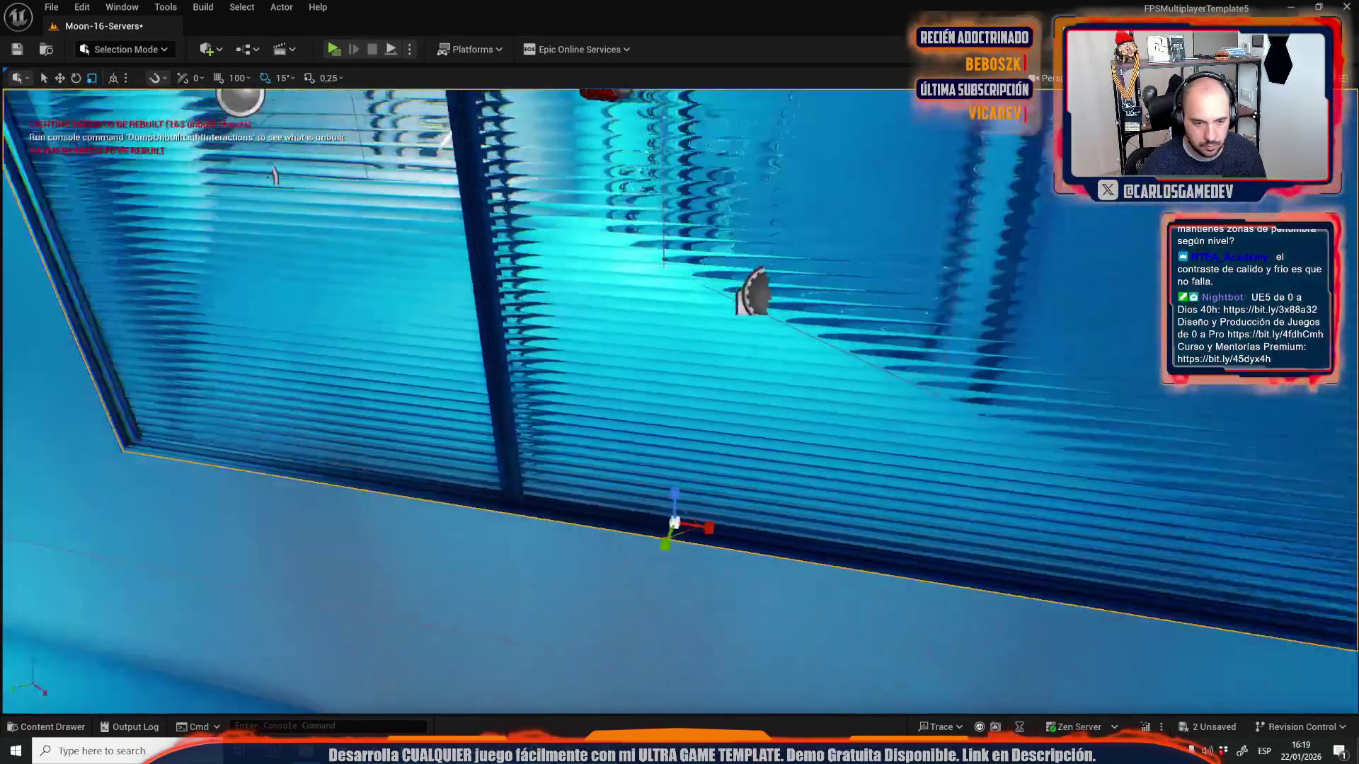
key("f")
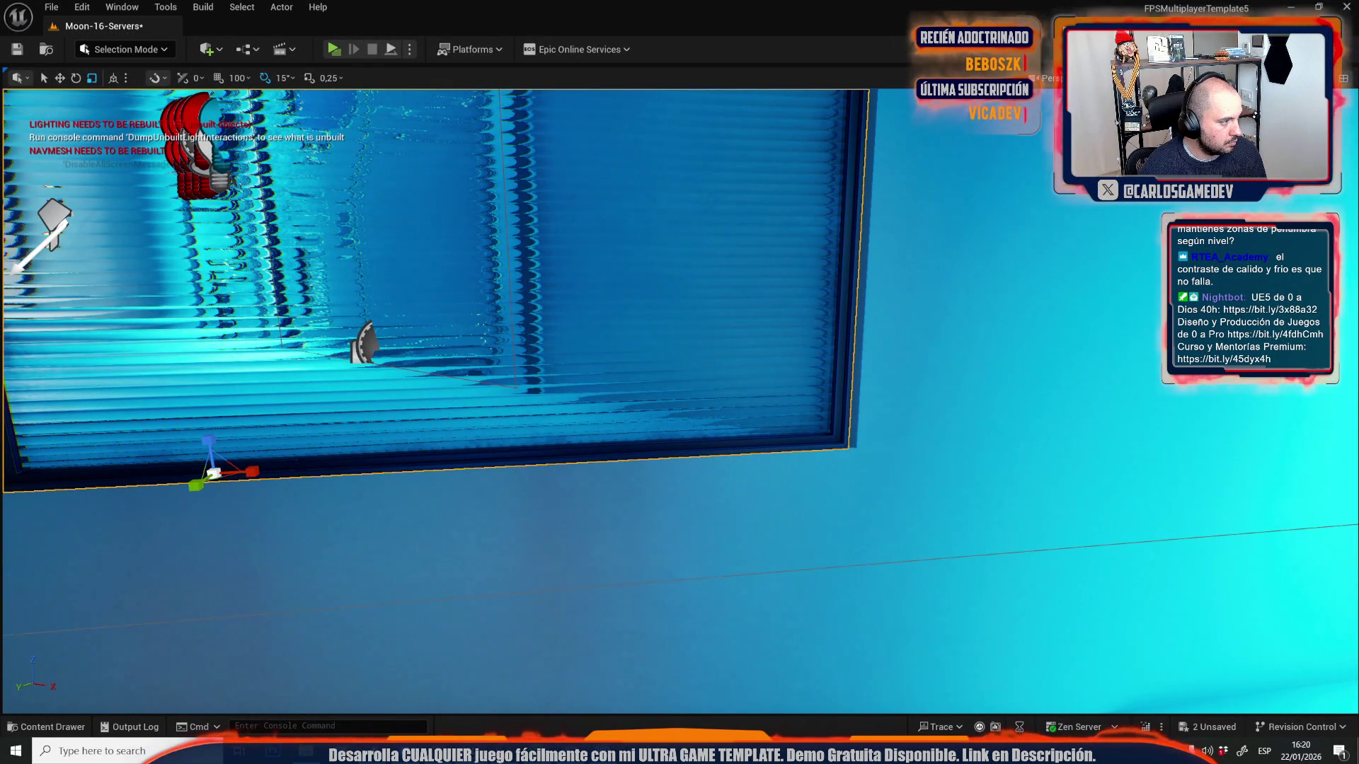
key("f")
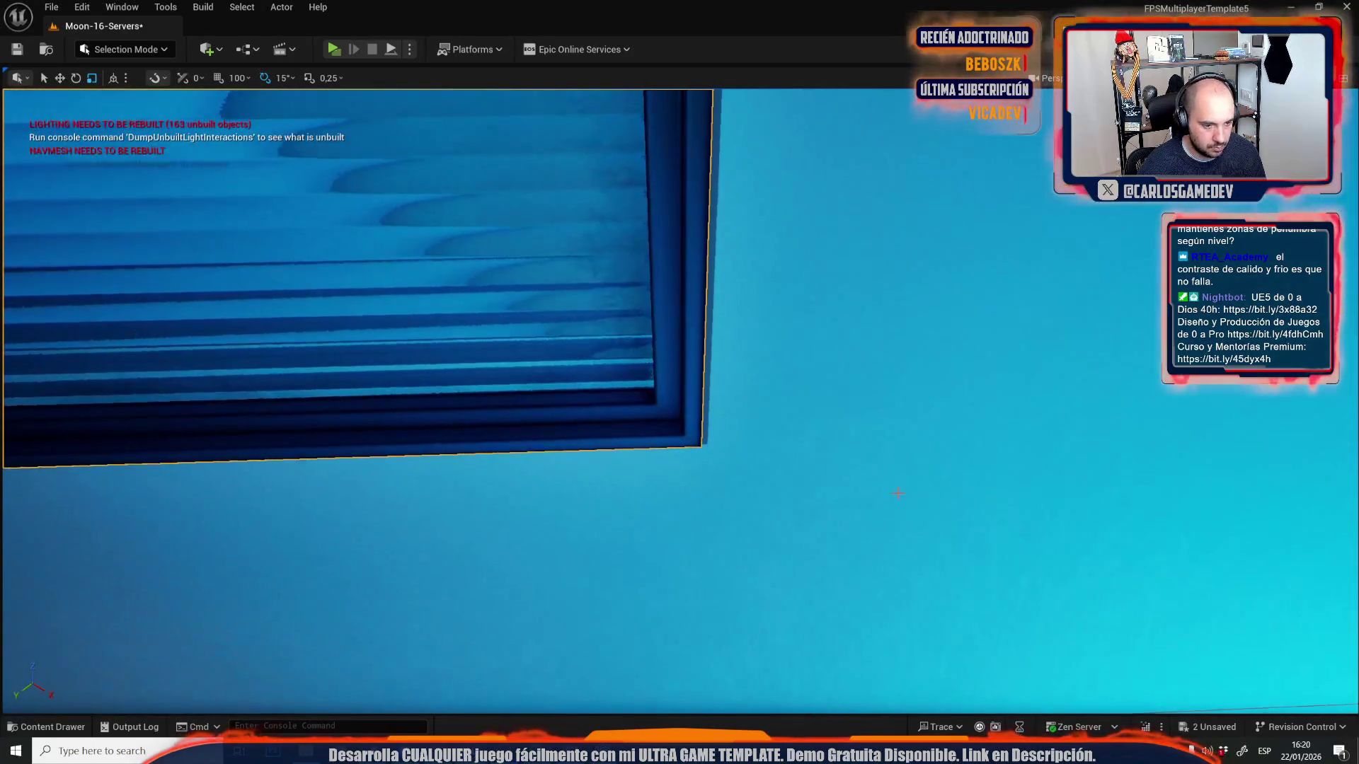
key("w")
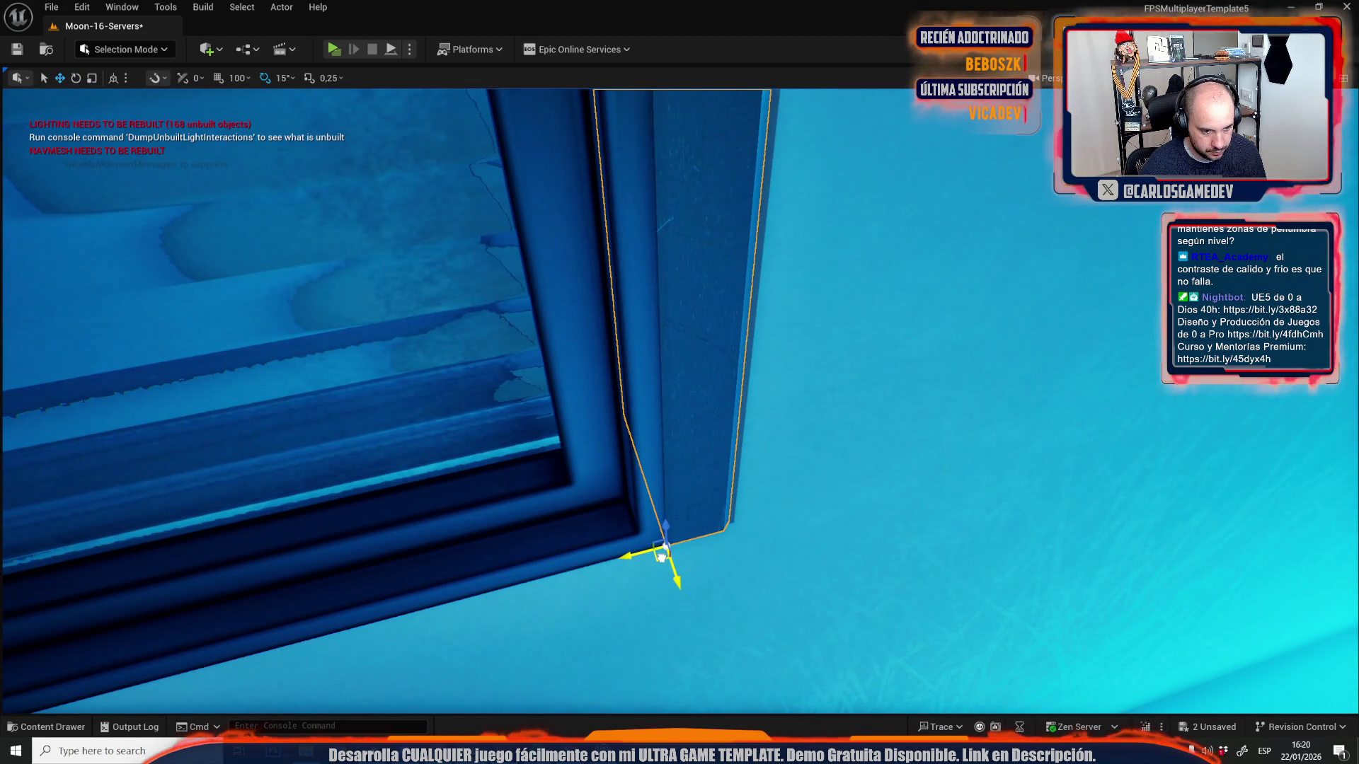
key("e")
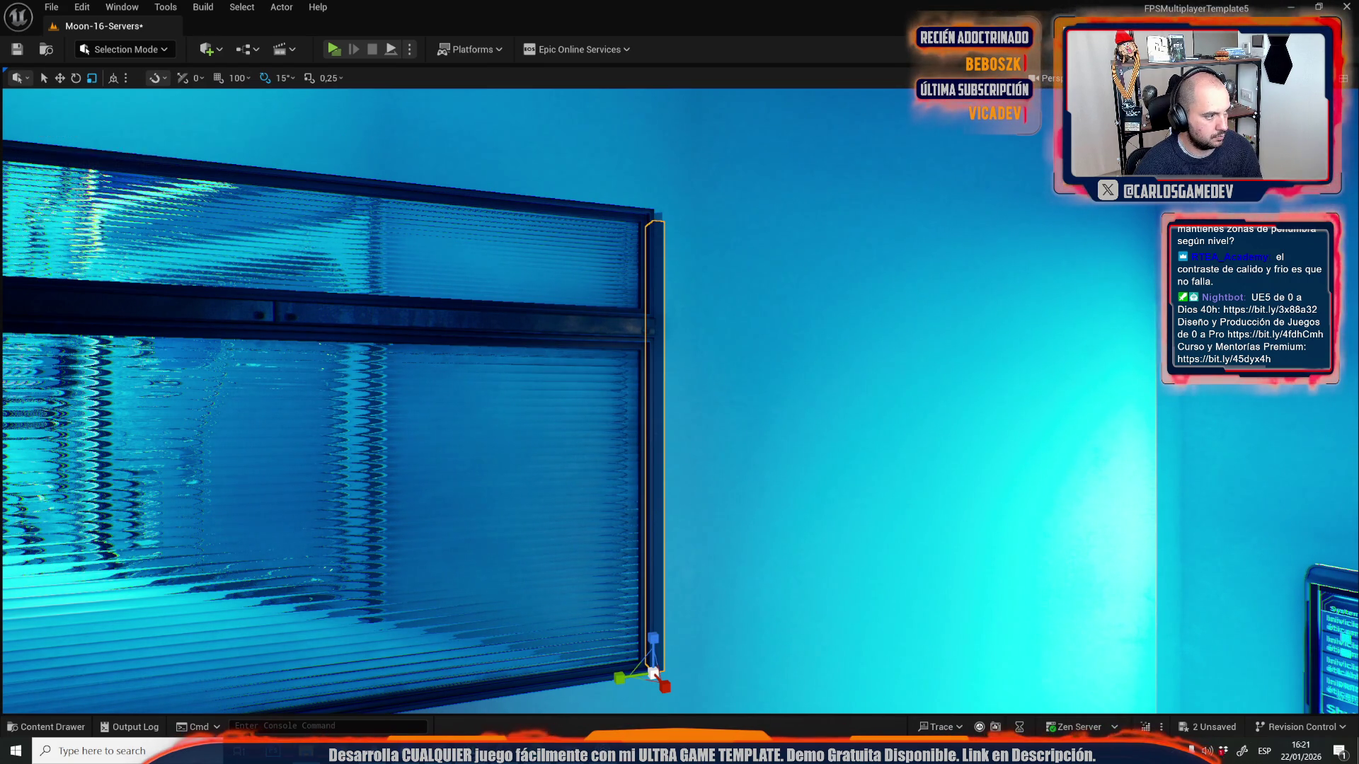
mouse_move(1080, 396)
left_mouse_down()
mouse_move(1080, 461)
mouse_move(1064, 481)
mouse_move(1063, 453)
left_mouse_up()
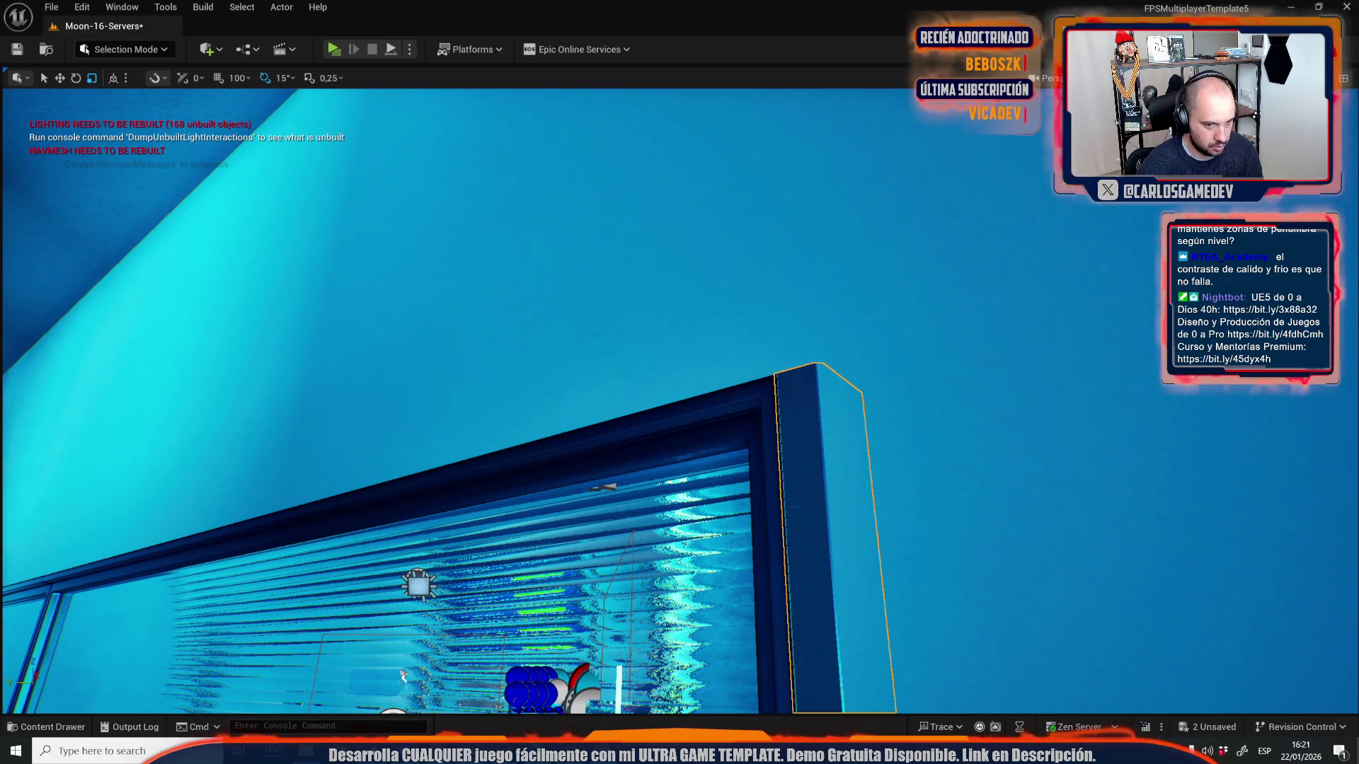
left_click_drag(1064, 453, 1064, 424)
mouse_move(761, 406)
left_mouse_down()
mouse_move(707, 430)
mouse_move(669, 415)
left_mouse_up()
left_click(796, 538)
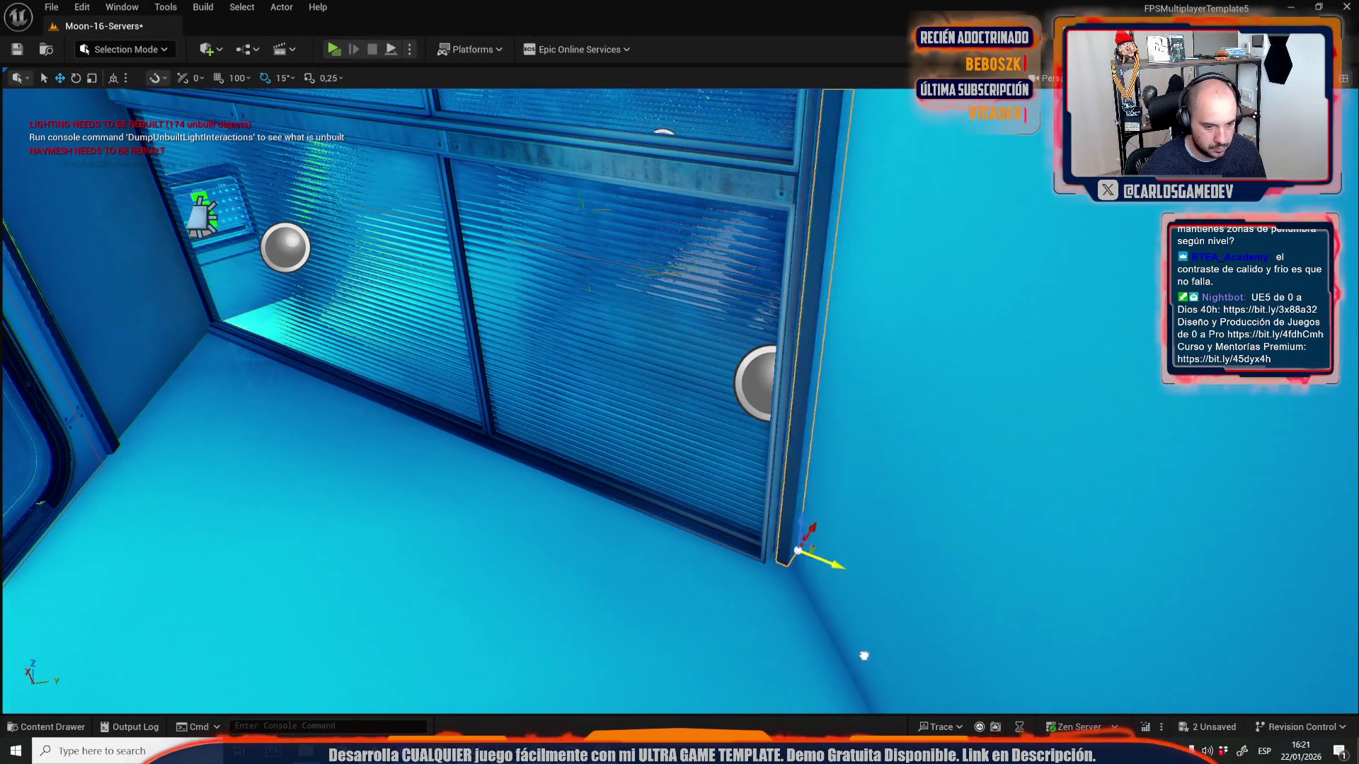
key("f")
left_click_drag(657, 501, 656, 501)
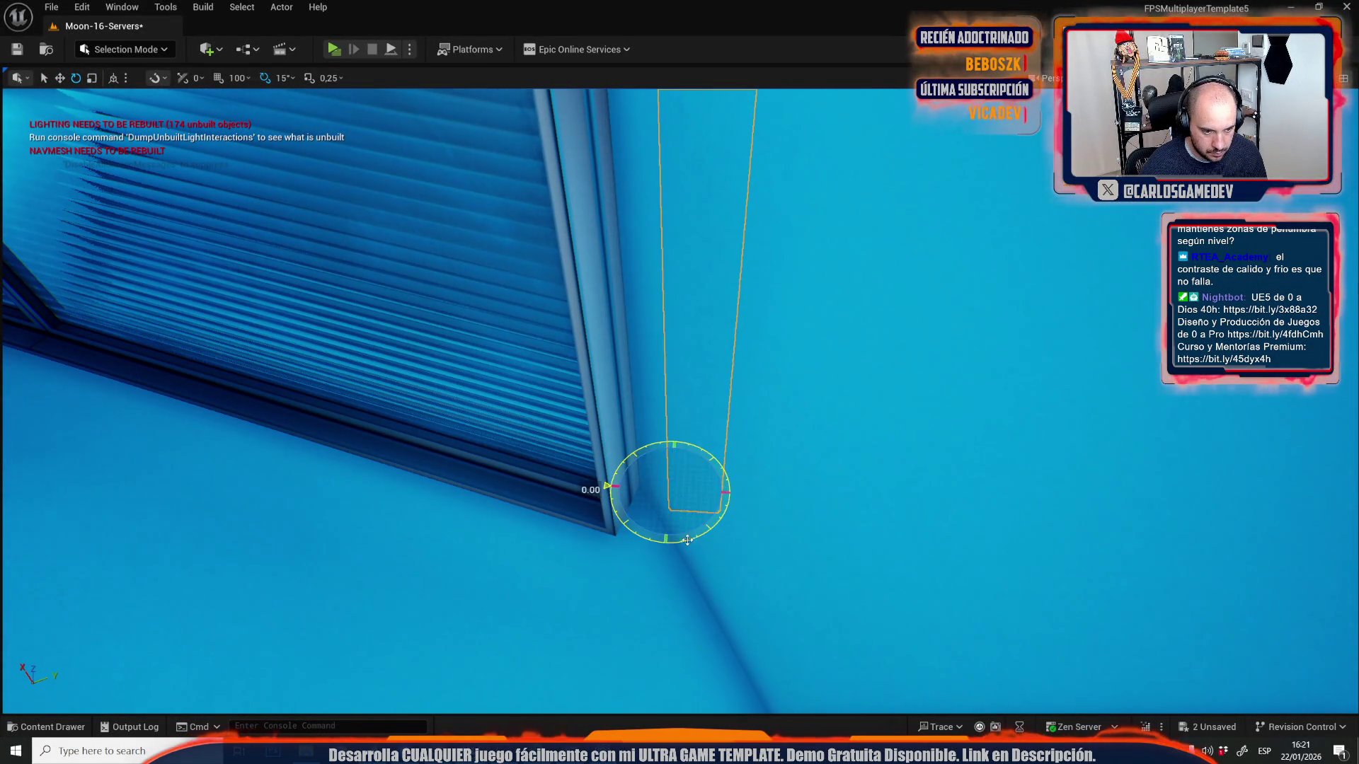
left_click_drag(692, 504, 692, 504)
key("r")
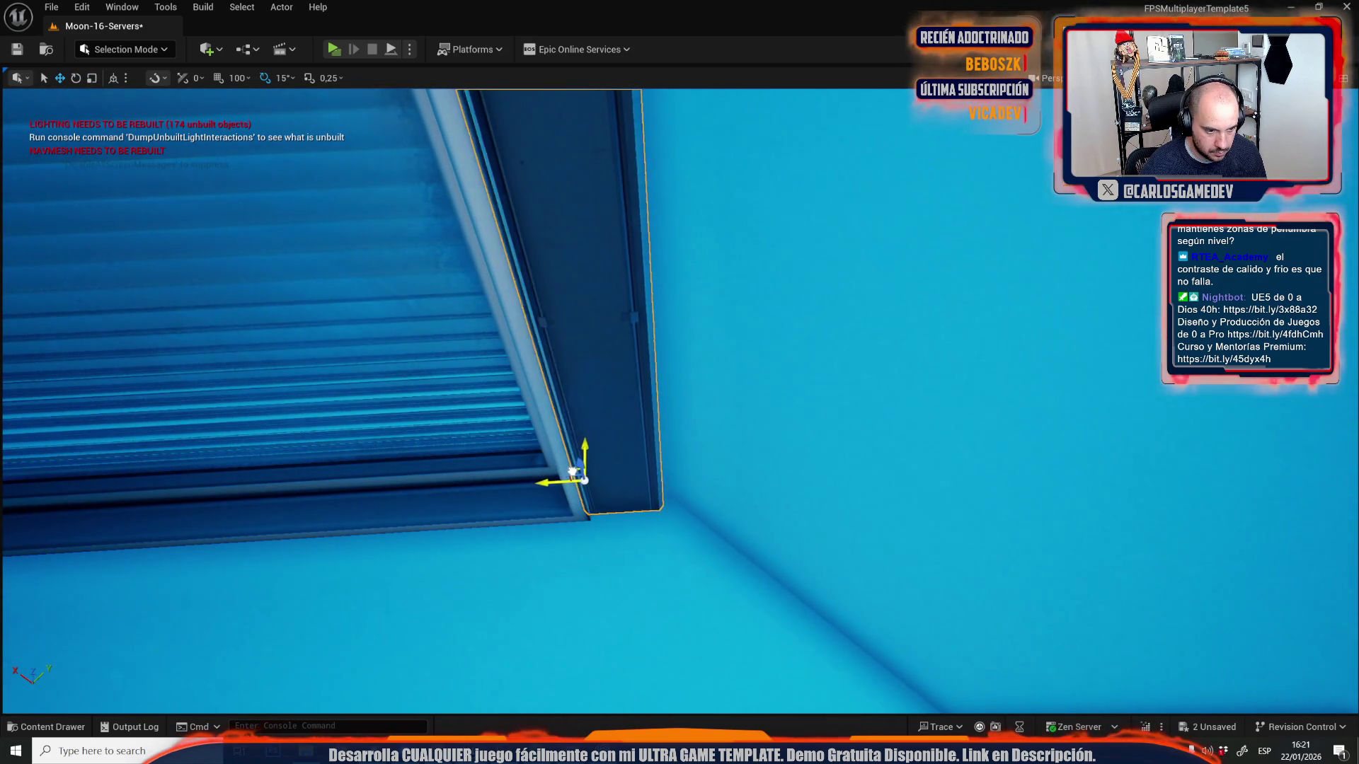
left_click_drag(574, 476, 568, 468)
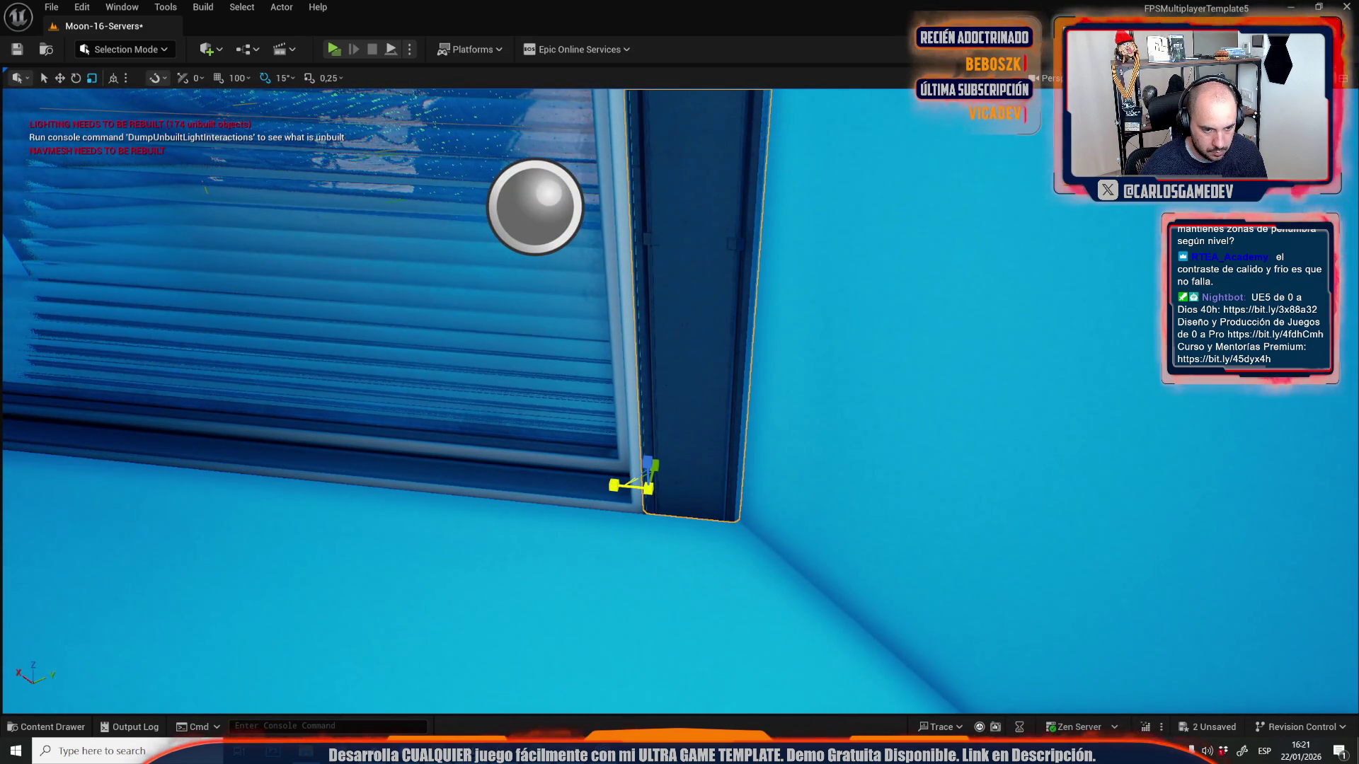
left_click_drag(645, 508, 645, 508)
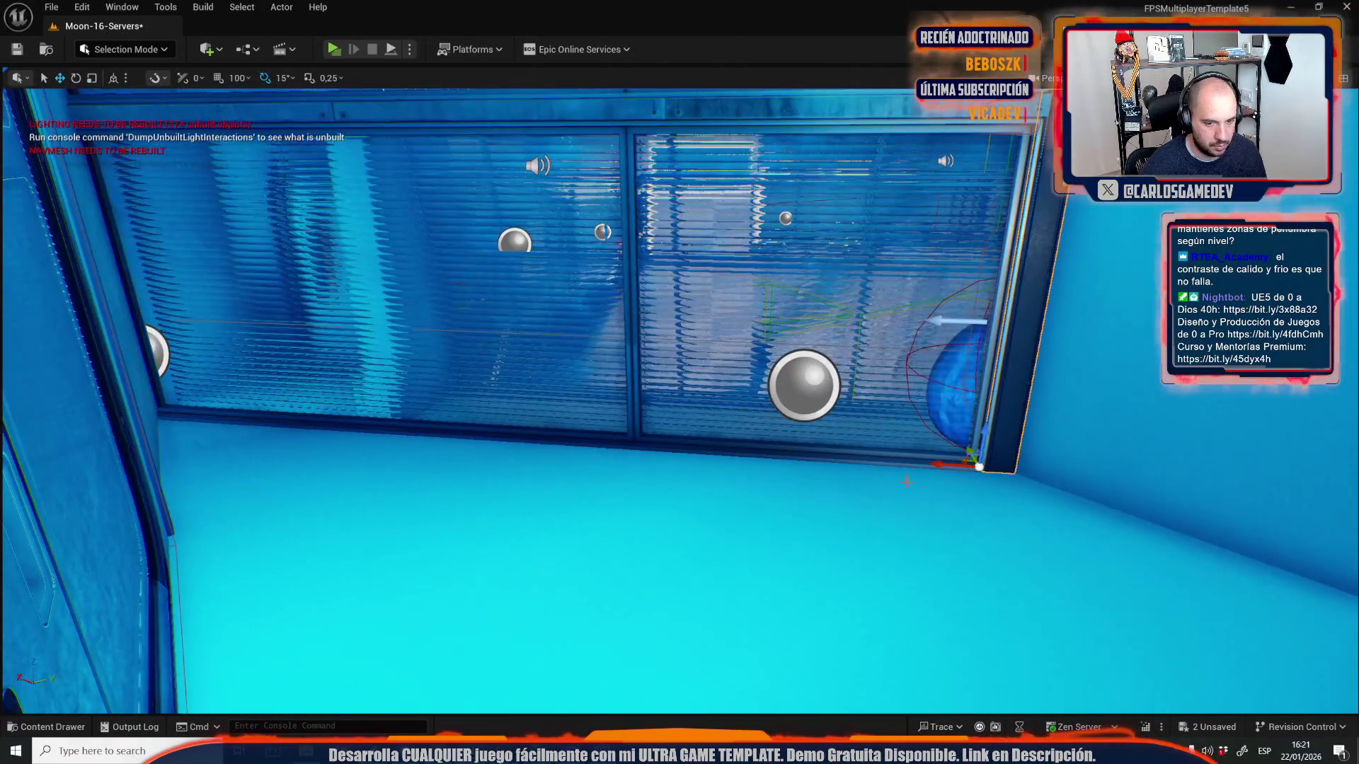
left_click_drag(163, 503, 163, 502)
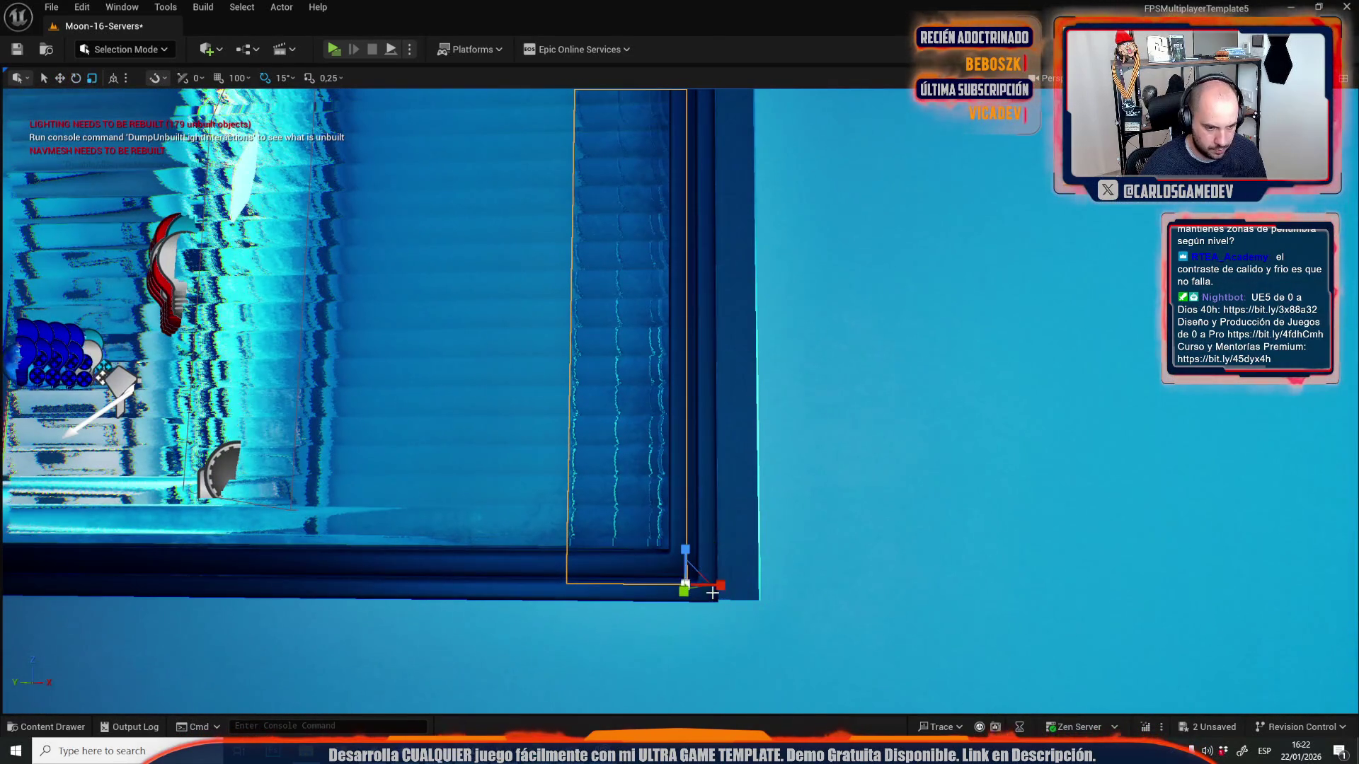
left_click_drag(719, 584, 713, 559)
left_click(593, 504)
scroll(602, 506, "up", 5)
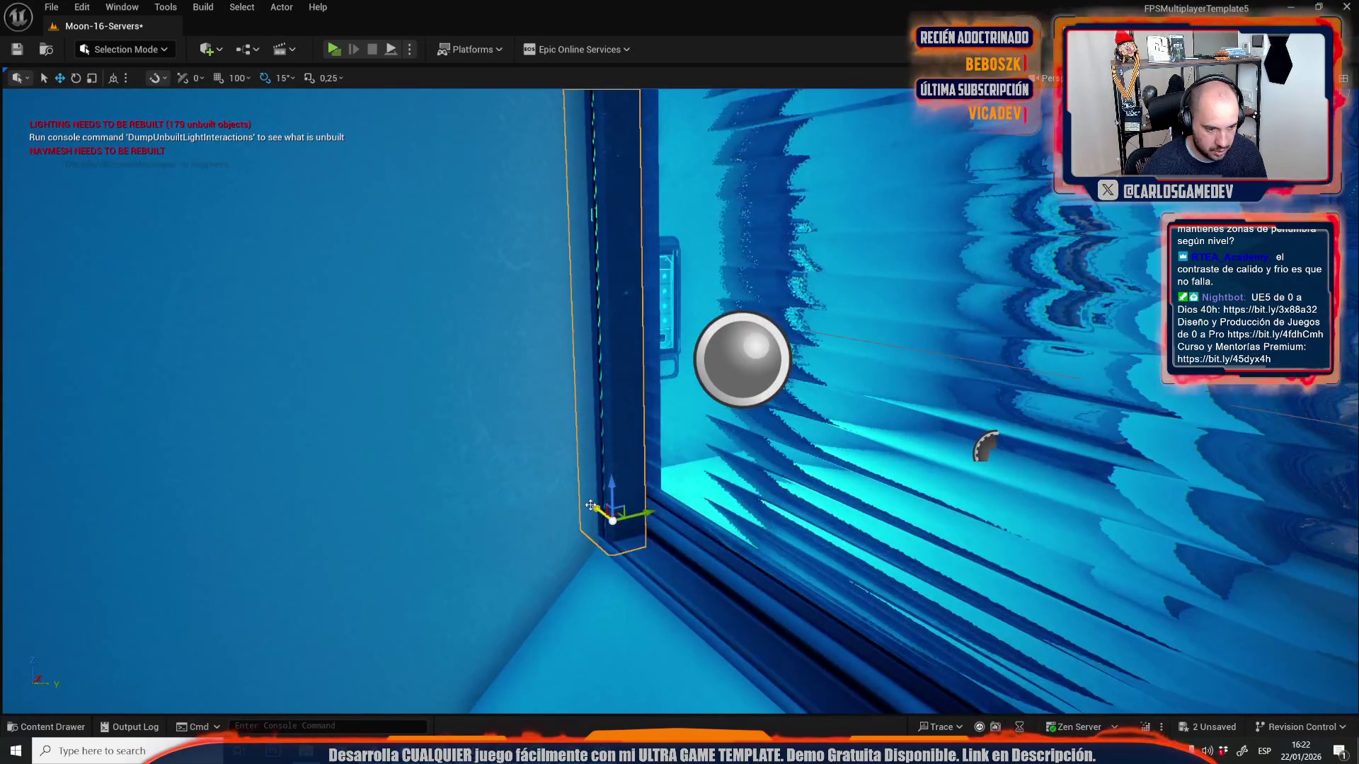
left_click_drag(616, 557, 616, 558)
left_click_drag(737, 533, 744, 530)
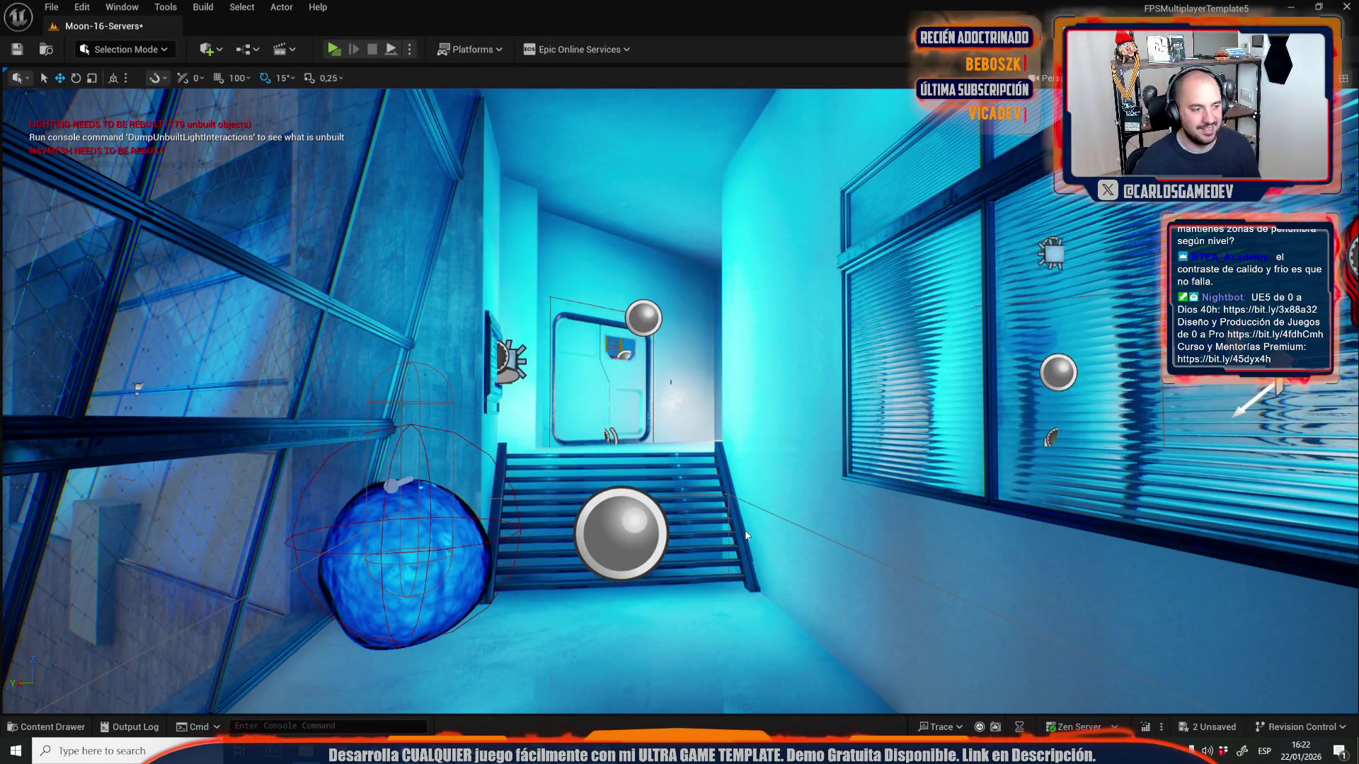
- Start a brief play-test, stop it, and look closely through the window in the viewport
key("alt+p")
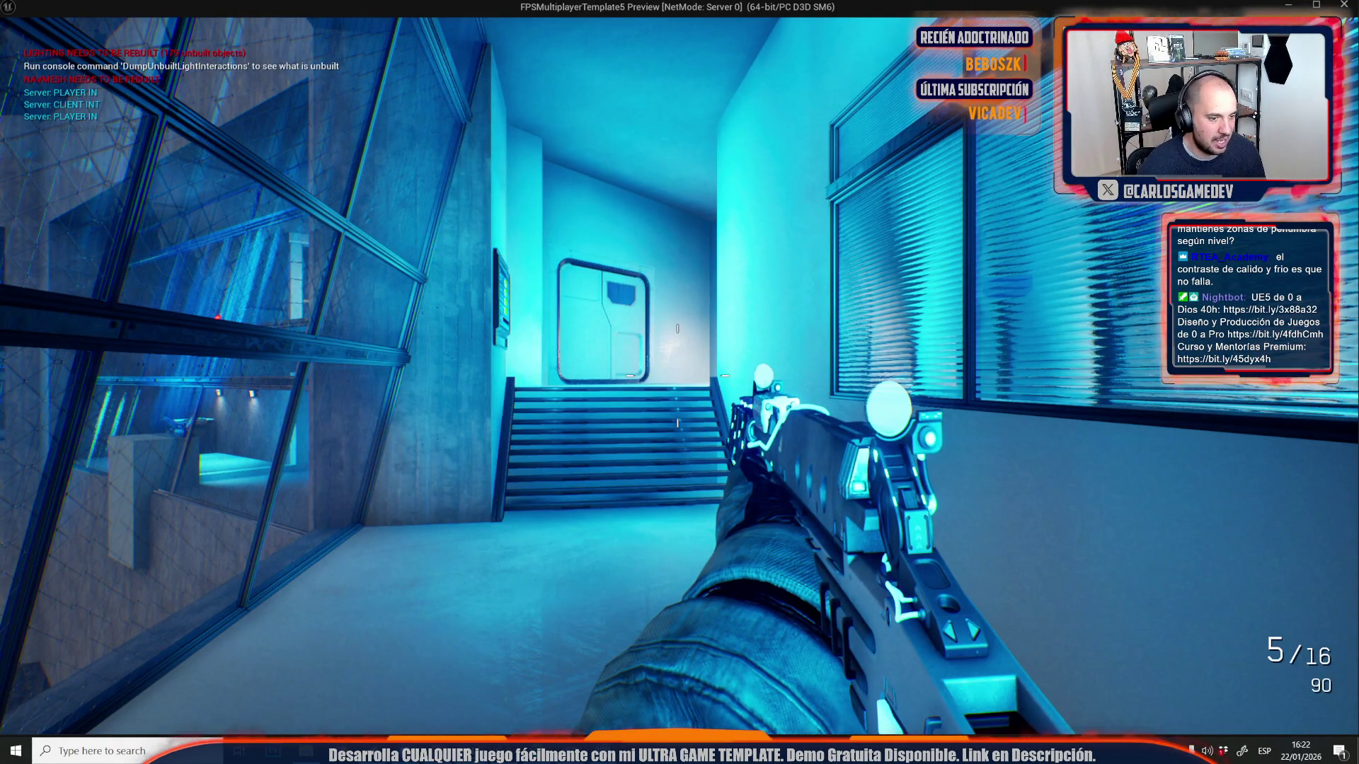
key("Escape")
left_click_drag(759, 418, 775, 458)
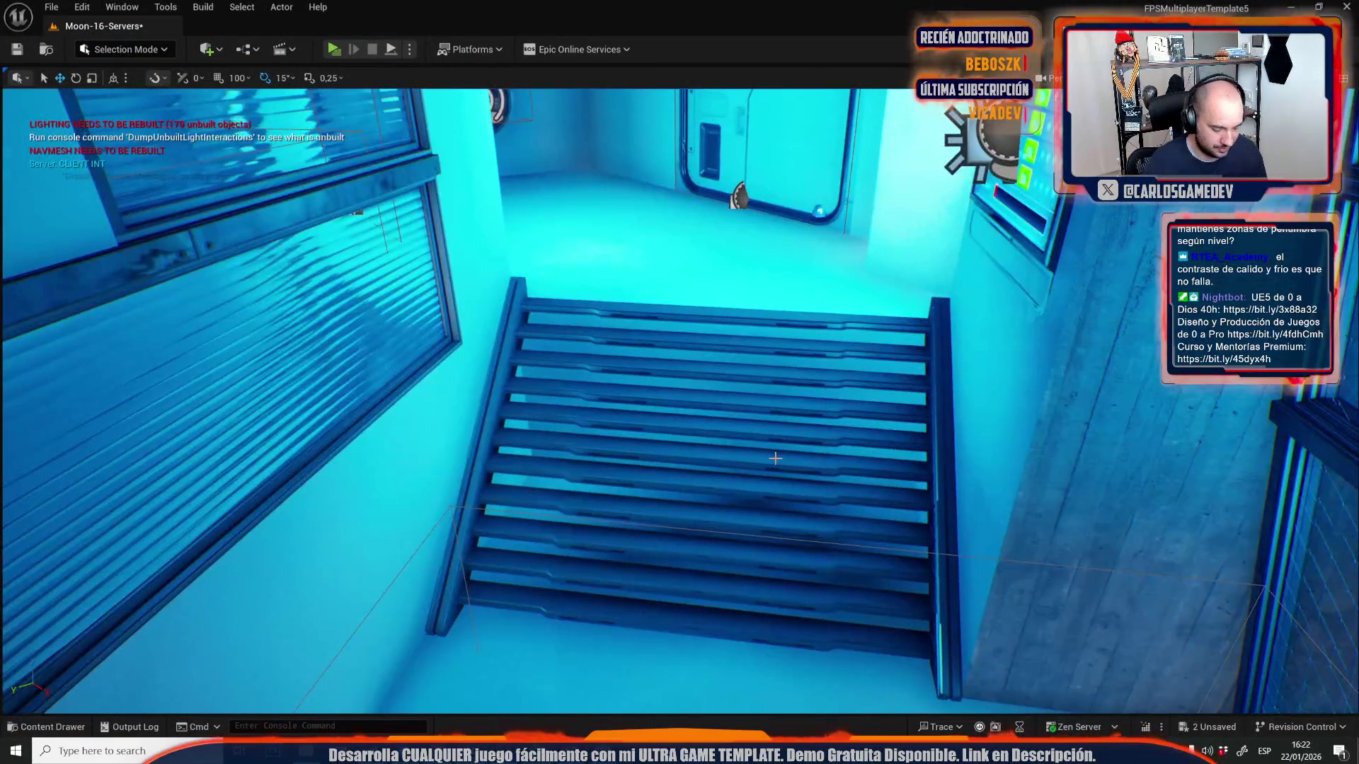
- Play-test the level again to view the blinds-fitted windows in-game, then return to the editor
key("alt+p")
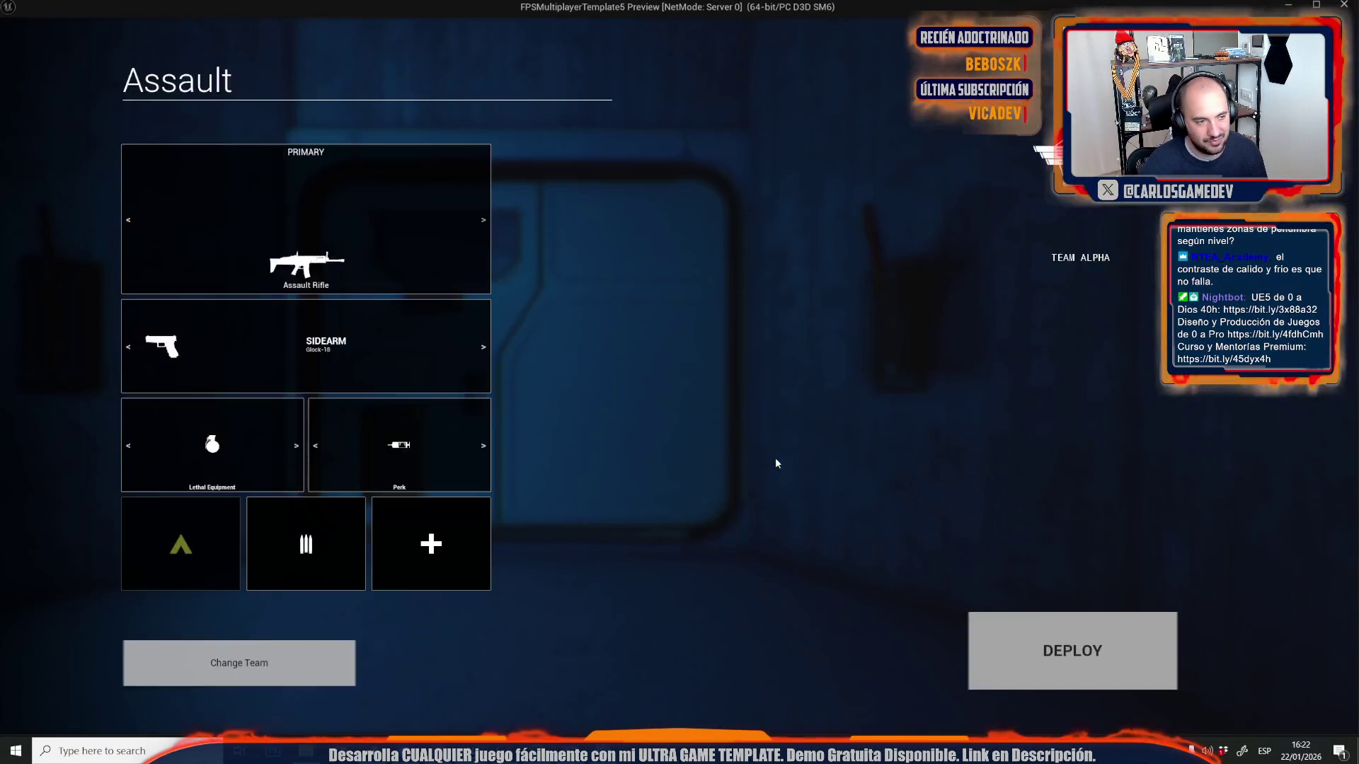
key("alt+Tab")
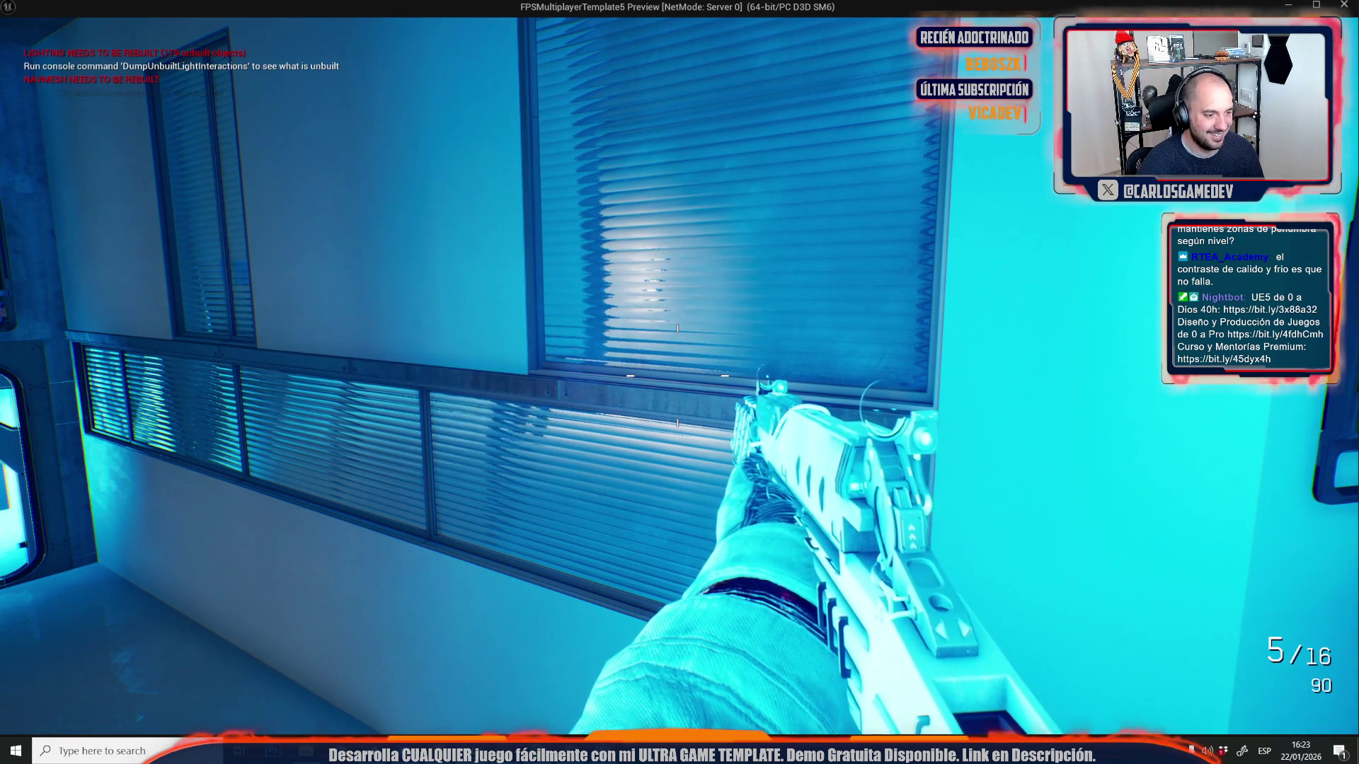
key("alt+Tab")
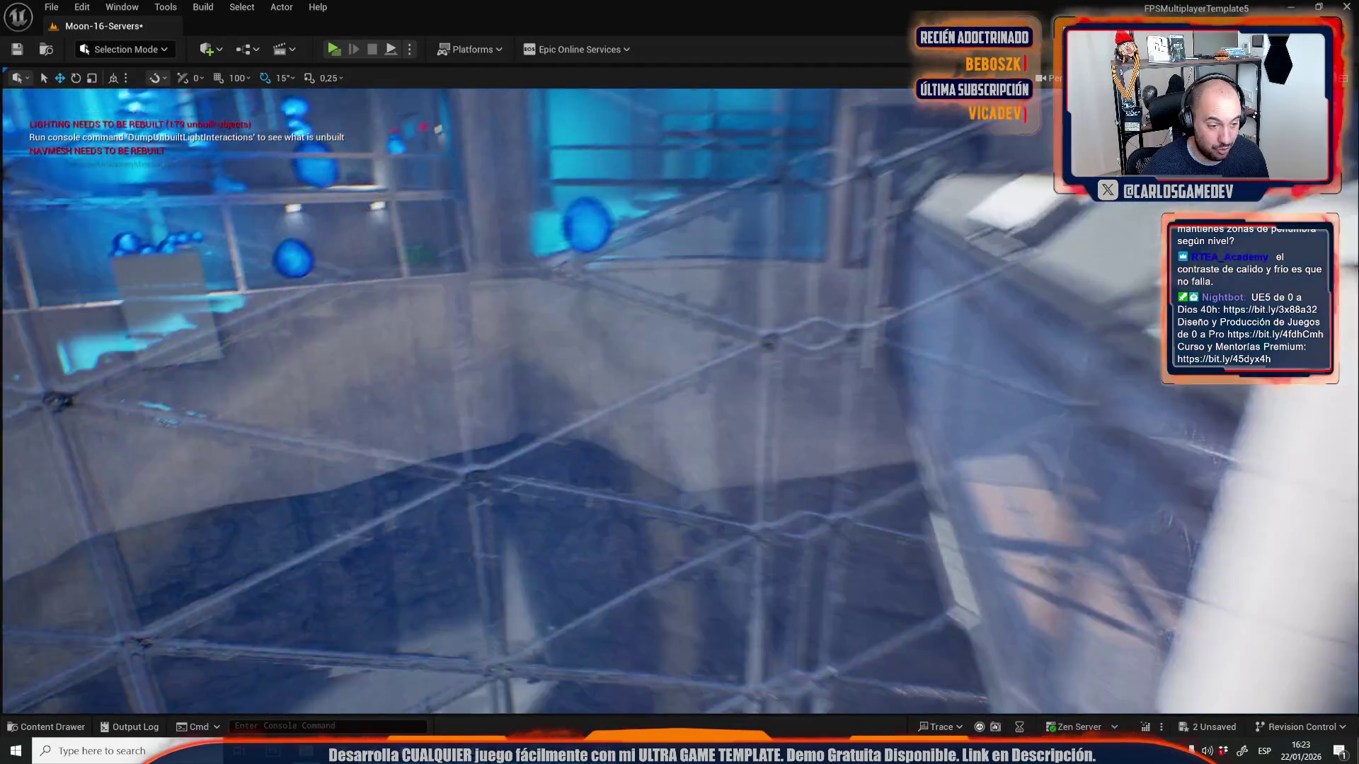
- Save all modified assets, confirming the Moon-16-Servers map and Window_Big mesh
key("ctrl+space")
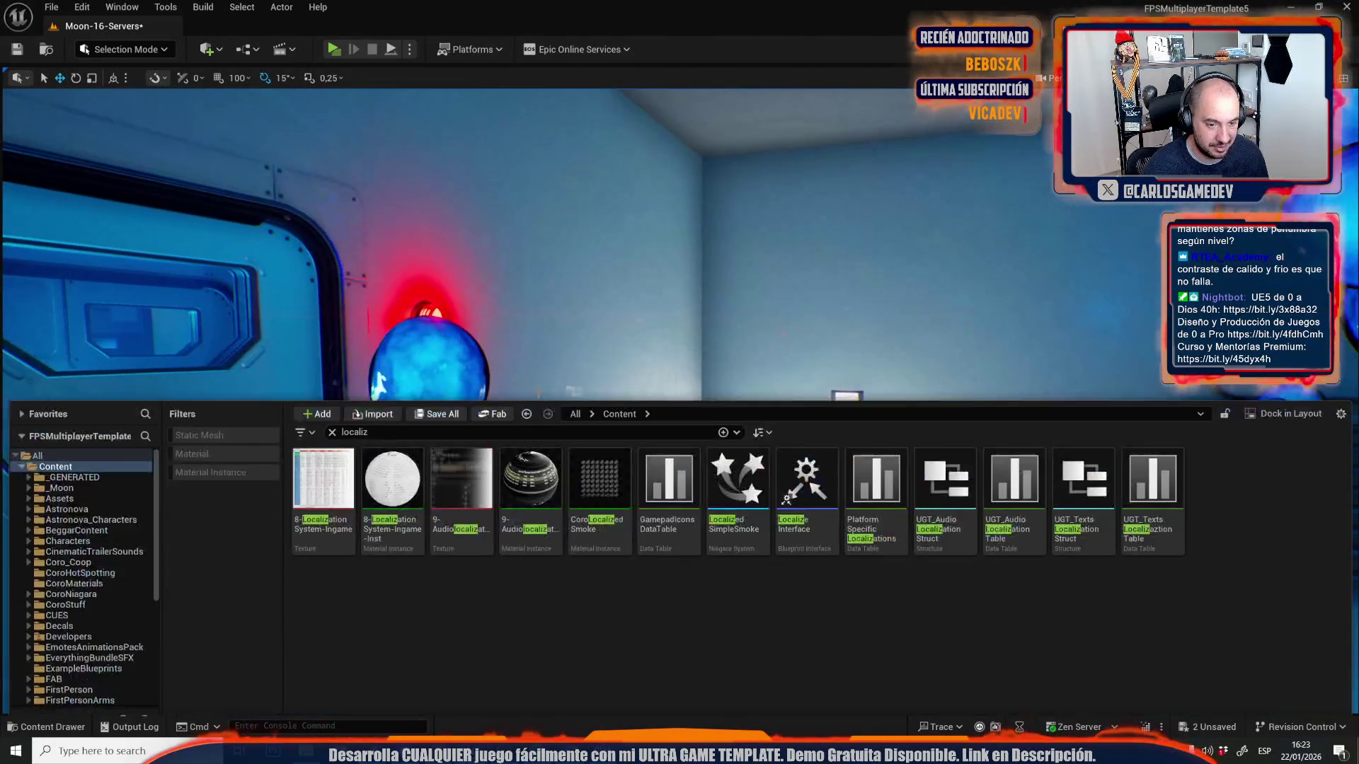
left_click(441, 397)
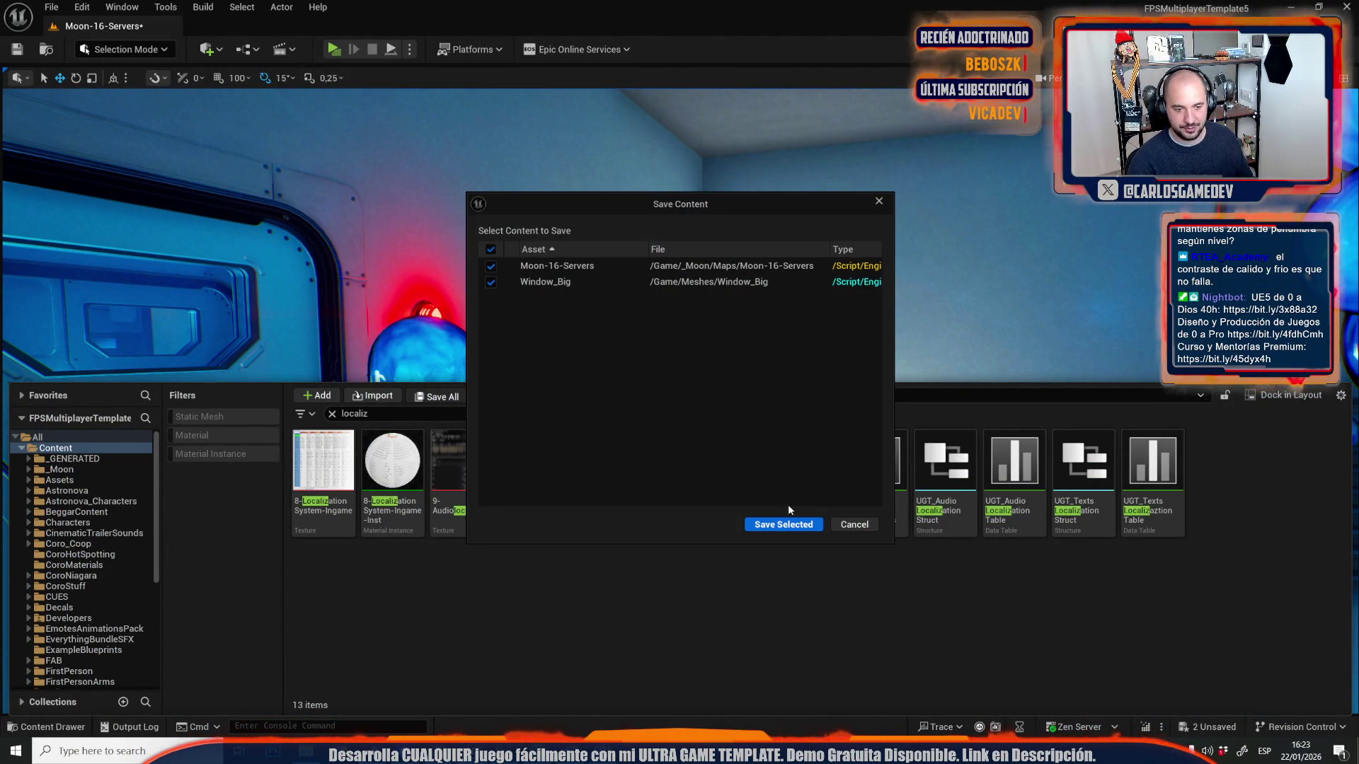
left_click(770, 527)
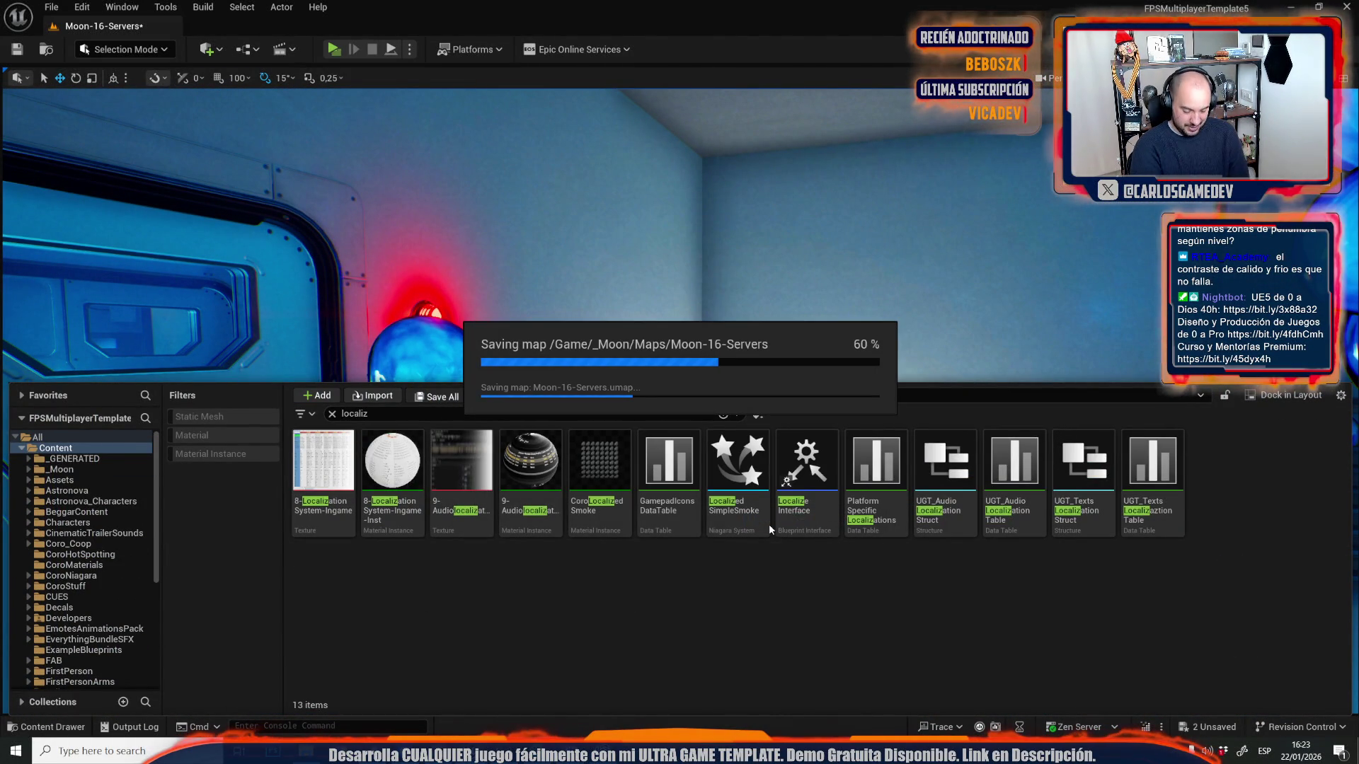
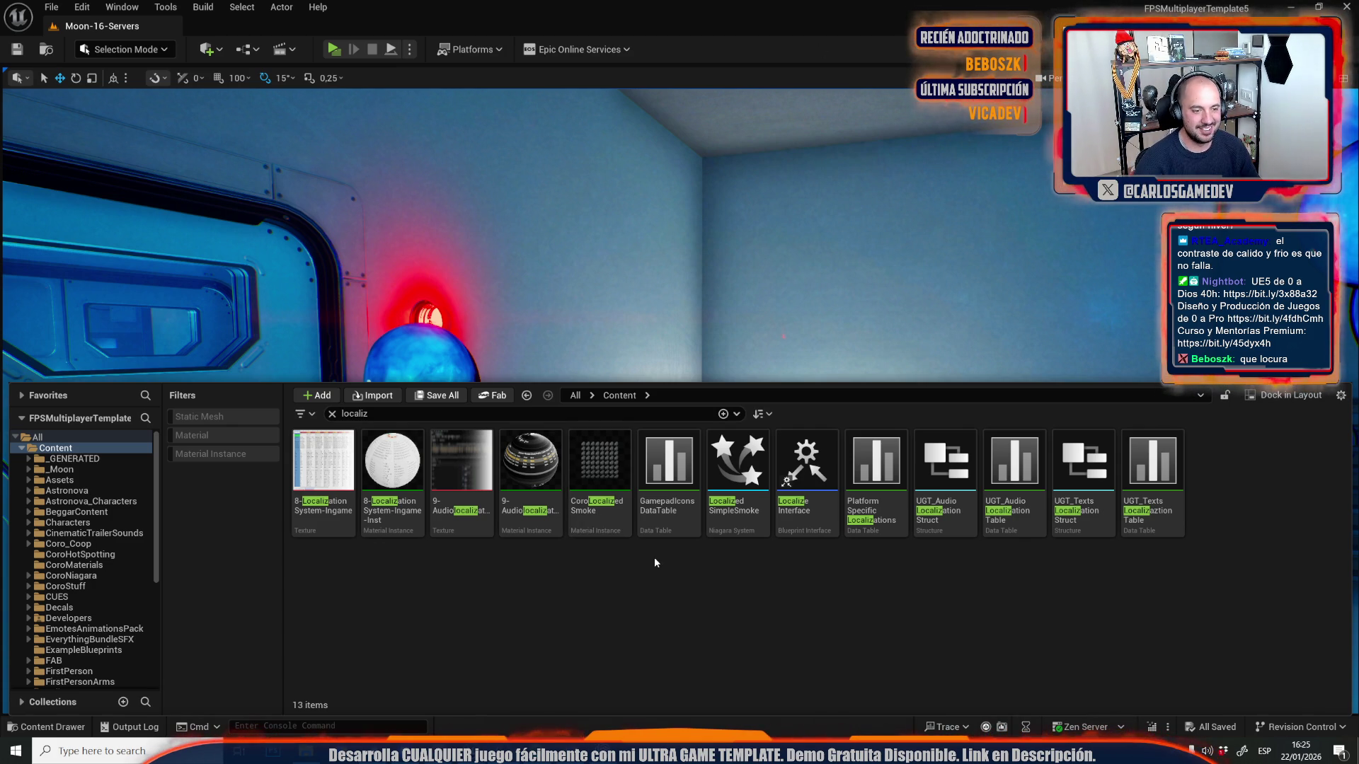
- Toggle the Content Drawer closed so the cyan-lit server room fills the level viewport
key("ctrl+space")
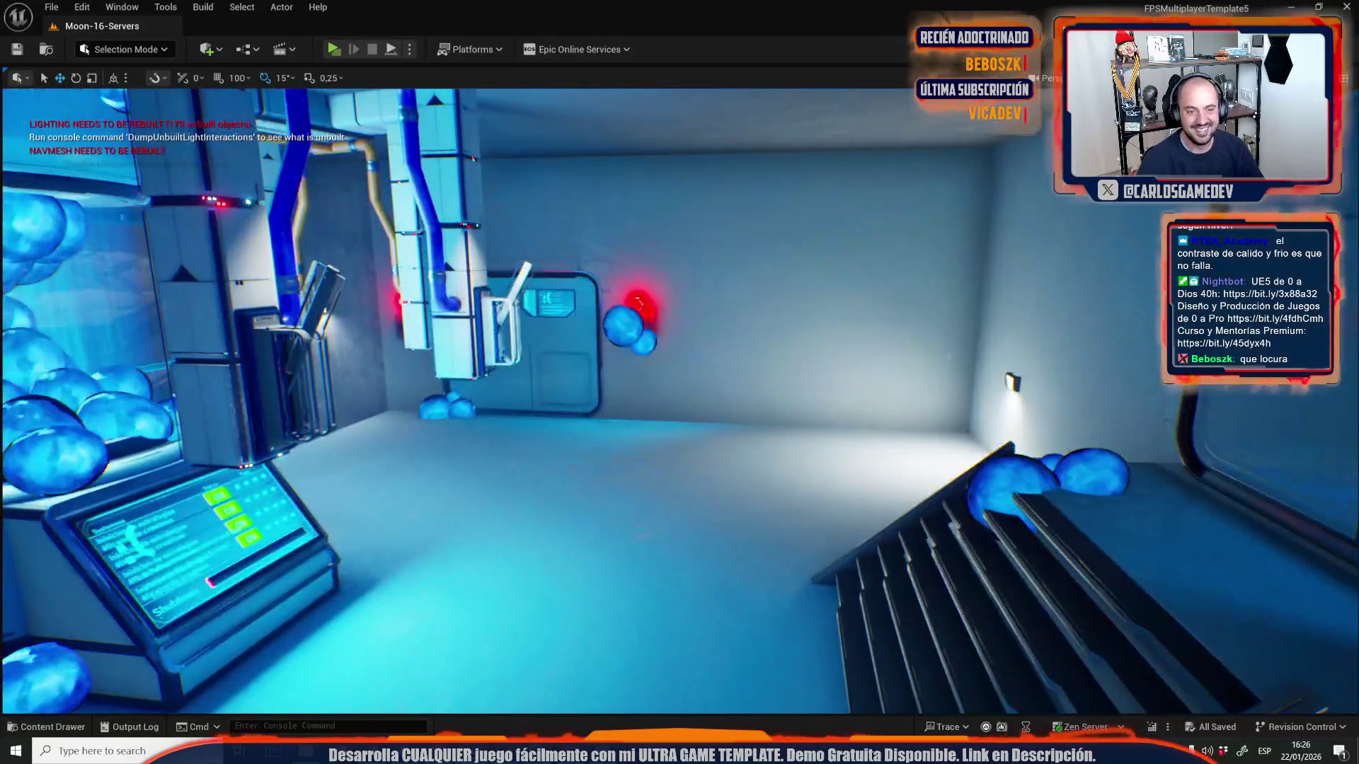
key("ctrl+space")
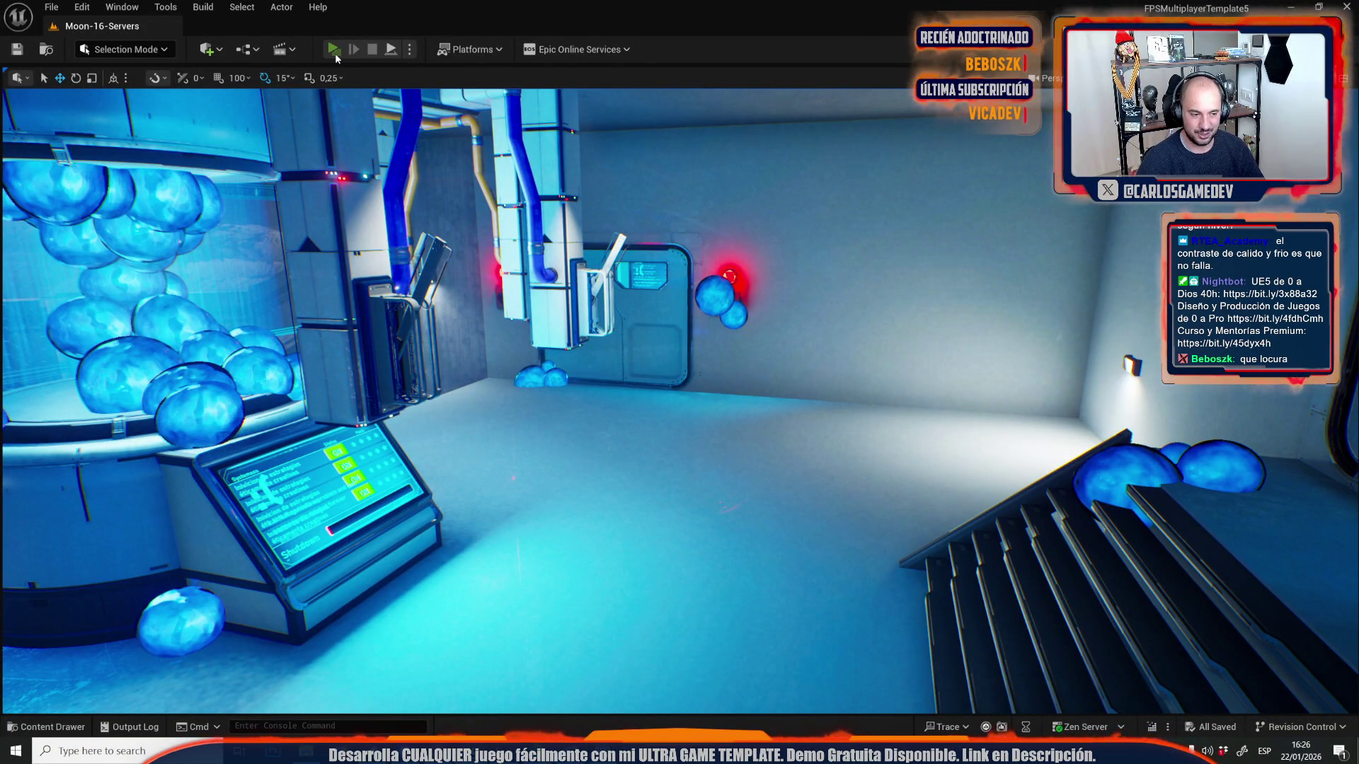
left_click(333, 49)
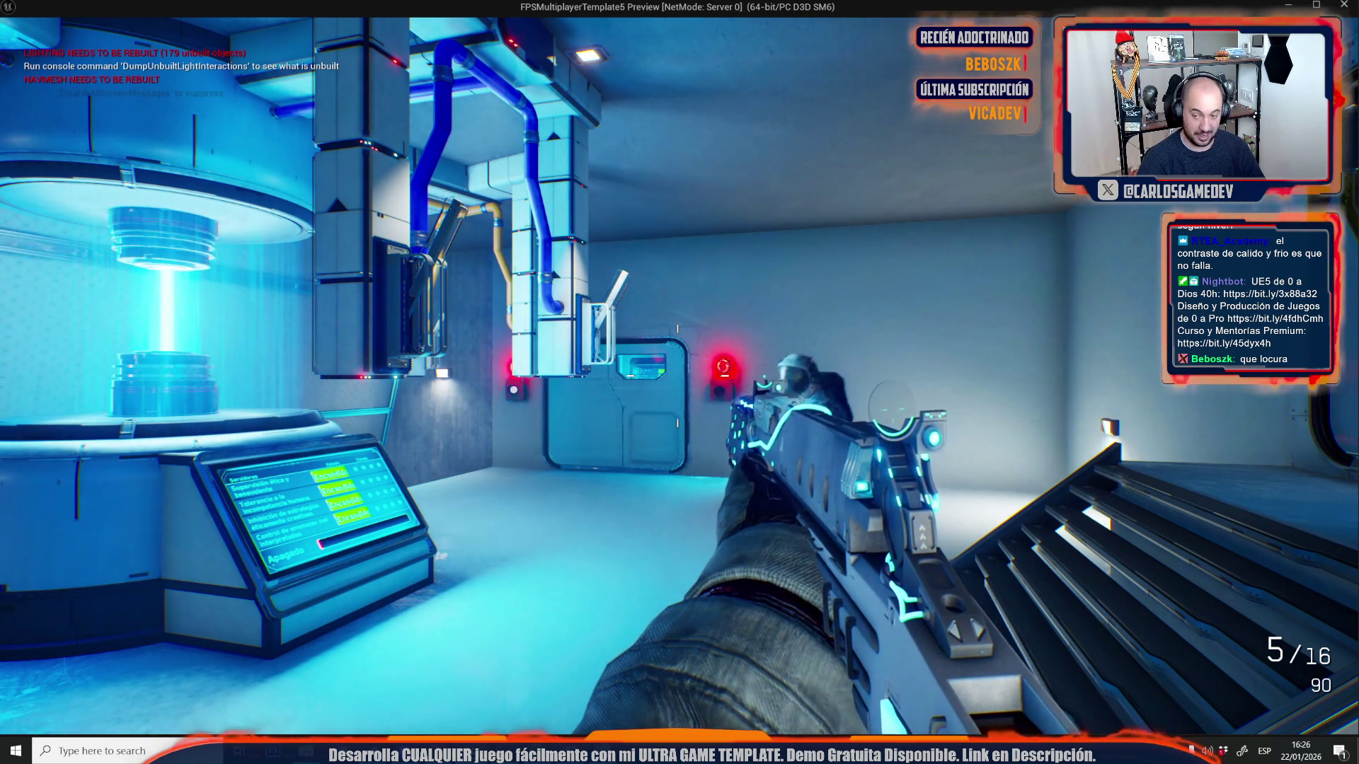
key("Escape")
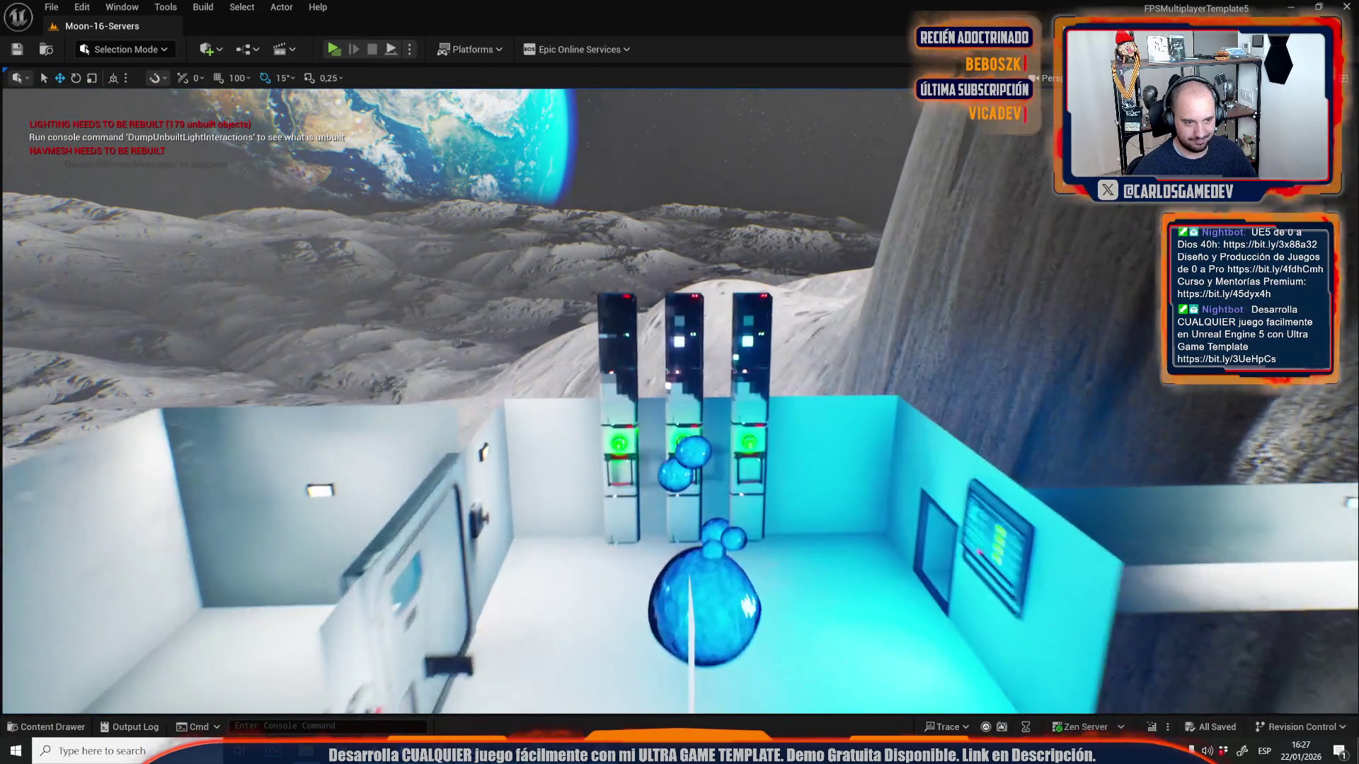
- Fly the viewport camera past the server racks and over the moon surface to the satellite and rover
key("w")
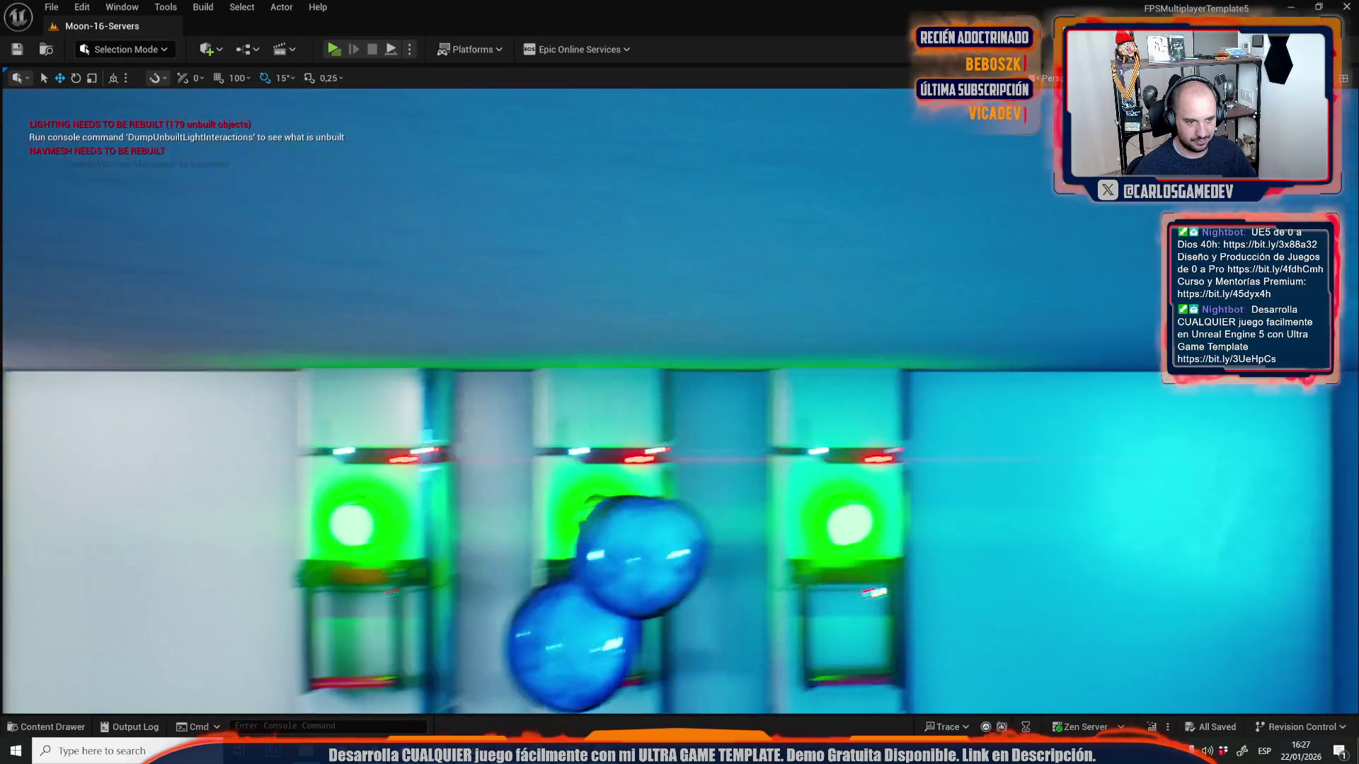
key("w")
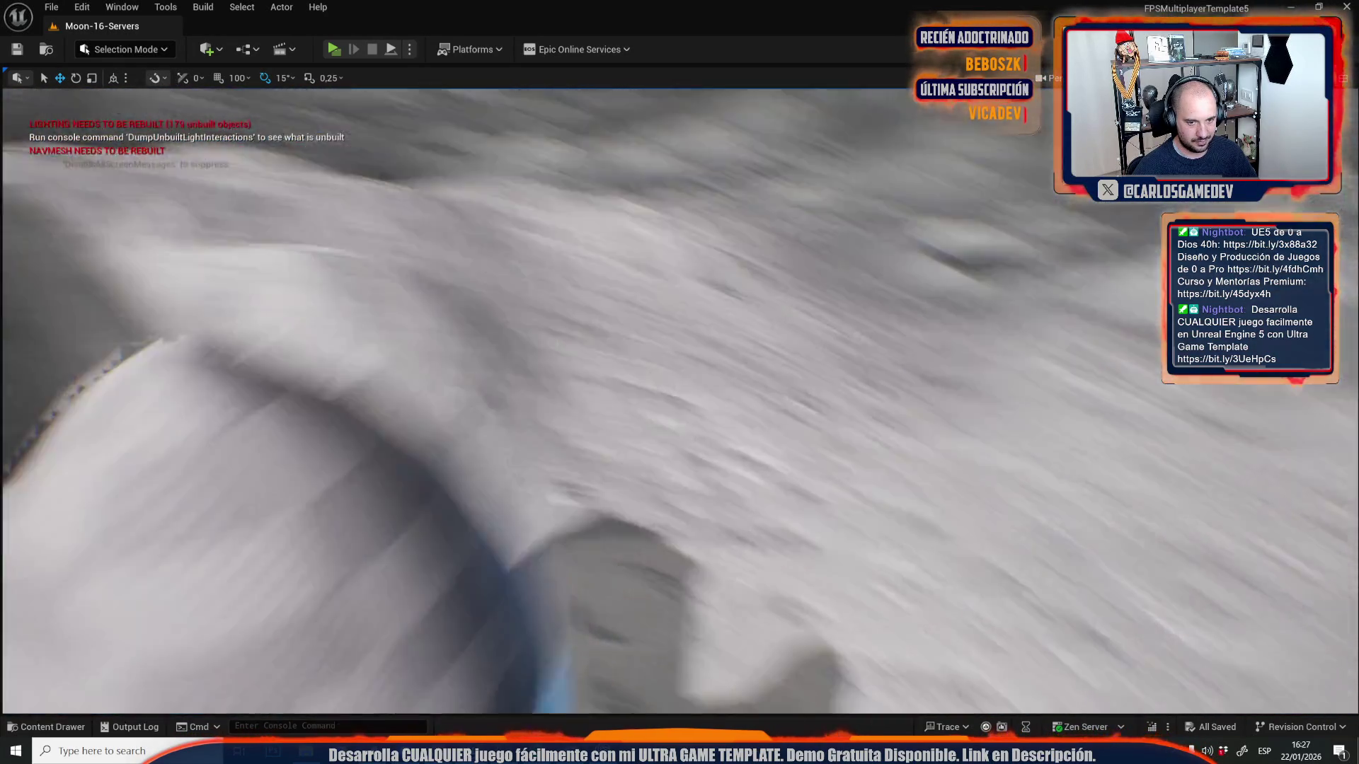
key("w")
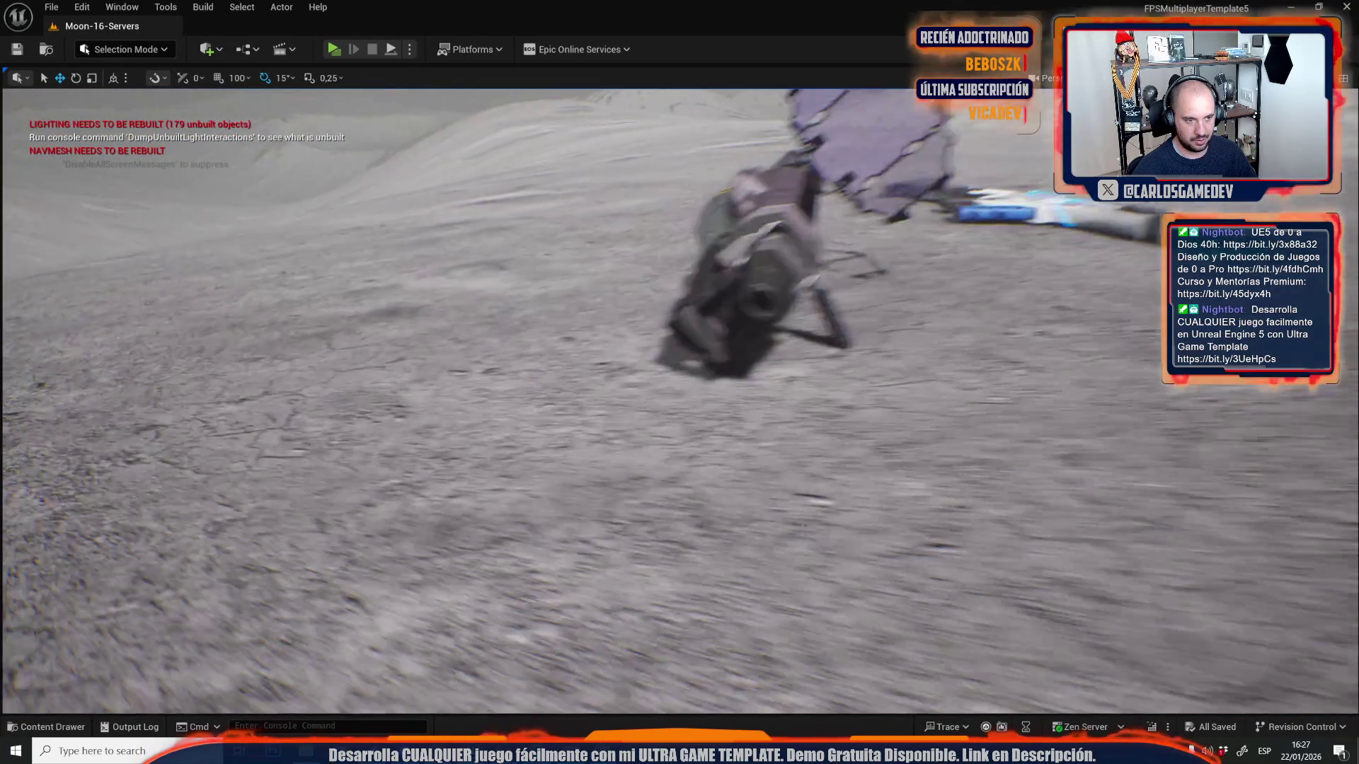
key("w")
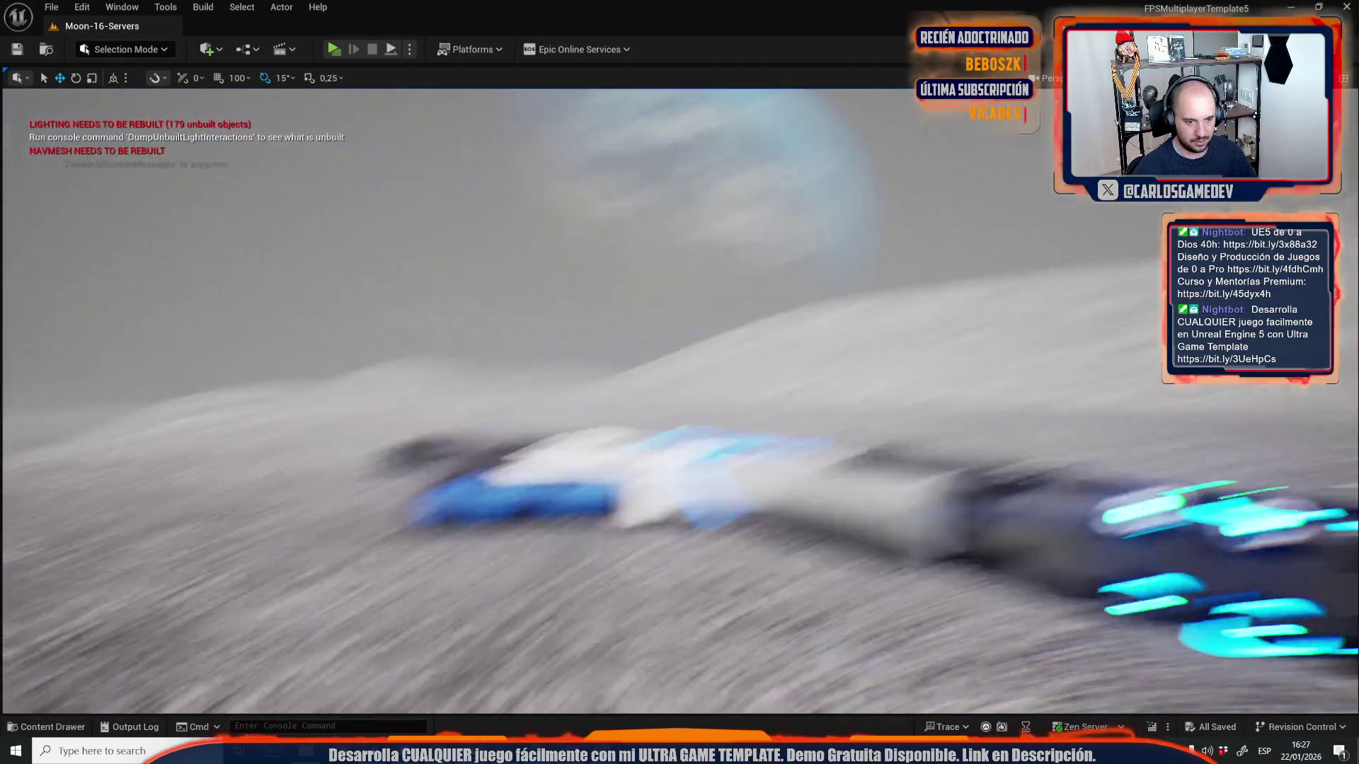
key("w")
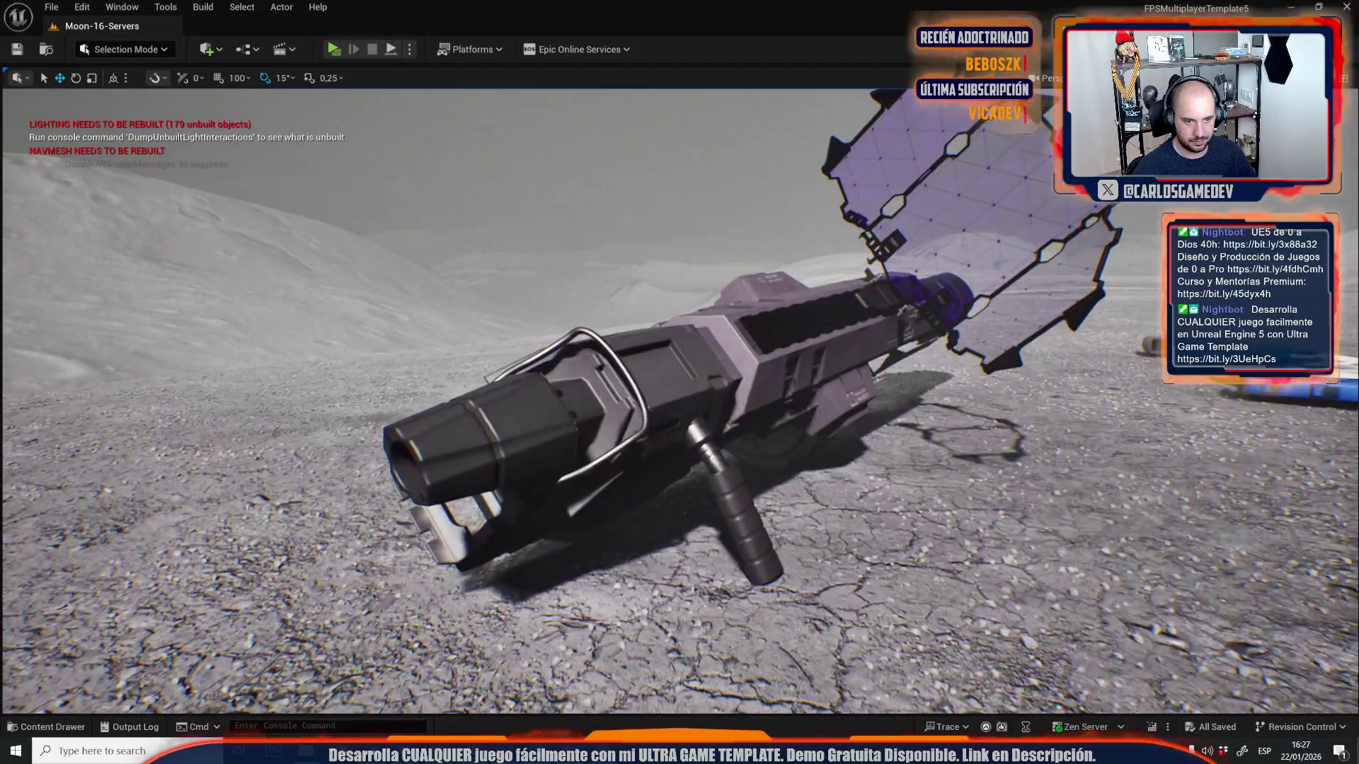
key("w")
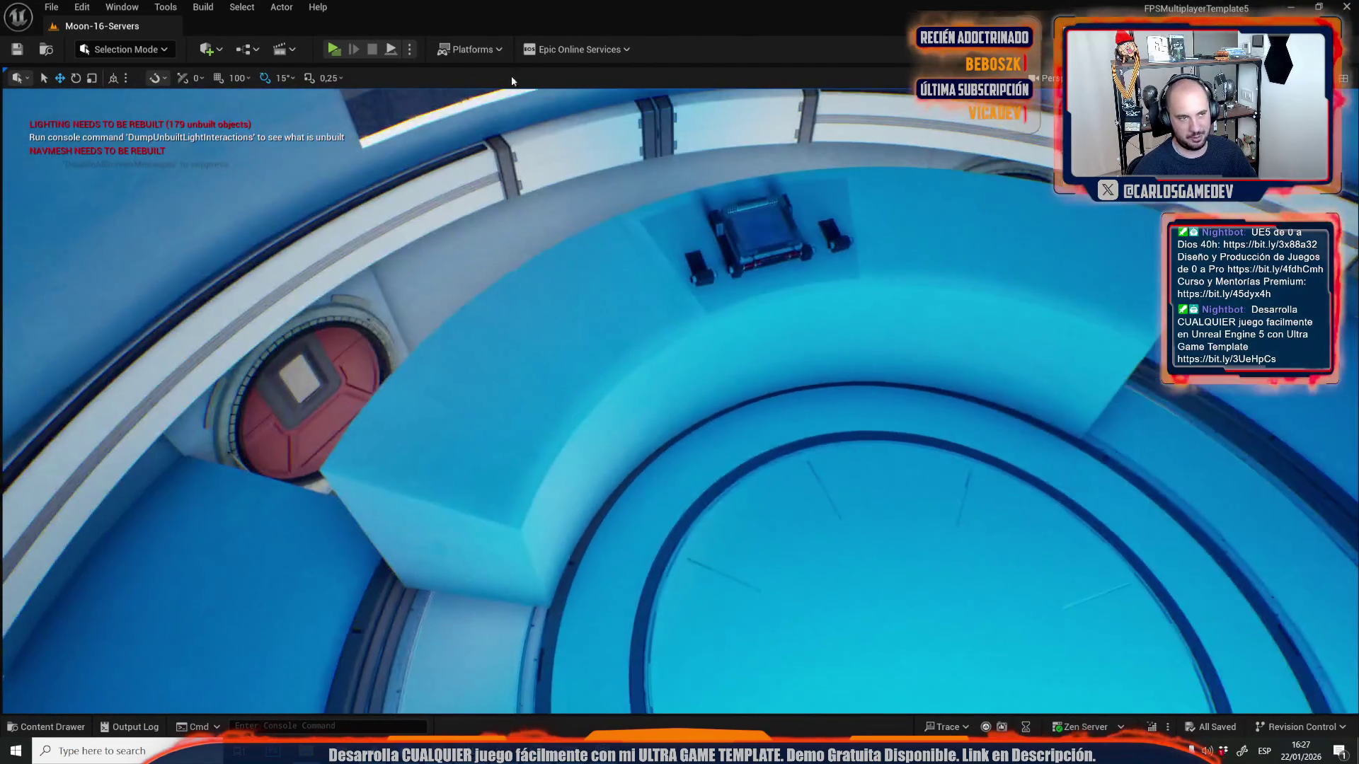
- Check the Play options' Net Mode, then start a new Play-in-Editor session
left_click(411, 49)
mouse_move(527, 361)
left_click_drag(871, 520, 813, 485)
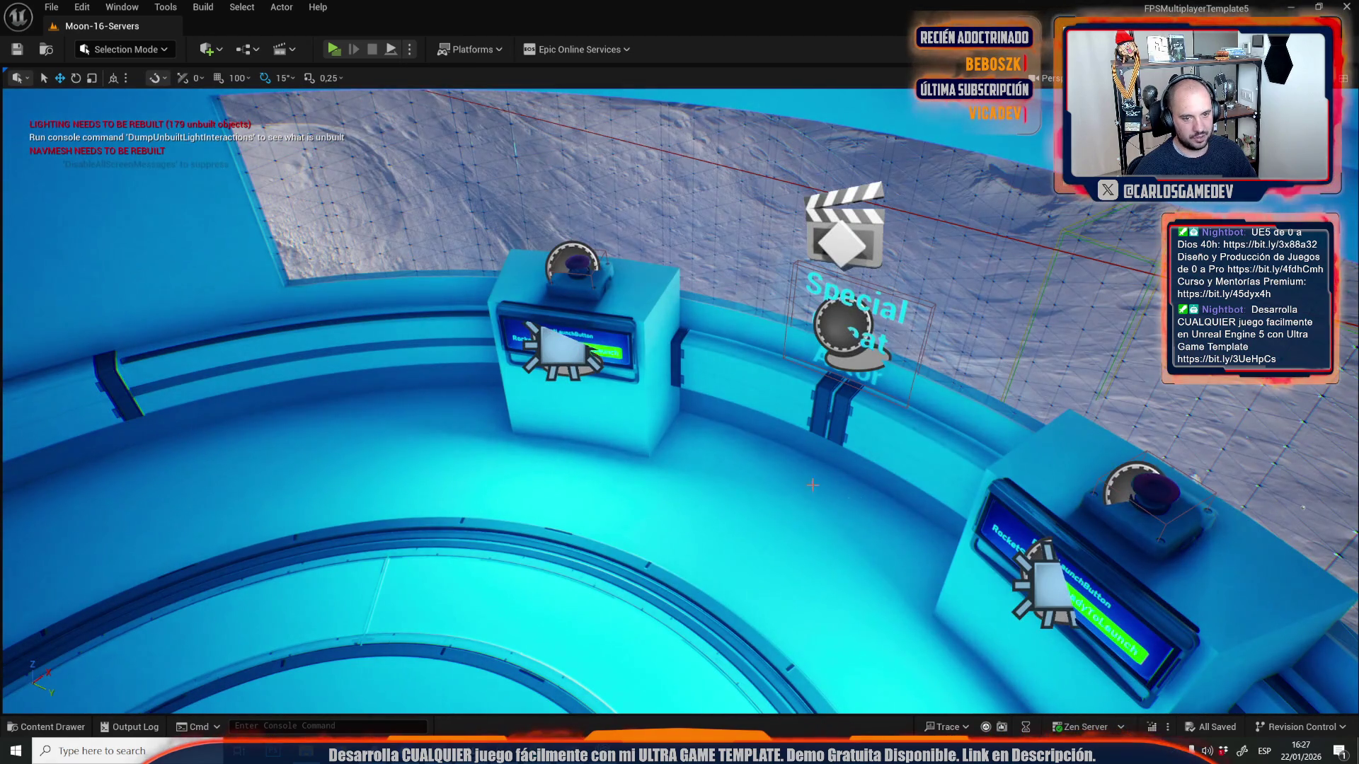
key("ctrl+space")
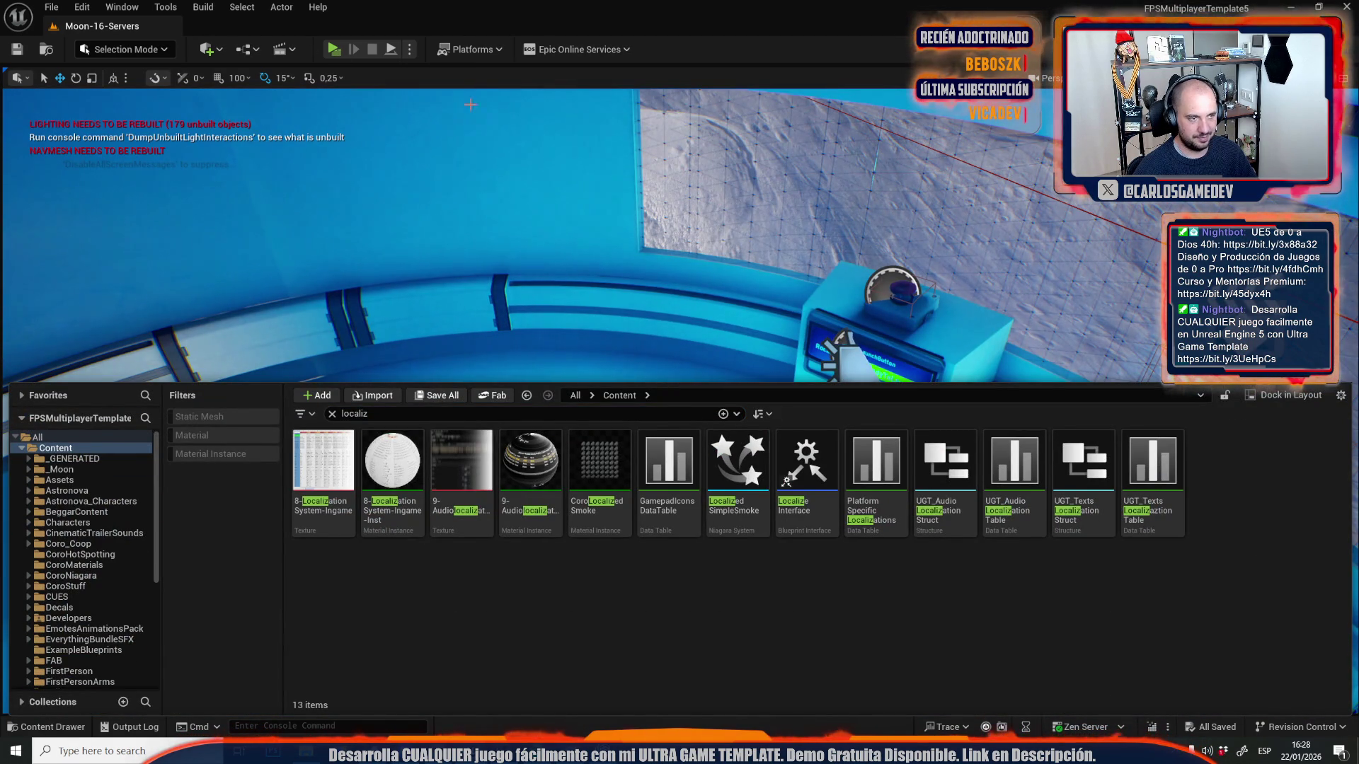
left_click(336, 49)
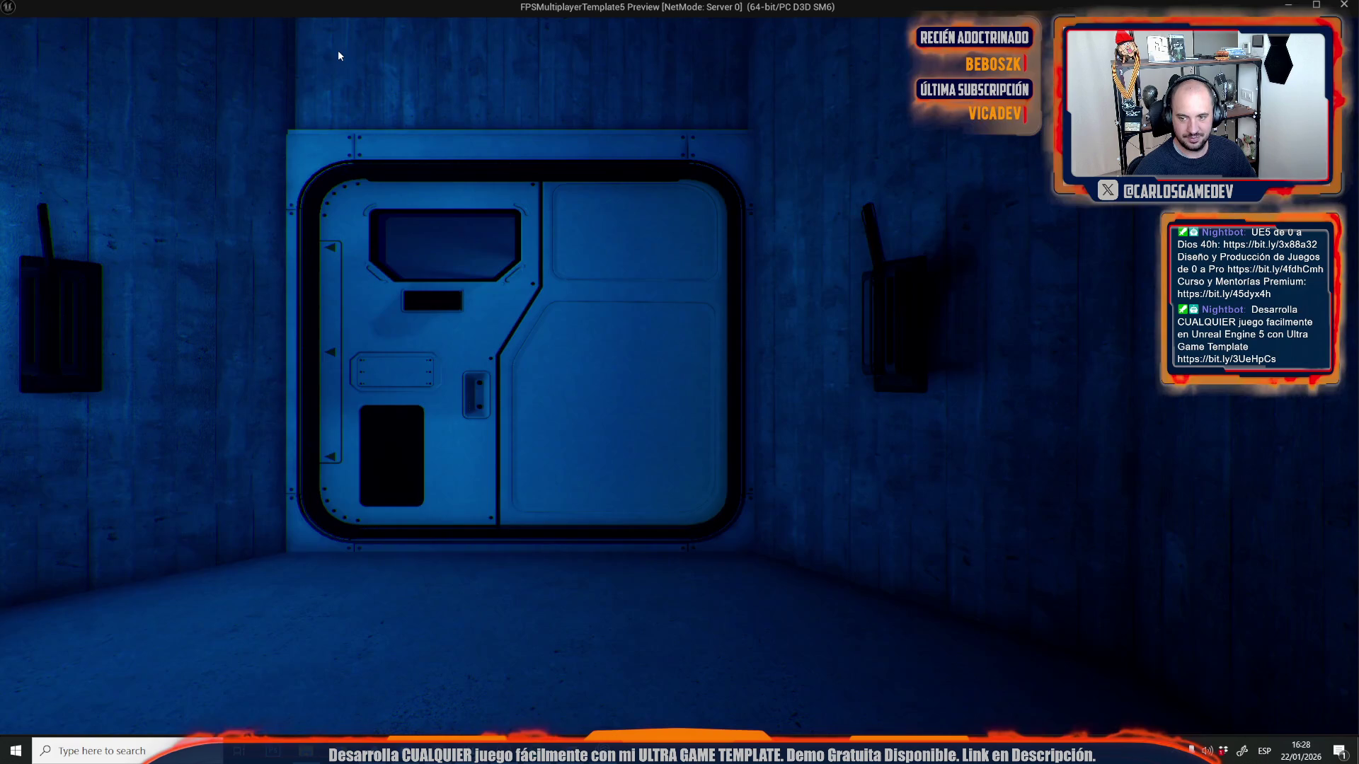
- Walk the player past the circular shaft and console, then strafe out to the satellite panel
key("w")
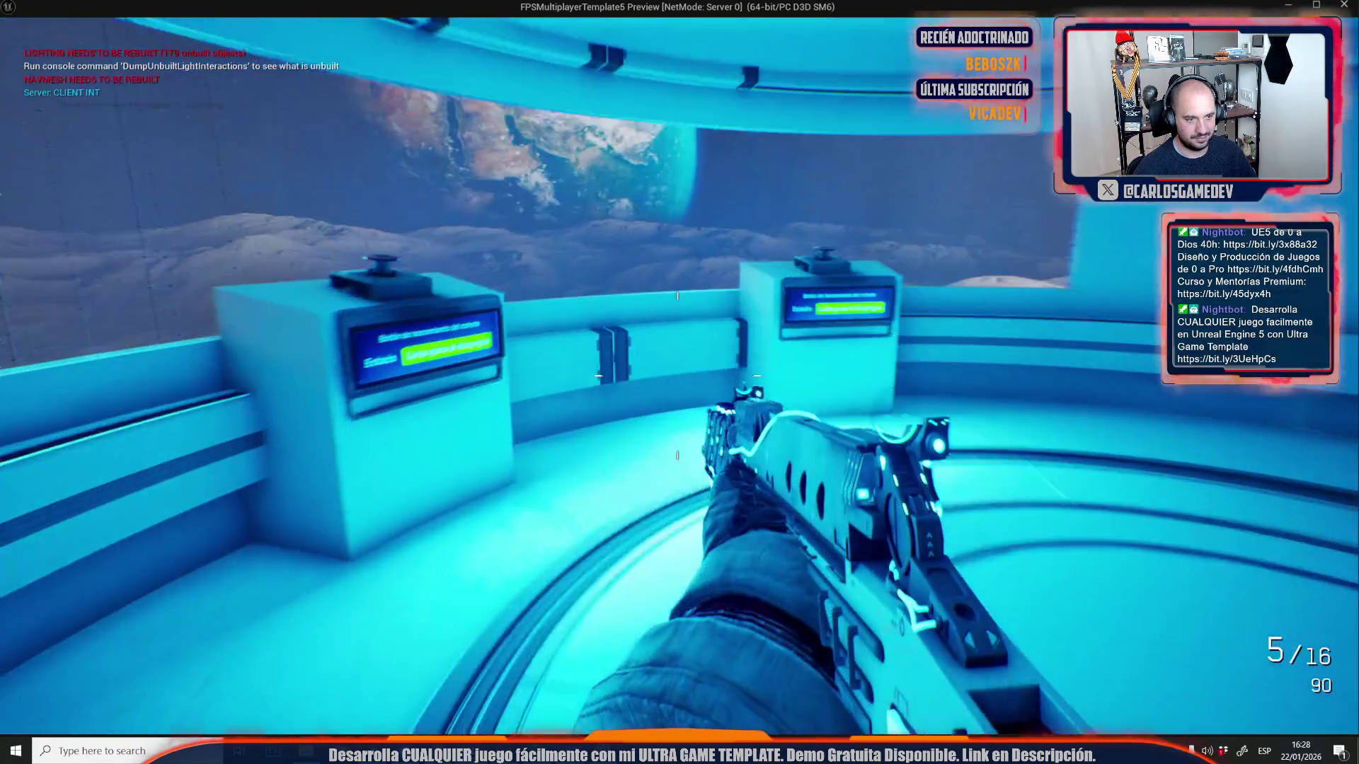
key("e")
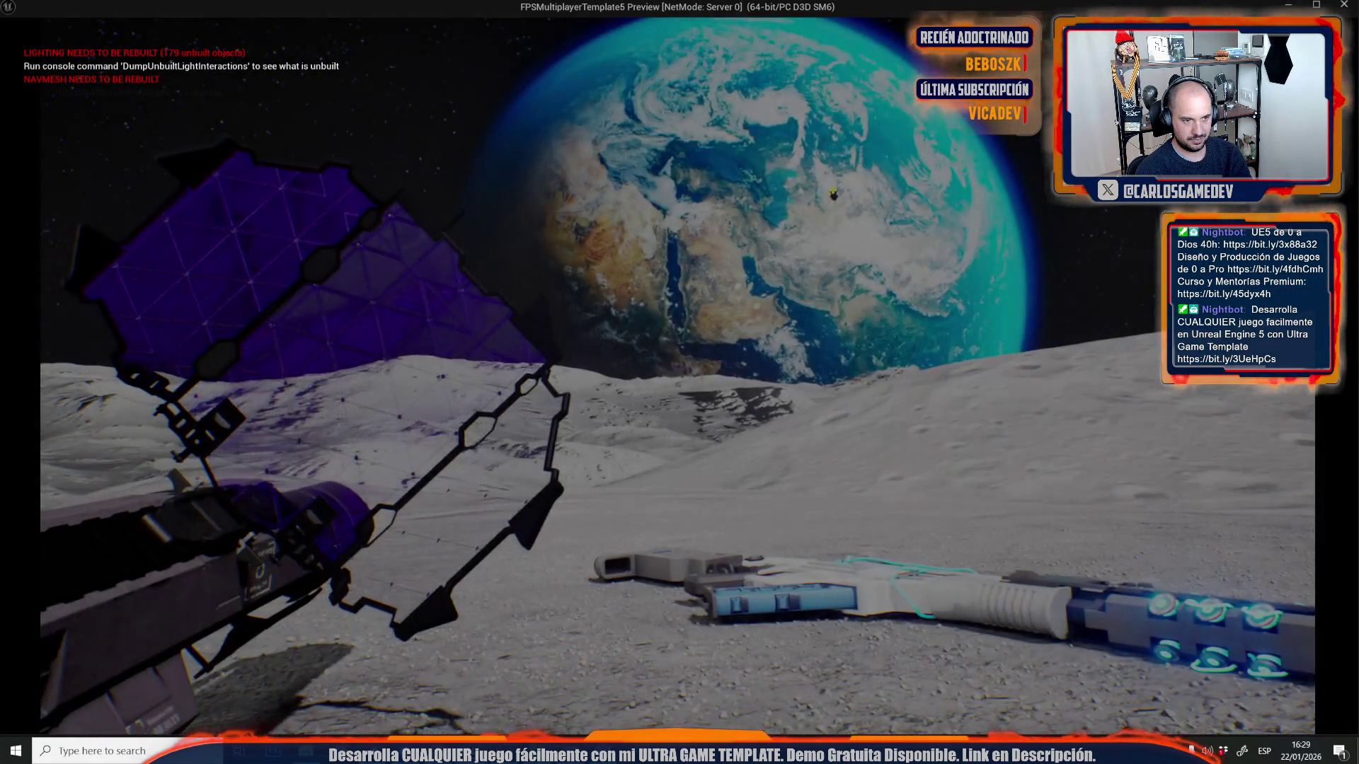
key("a")
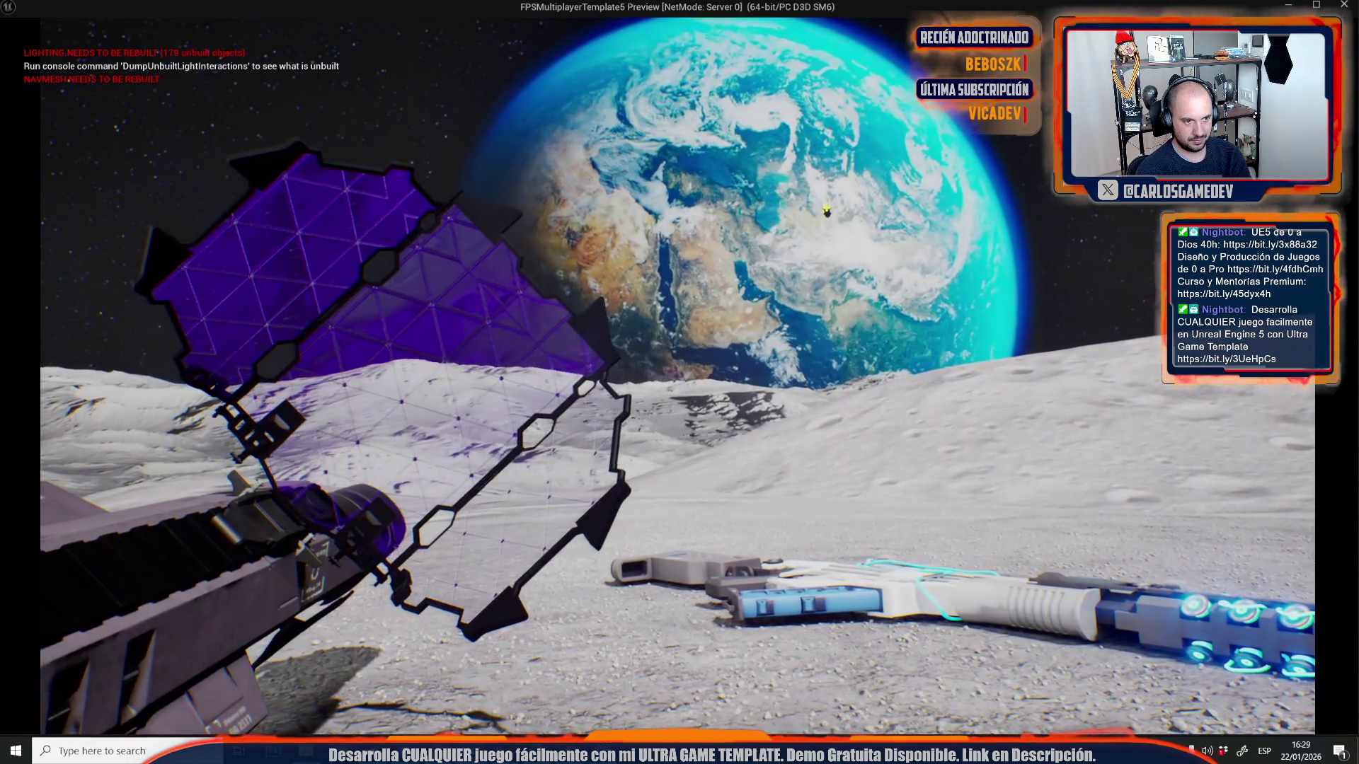
key("a")
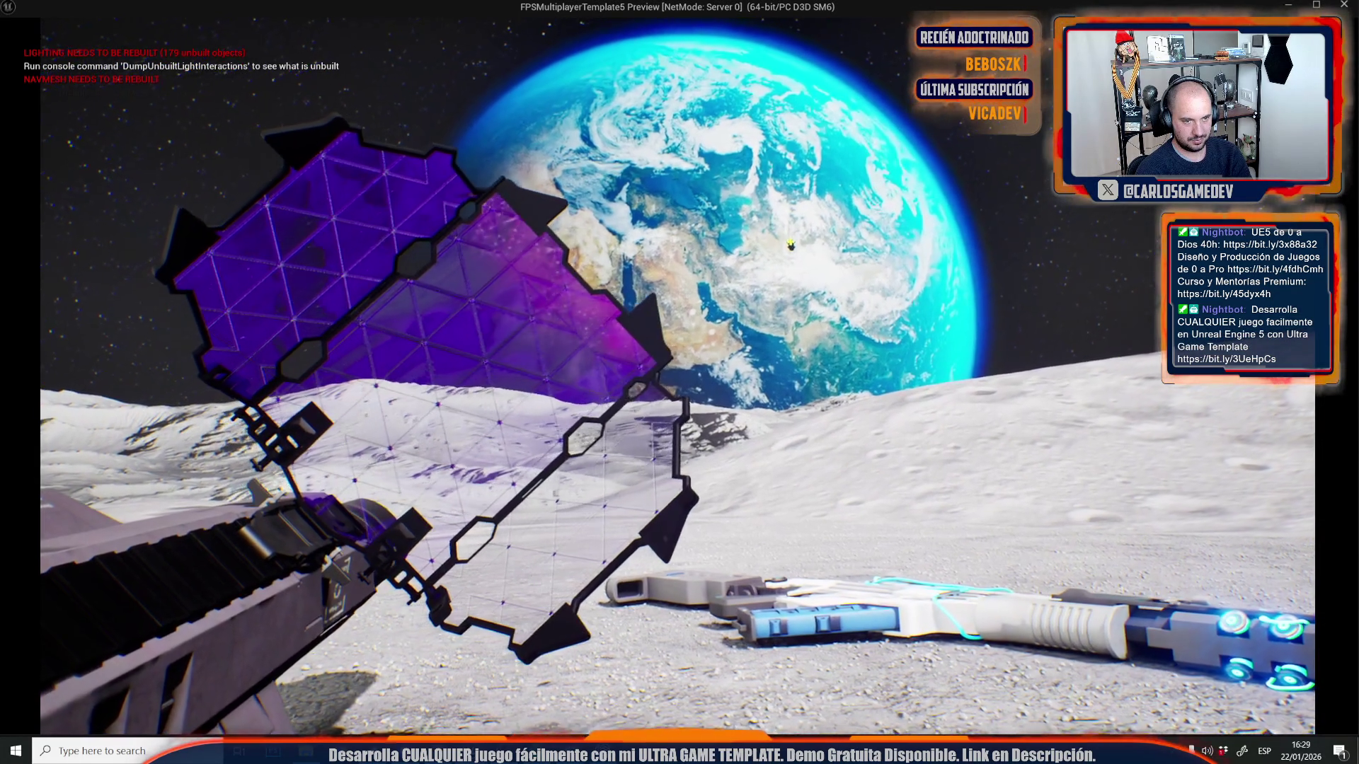
key("a")
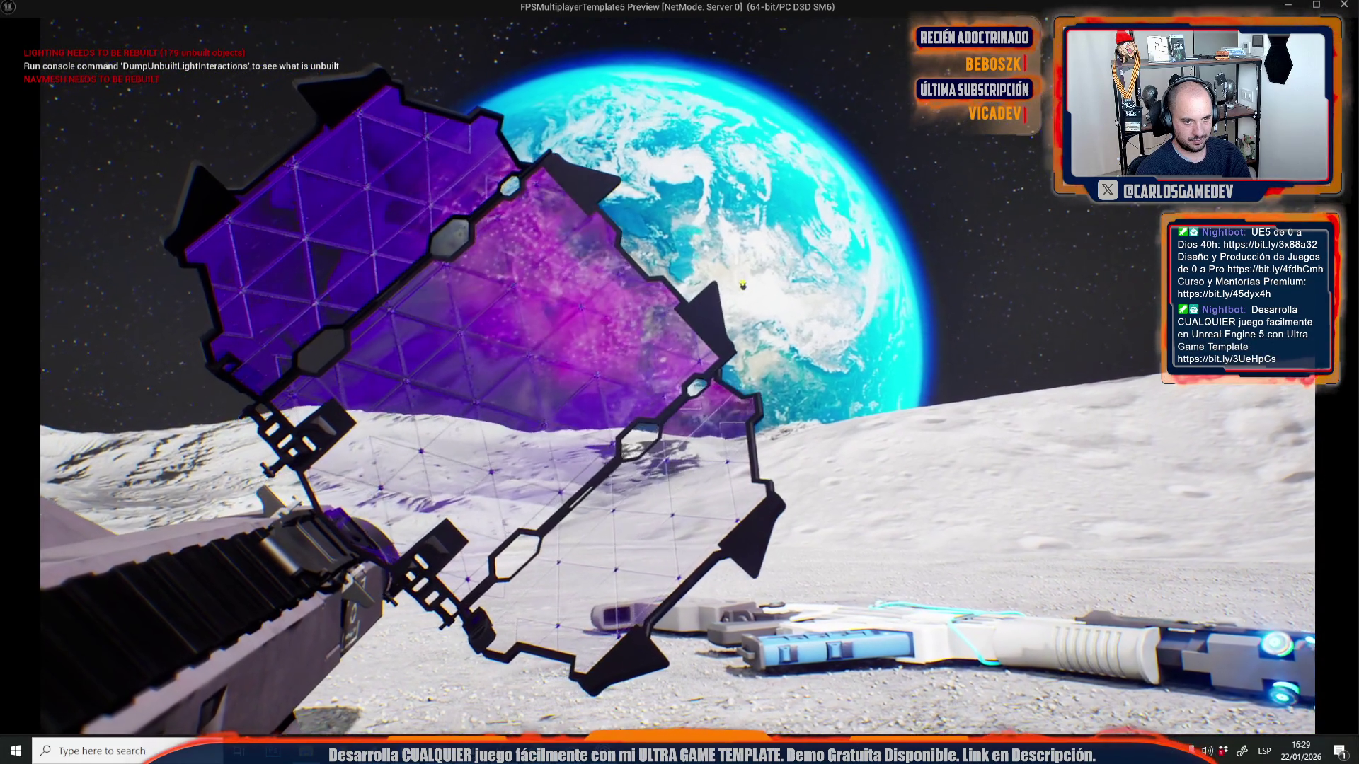
key("a")
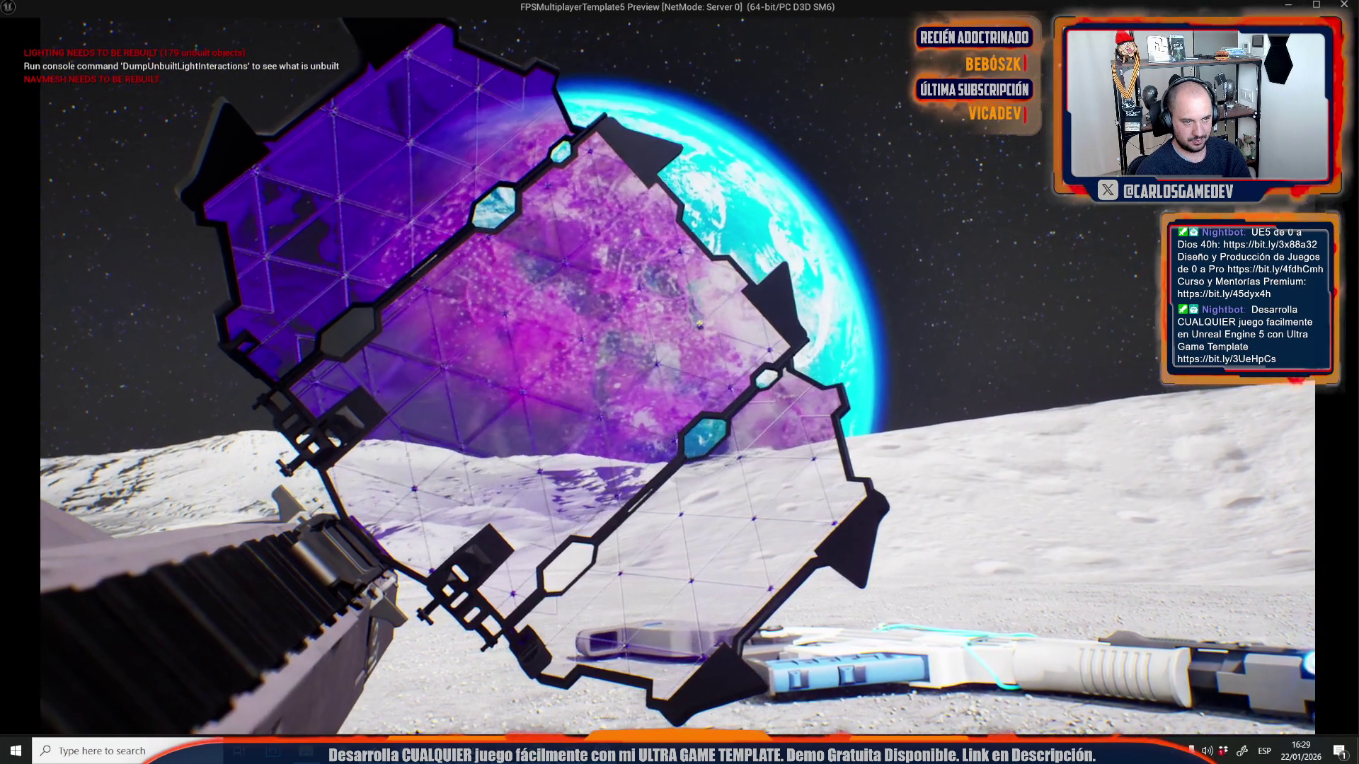
key("a")
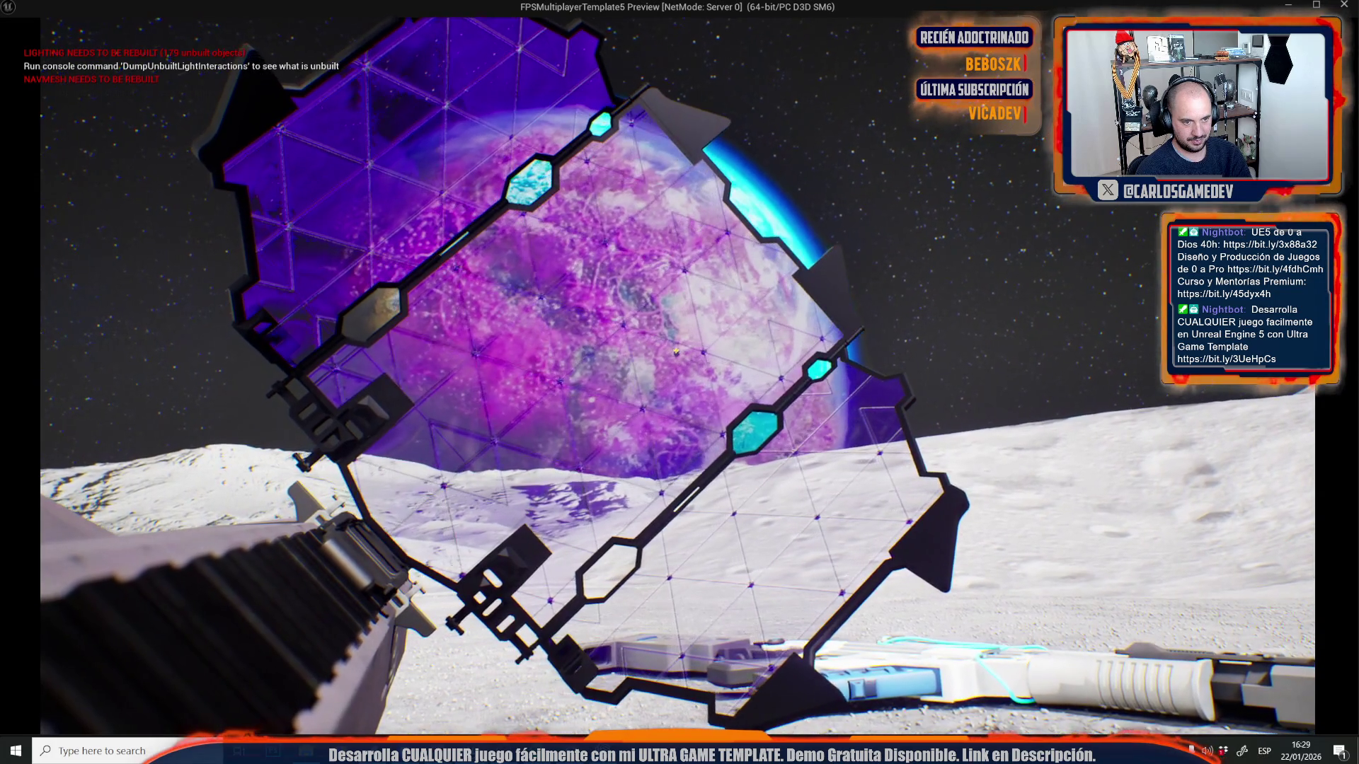
key("a")
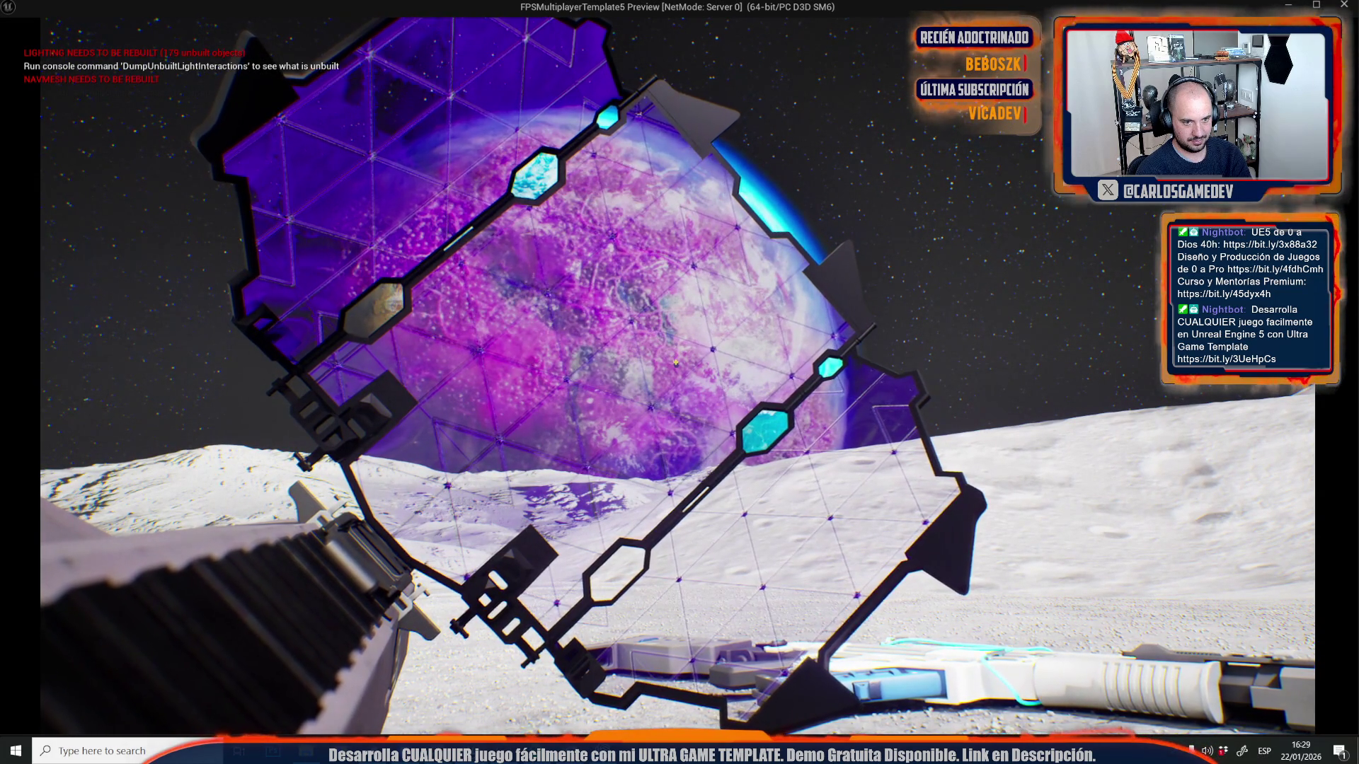
key("w")
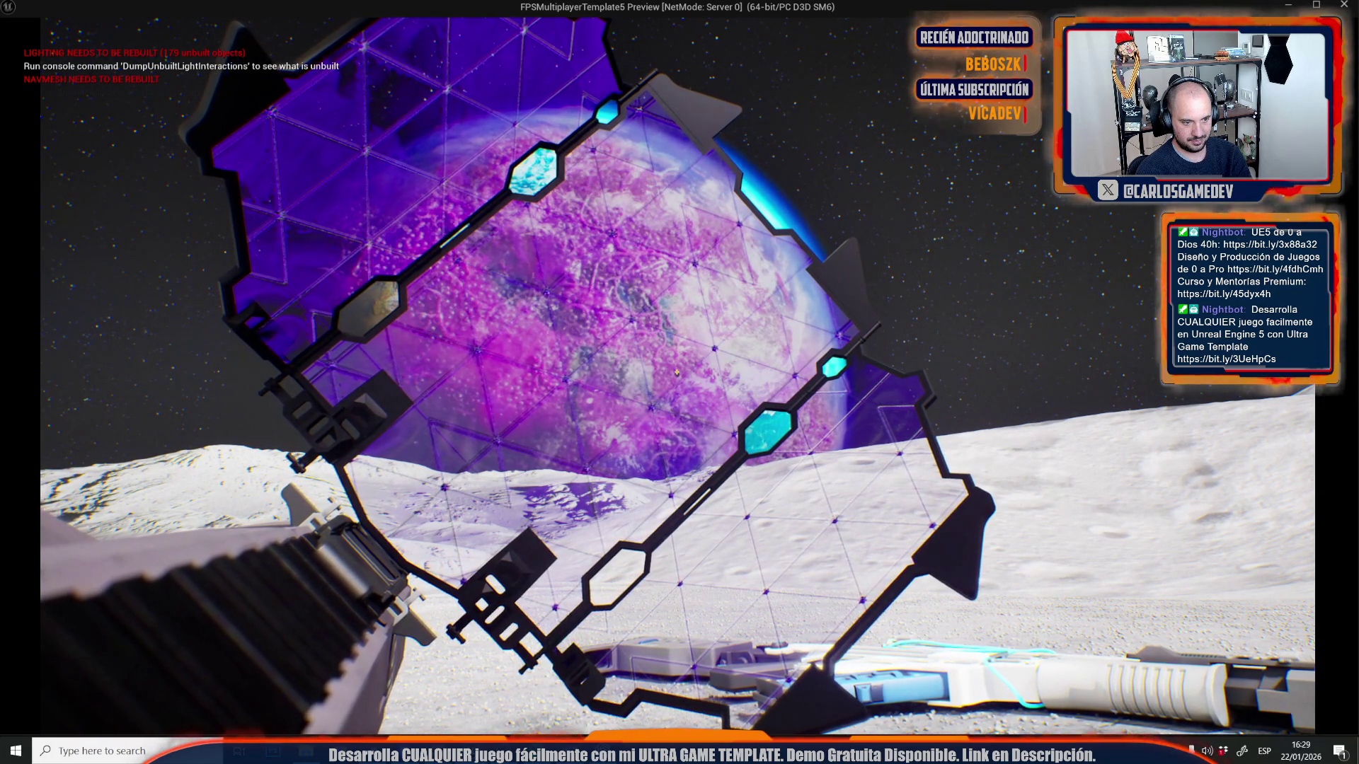
key("w")
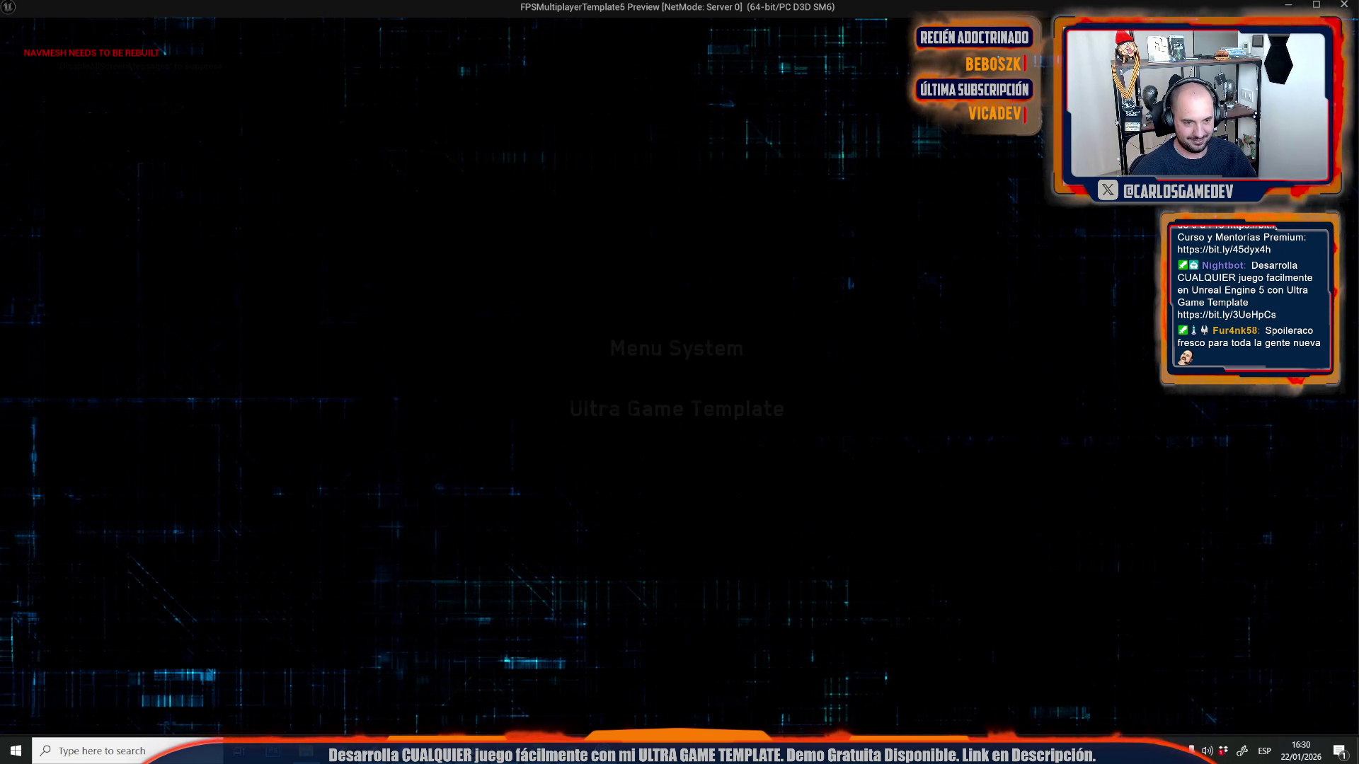
key("Escape")
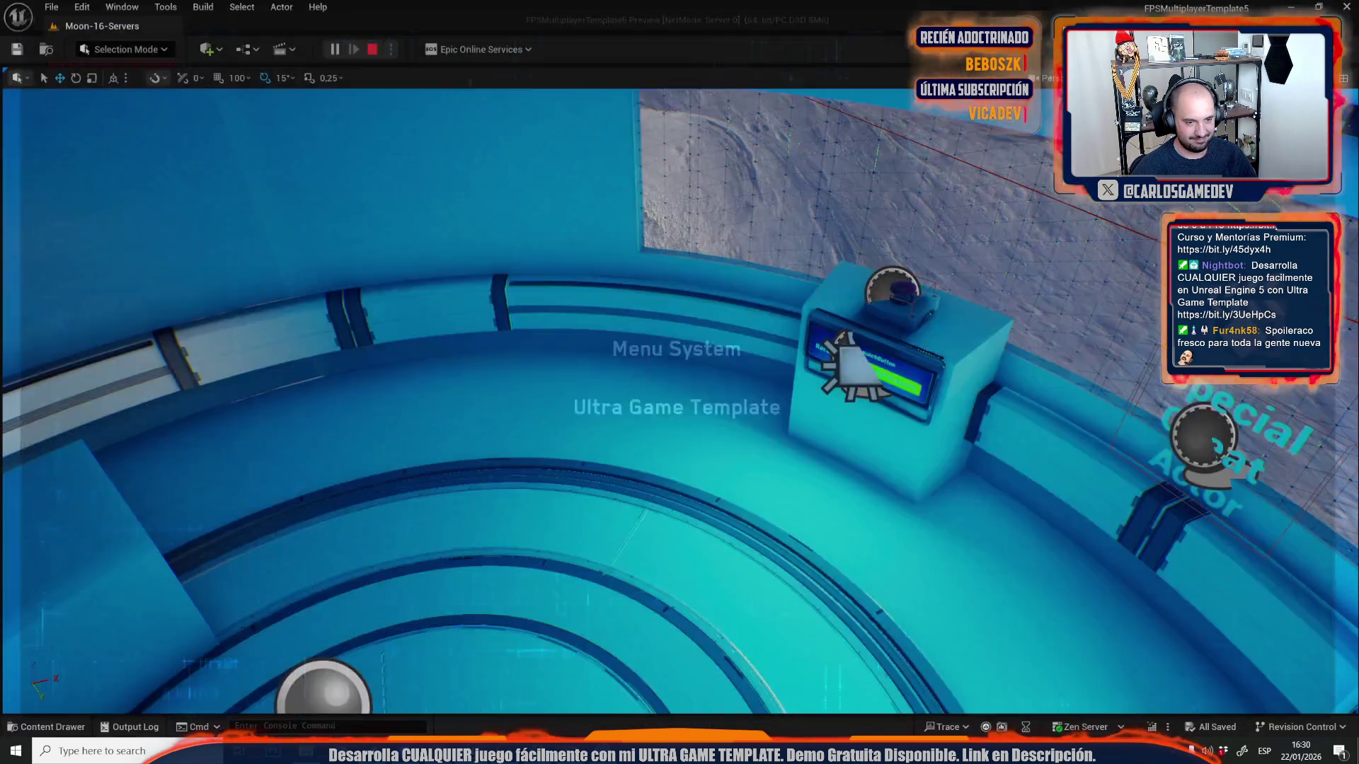
key("alt+Tab")
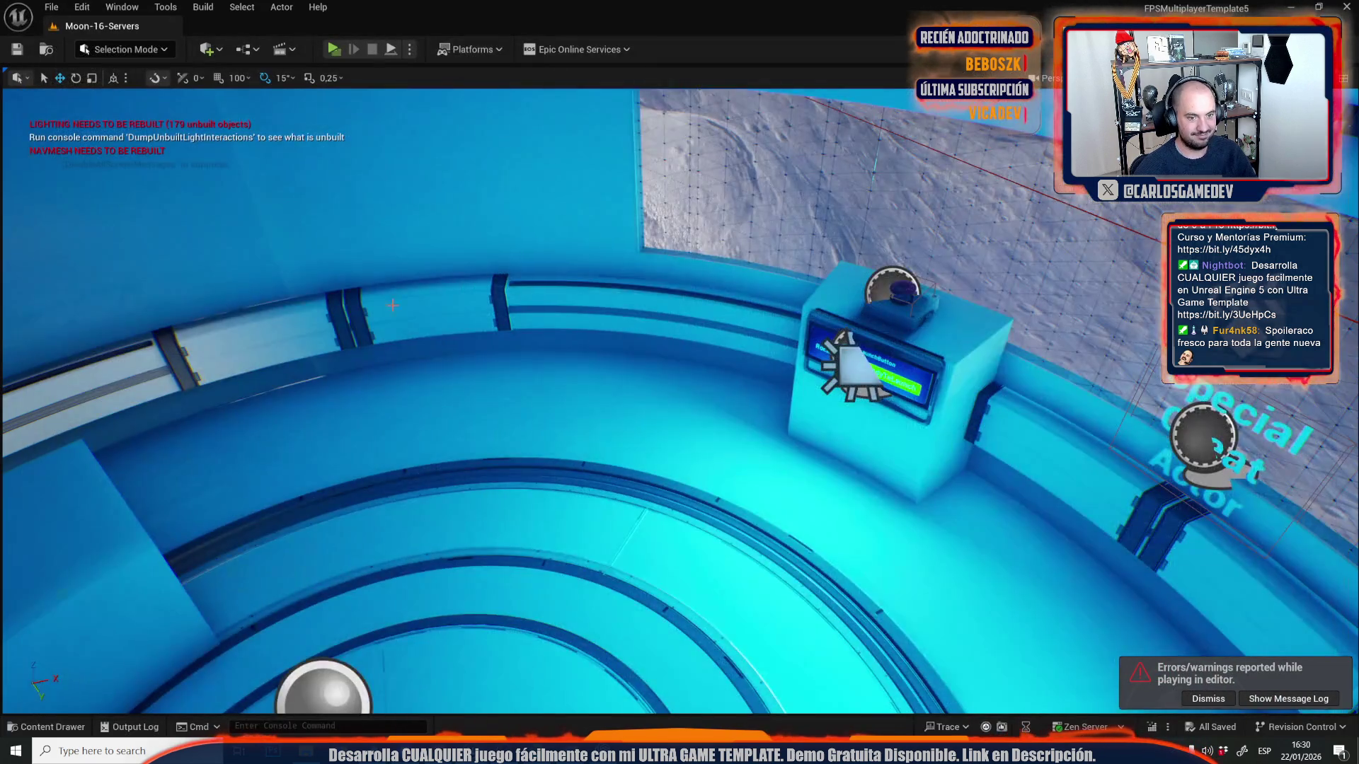
key("w")
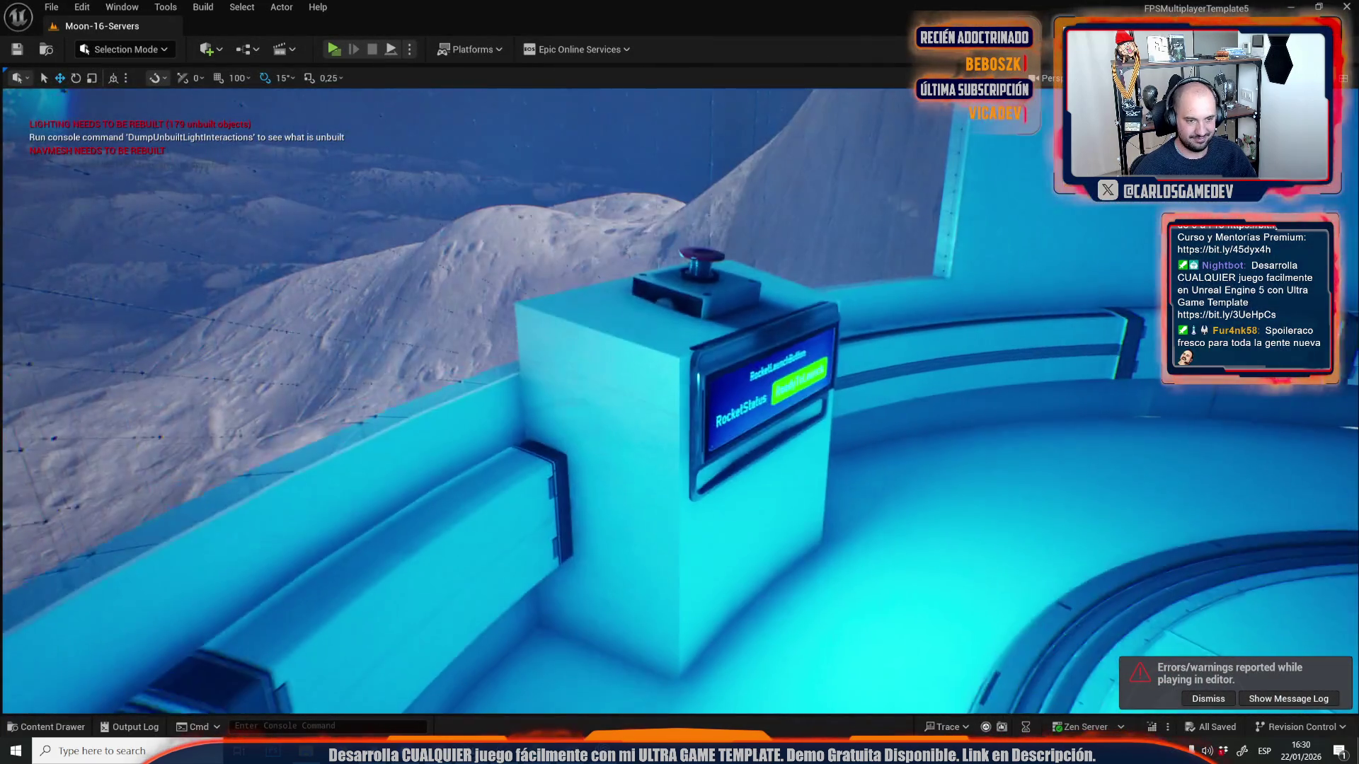
key("w")
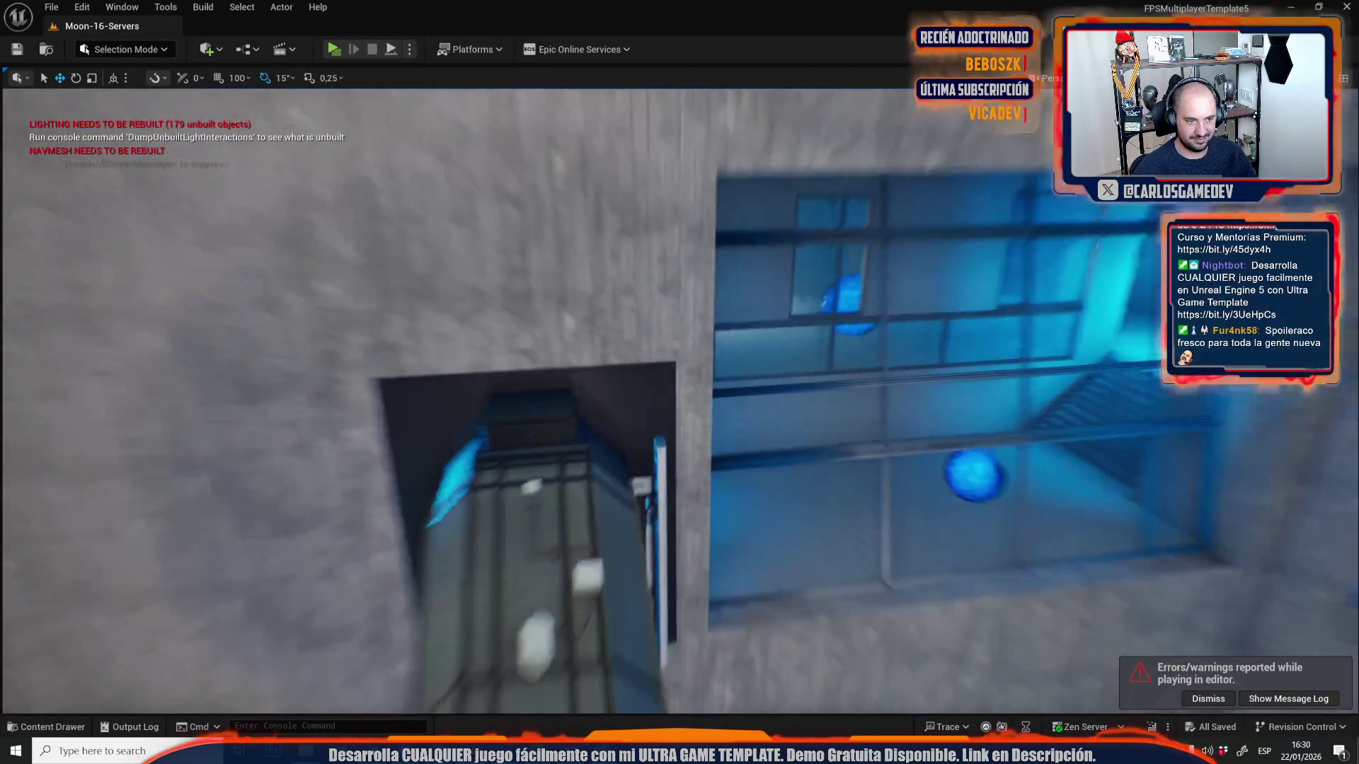
key("w")
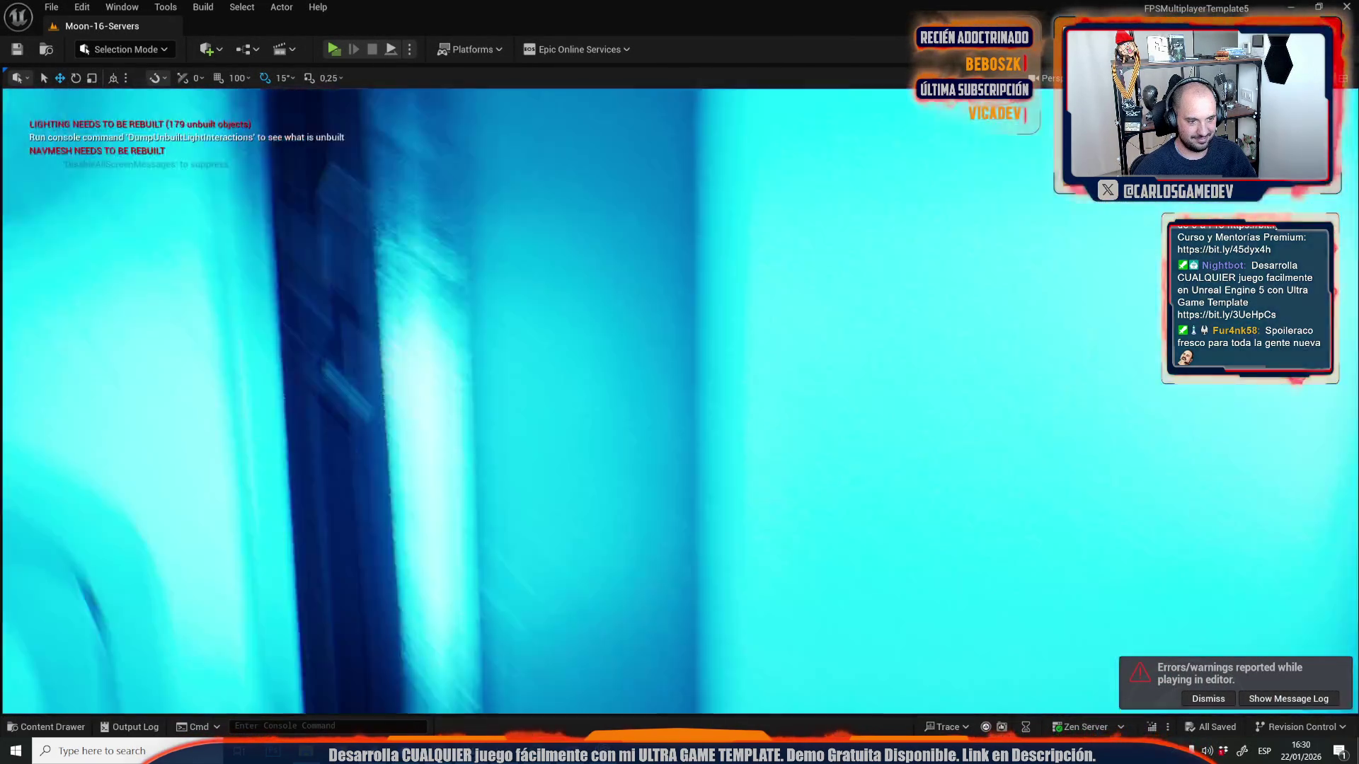
key("w")
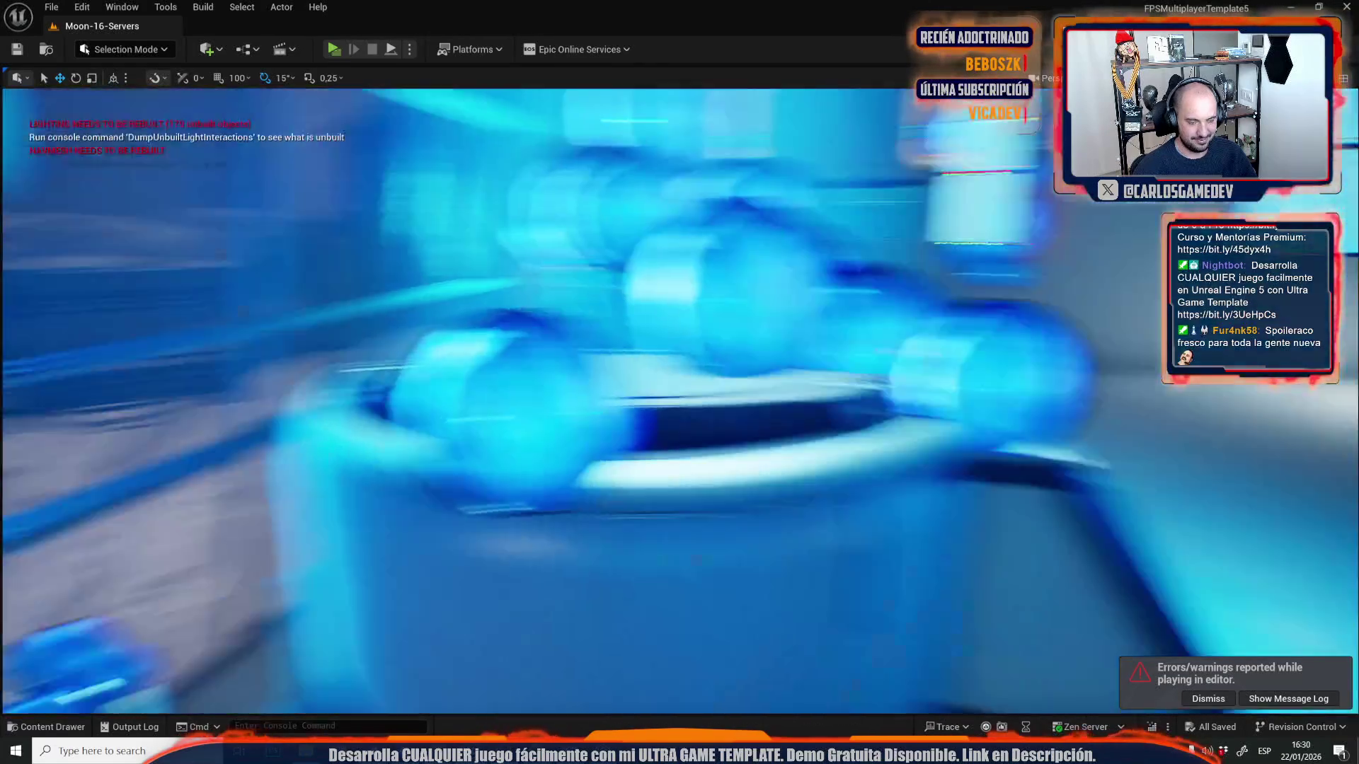
key("w")
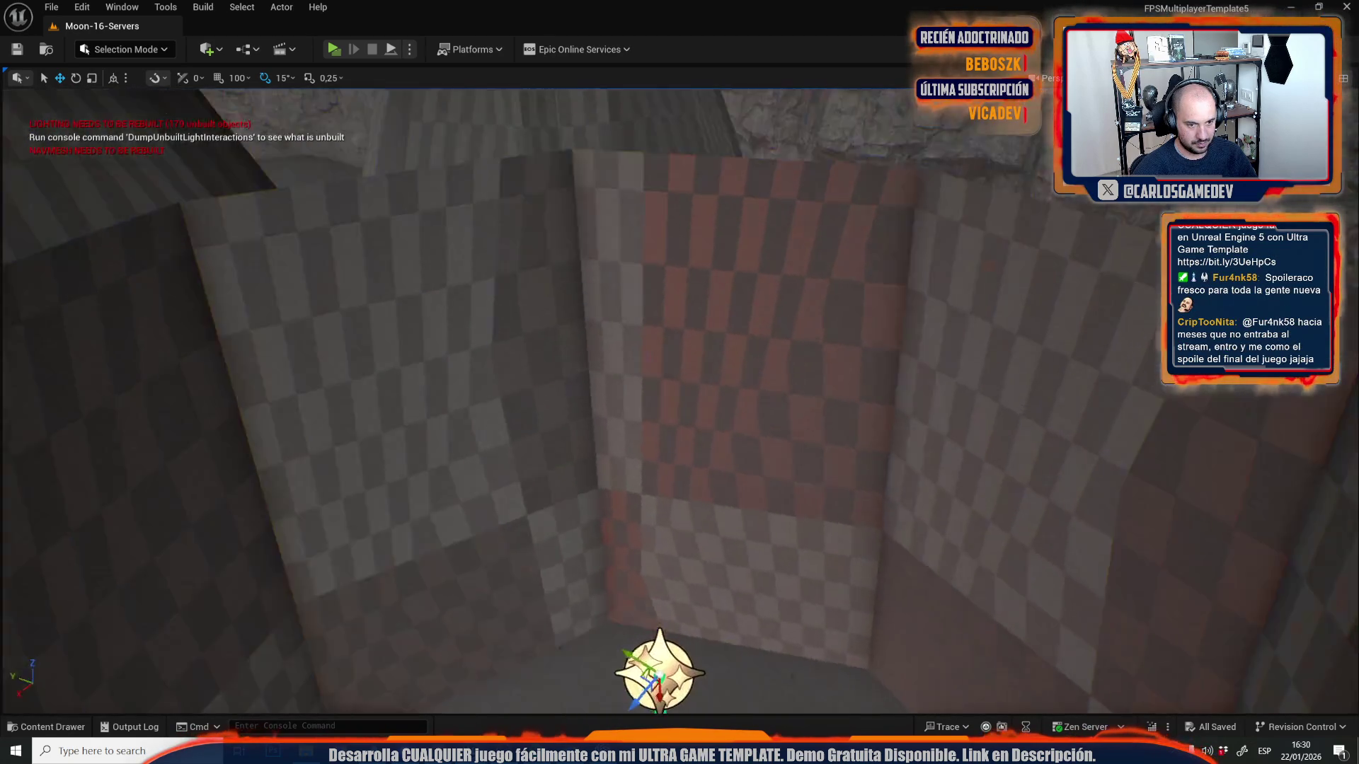
- Frame the player start and move it beside the blue spheres near the station stairs
left_click_drag(680, 383, 637, 368)
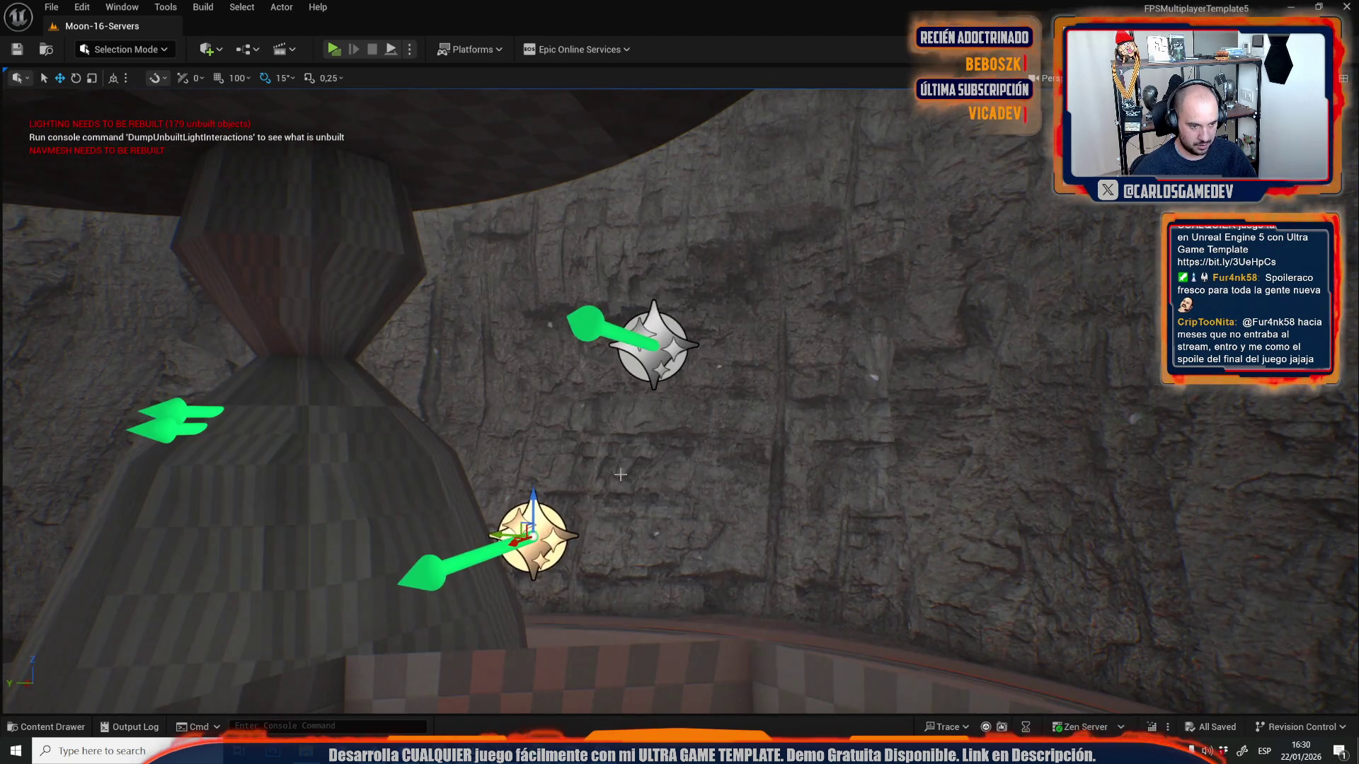
left_click_drag(620, 474, 679, 510)
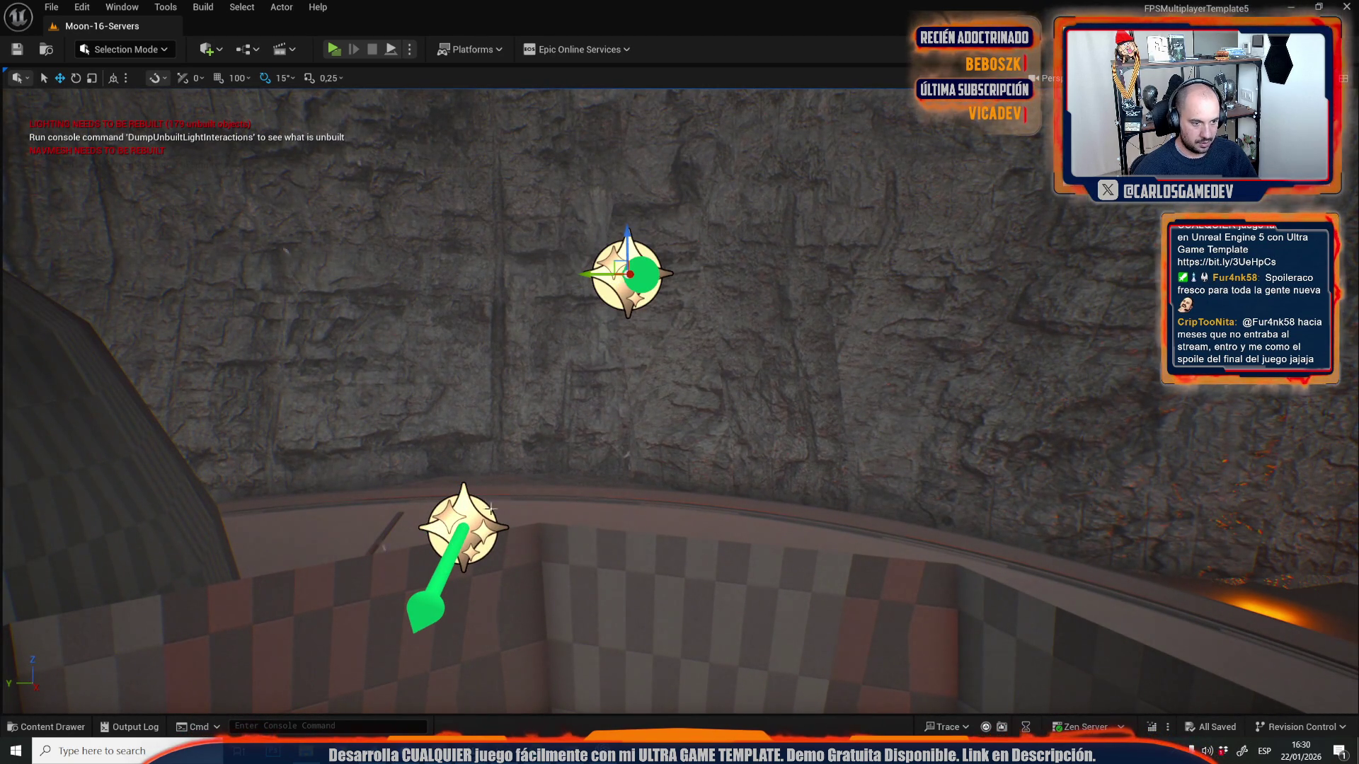
mouse_move(510, 508)
left_mouse_down()
mouse_move(538, 524)
mouse_move(594, 482)
mouse_move(622, 489)
mouse_move(184, 618)
mouse_move(773, 248)
mouse_move(495, 354)
left_mouse_up()
key("f")
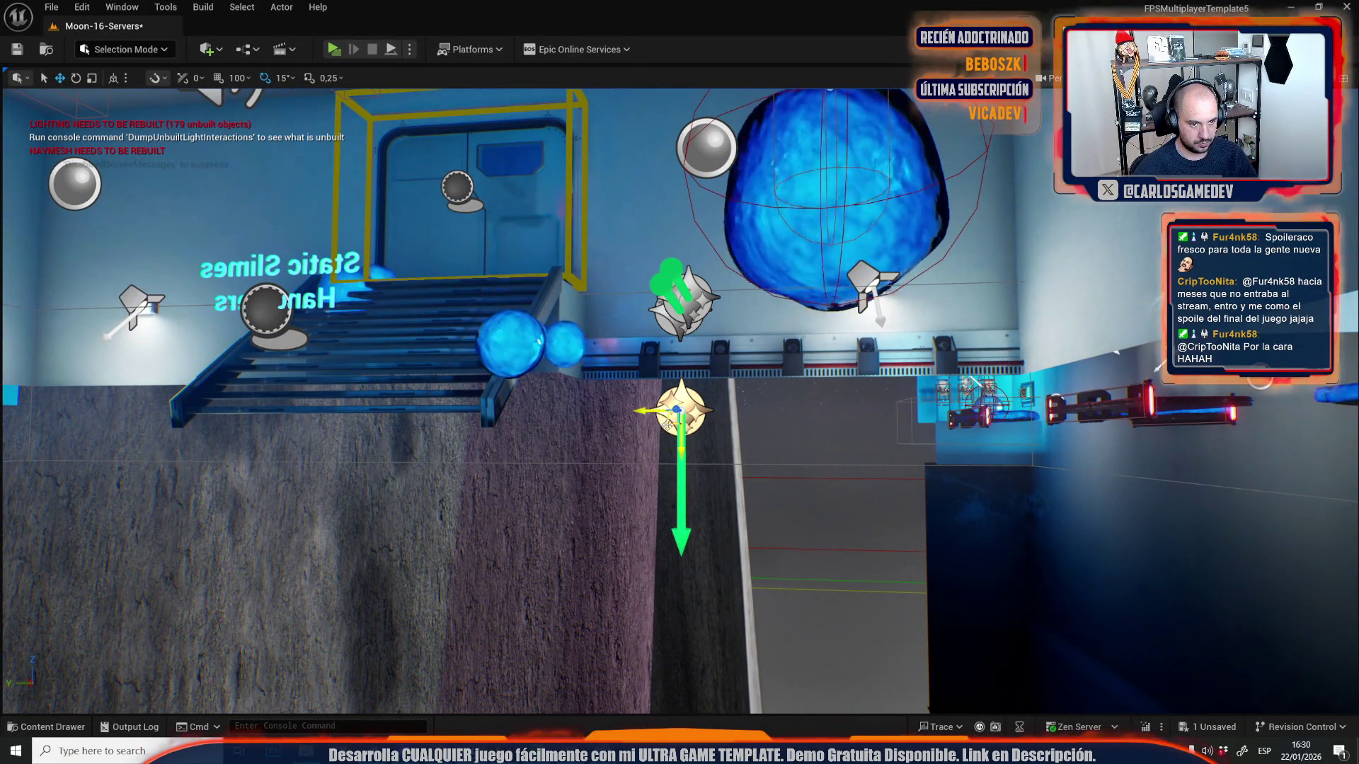
left_click_drag(669, 424, 613, 332)
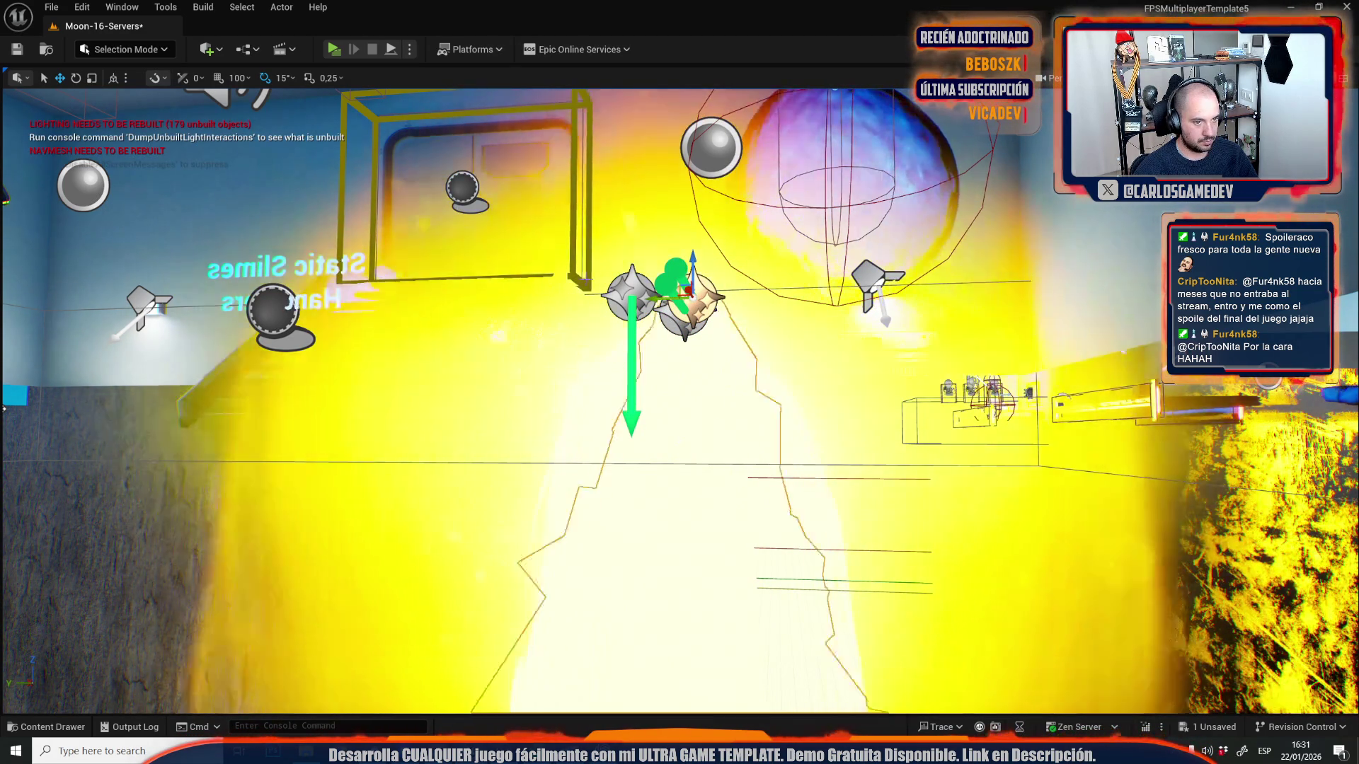
- Slide the nearby light actor left along its Y axis
left_click_drag(657, 296, 574, 301)
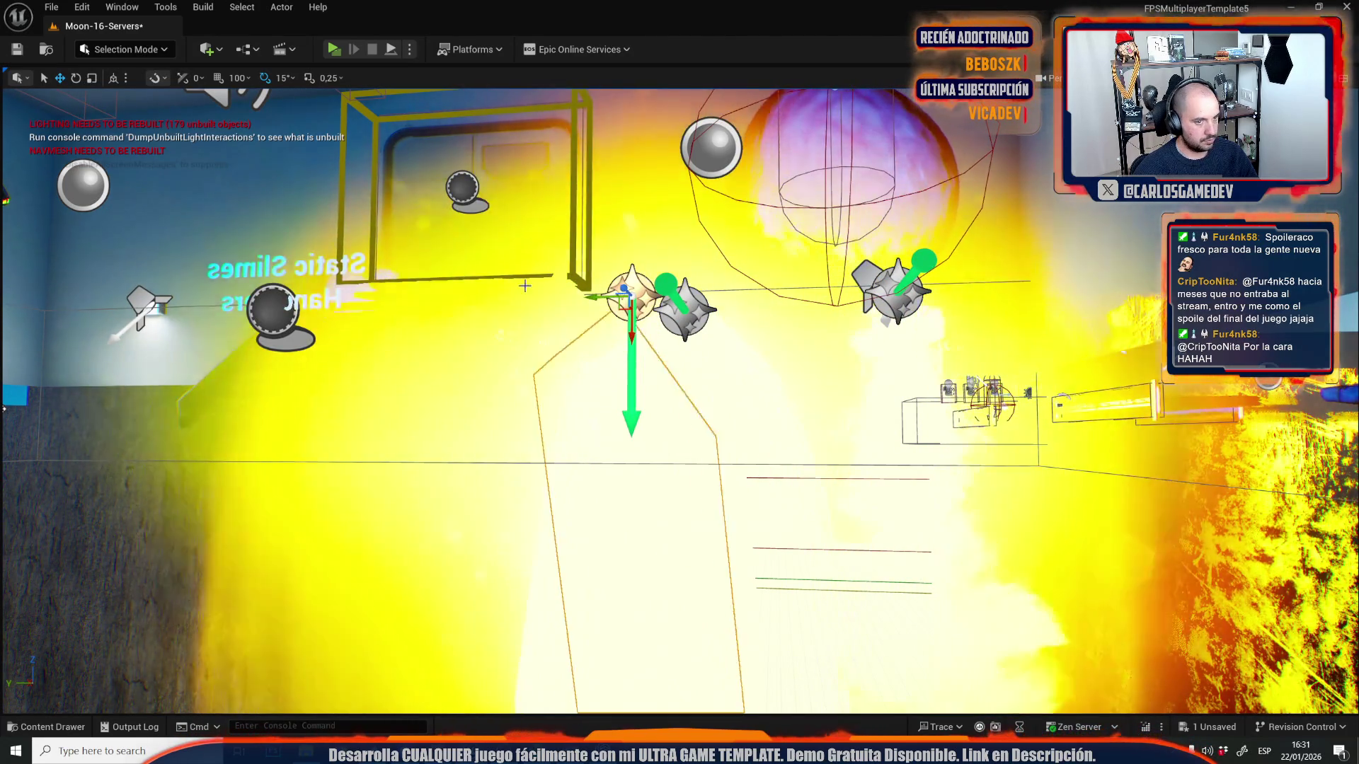
left_click_drag(554, 413, 554, 414)
left_click_drag(574, 458, 472, 458)
key("f")
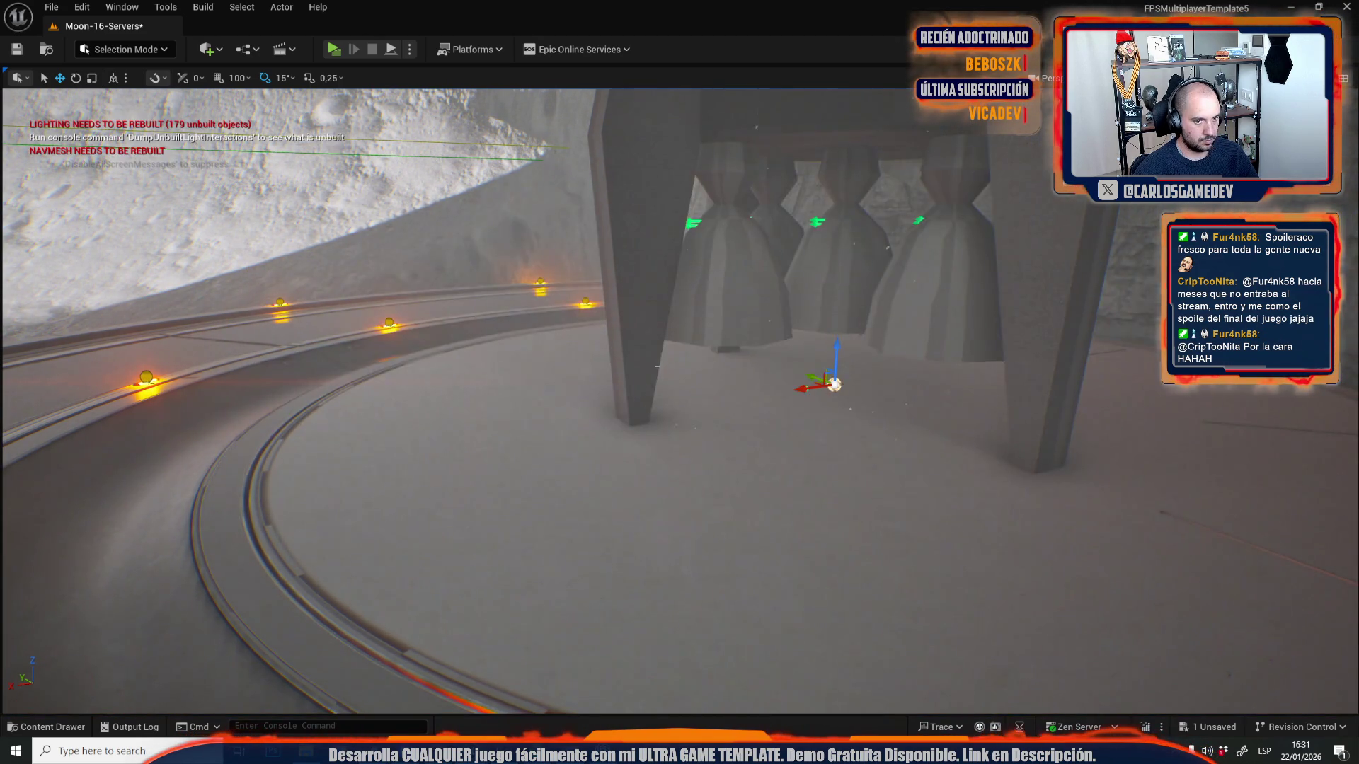
- Look over the circular launch platform and briefly open the Level Blueprint before returning to the level
left_click_drag(473, 458, 473, 458)
left_click_drag(723, 408, 723, 396)
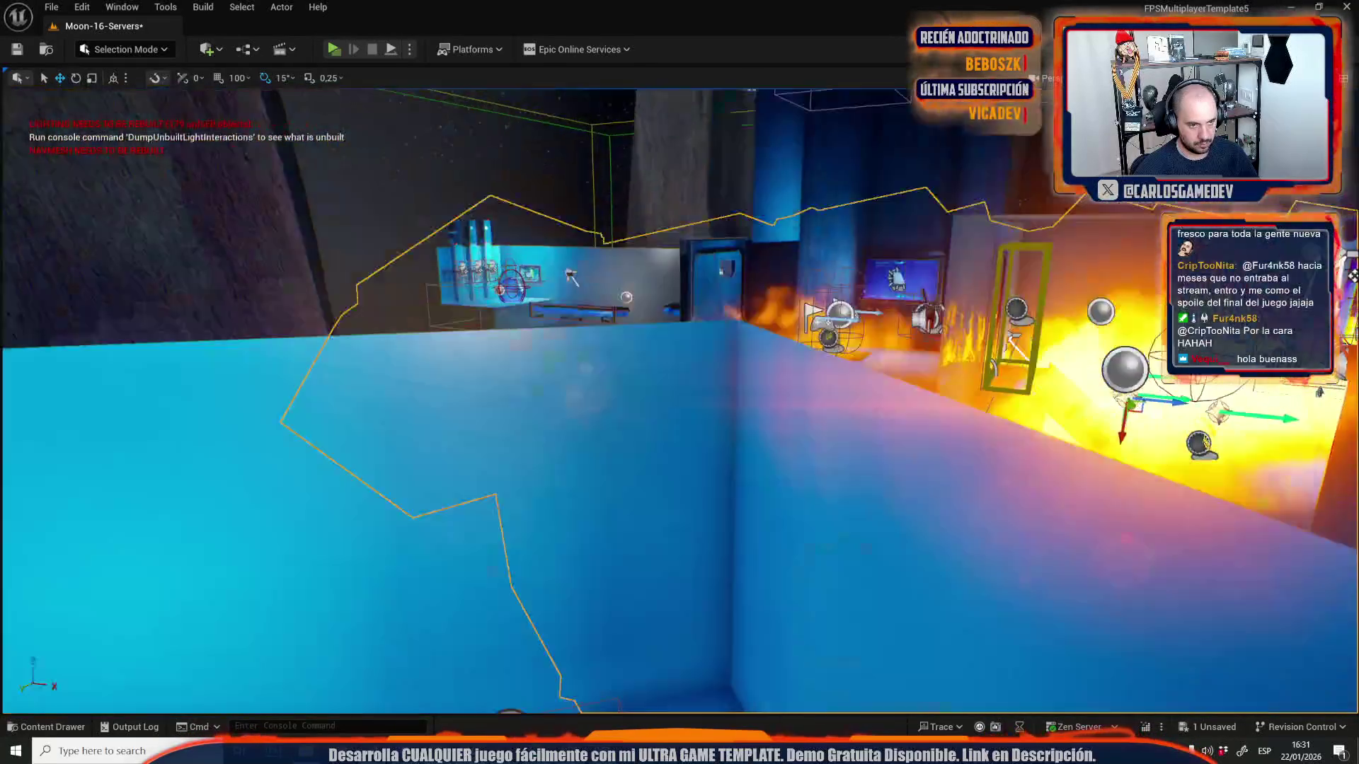
key("f")
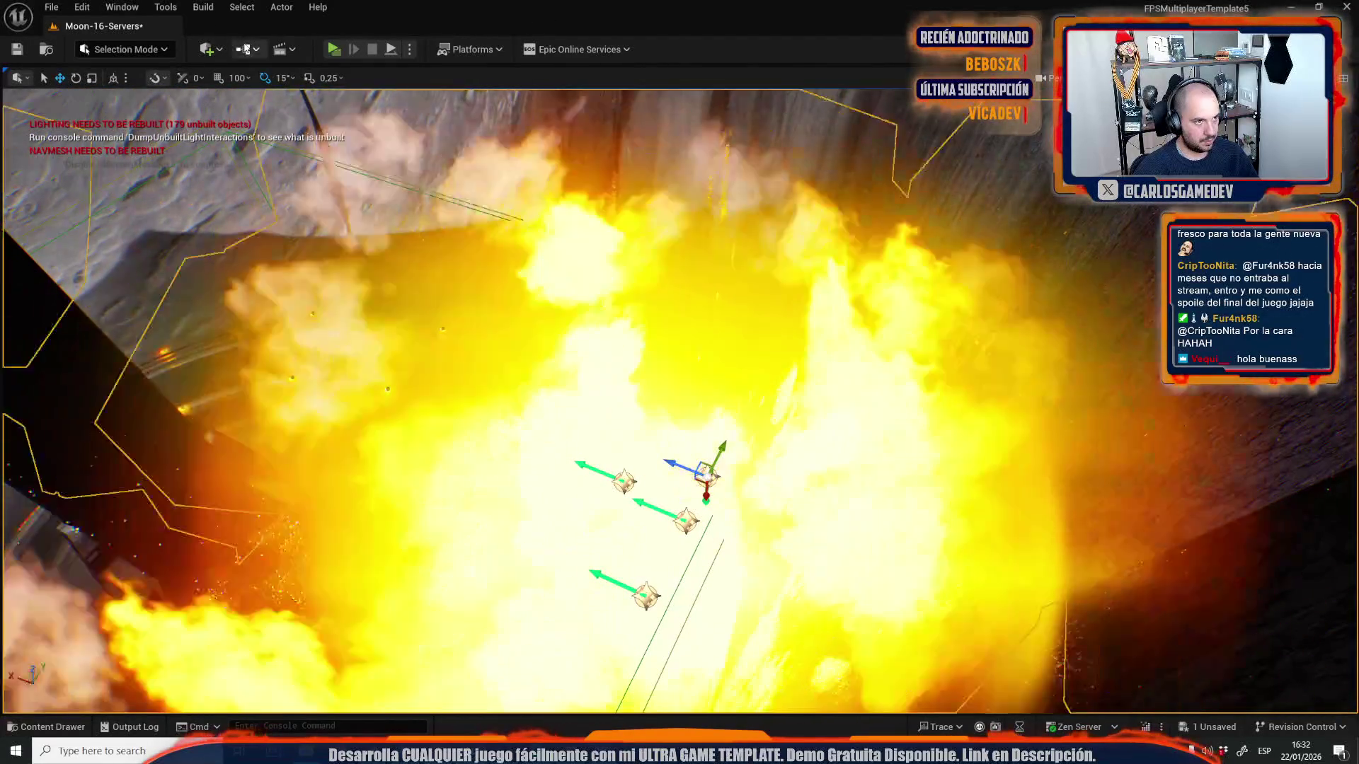
left_click(247, 49)
left_click(269, 147)
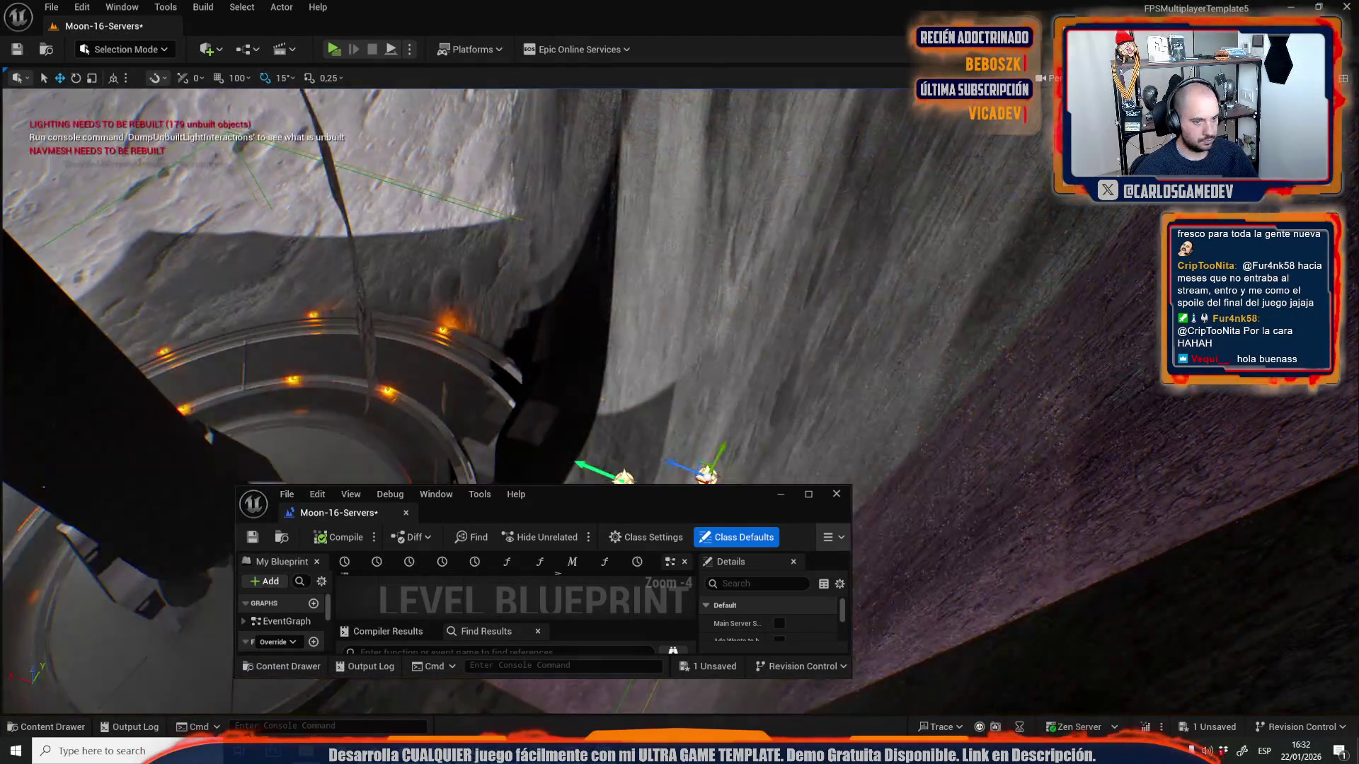
left_click(660, 477)
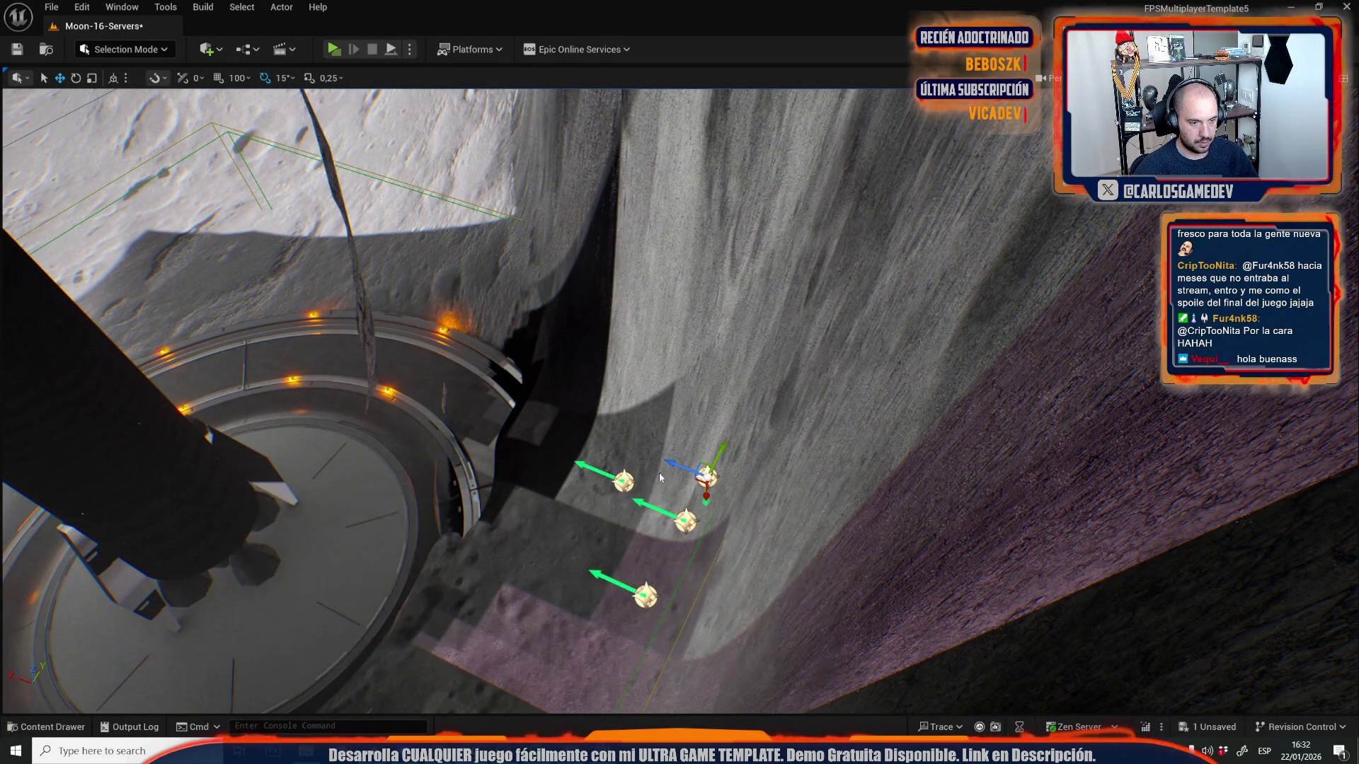
- Hide the rocket legs, select the middle player start and snap it down to the launch-pad floor
key("w")
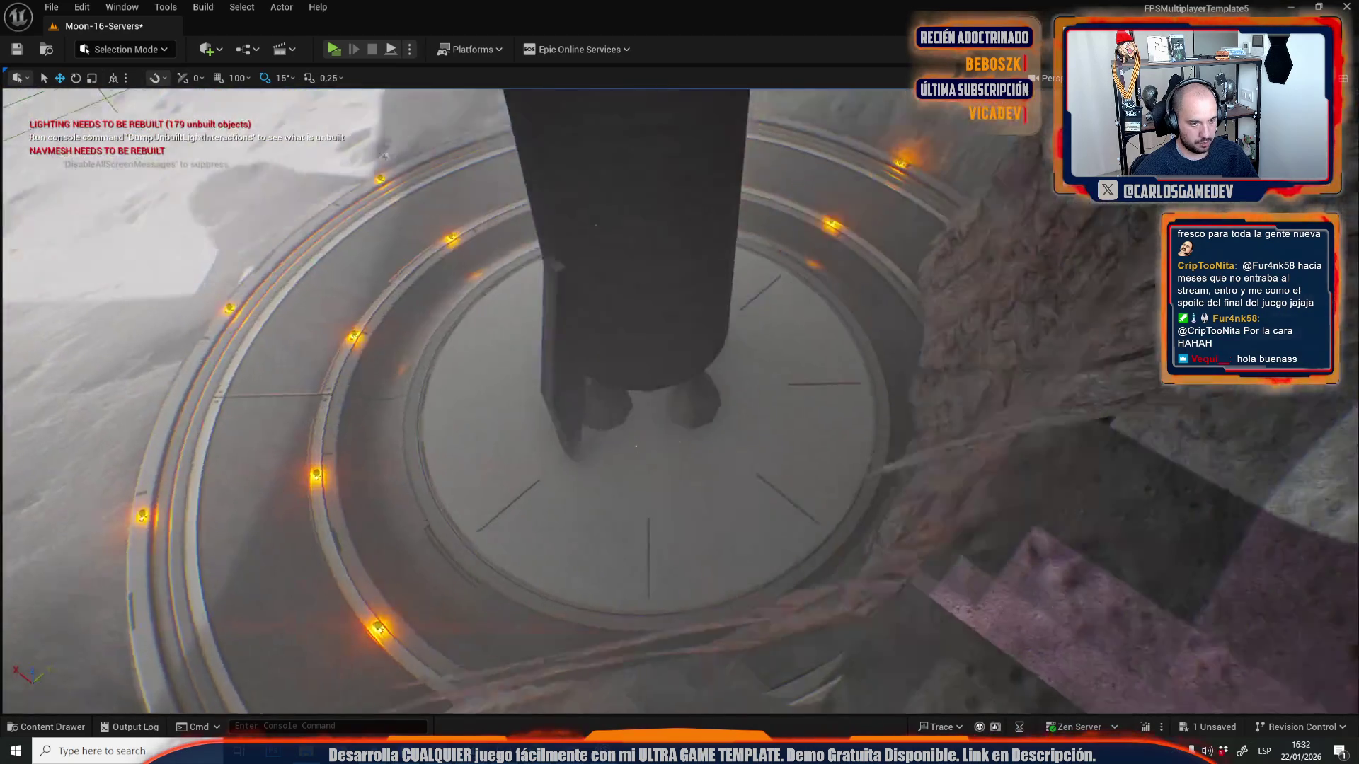
key("f")
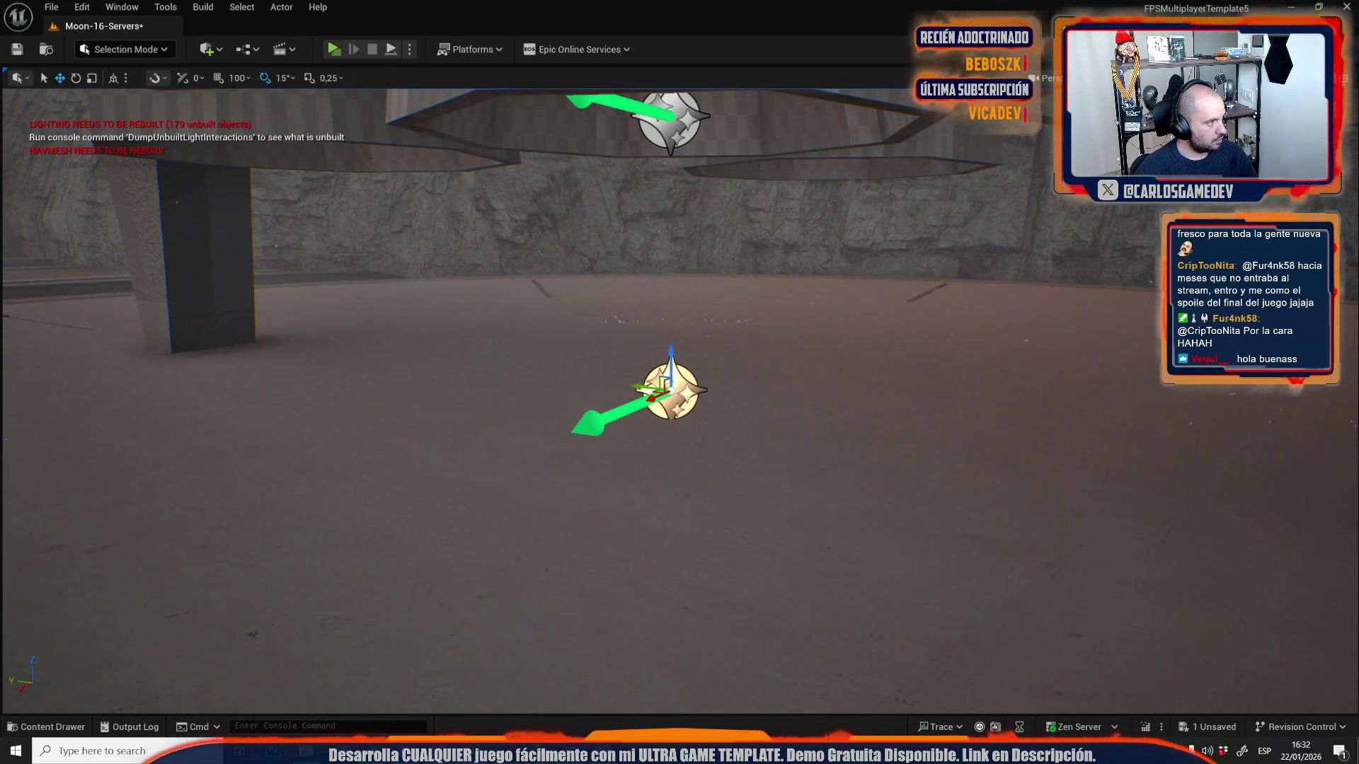
mouse_move(576, 392)
left_mouse_down()
mouse_move(521, 393)
mouse_move(468, 285)
mouse_move(439, 354)
mouse_move(495, 425)
mouse_move(750, 549)
left_mouse_up()
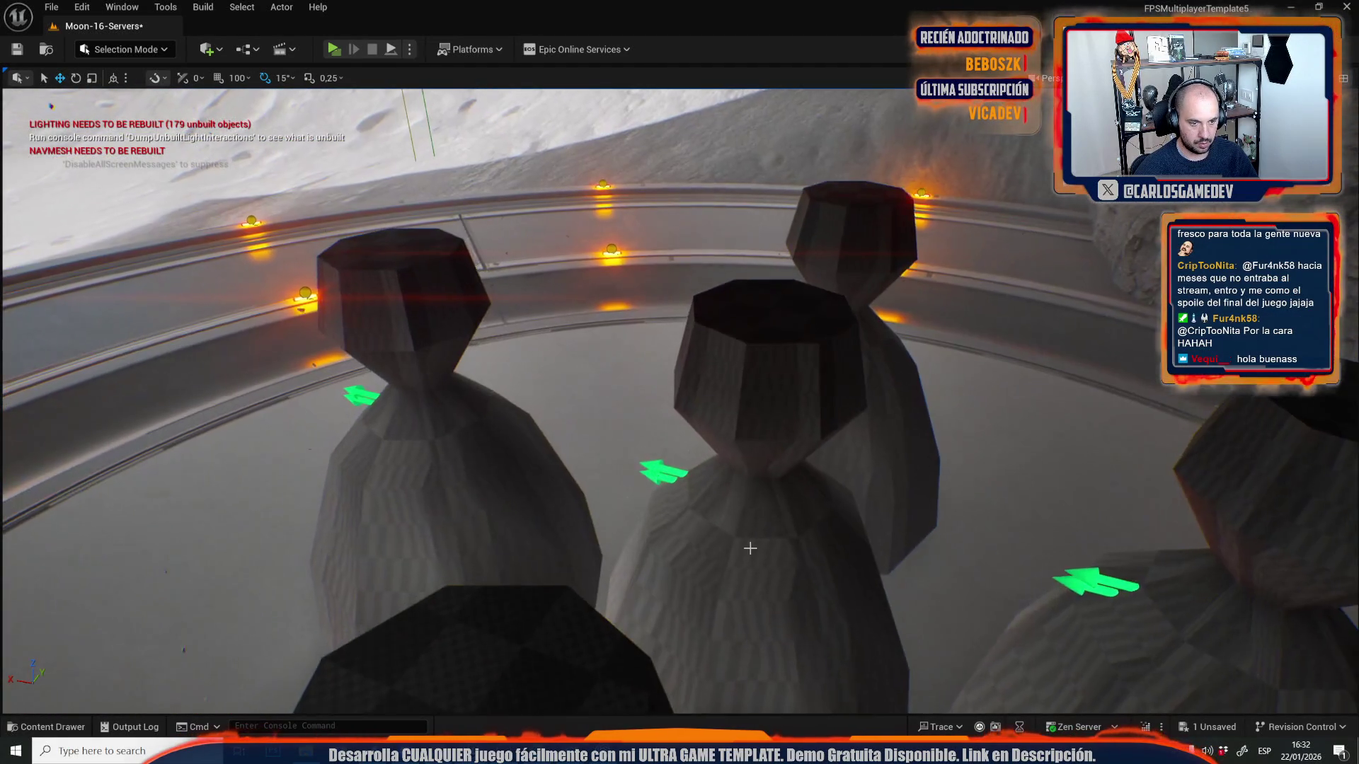
key("ctrl+z")
key("ctrl+z")
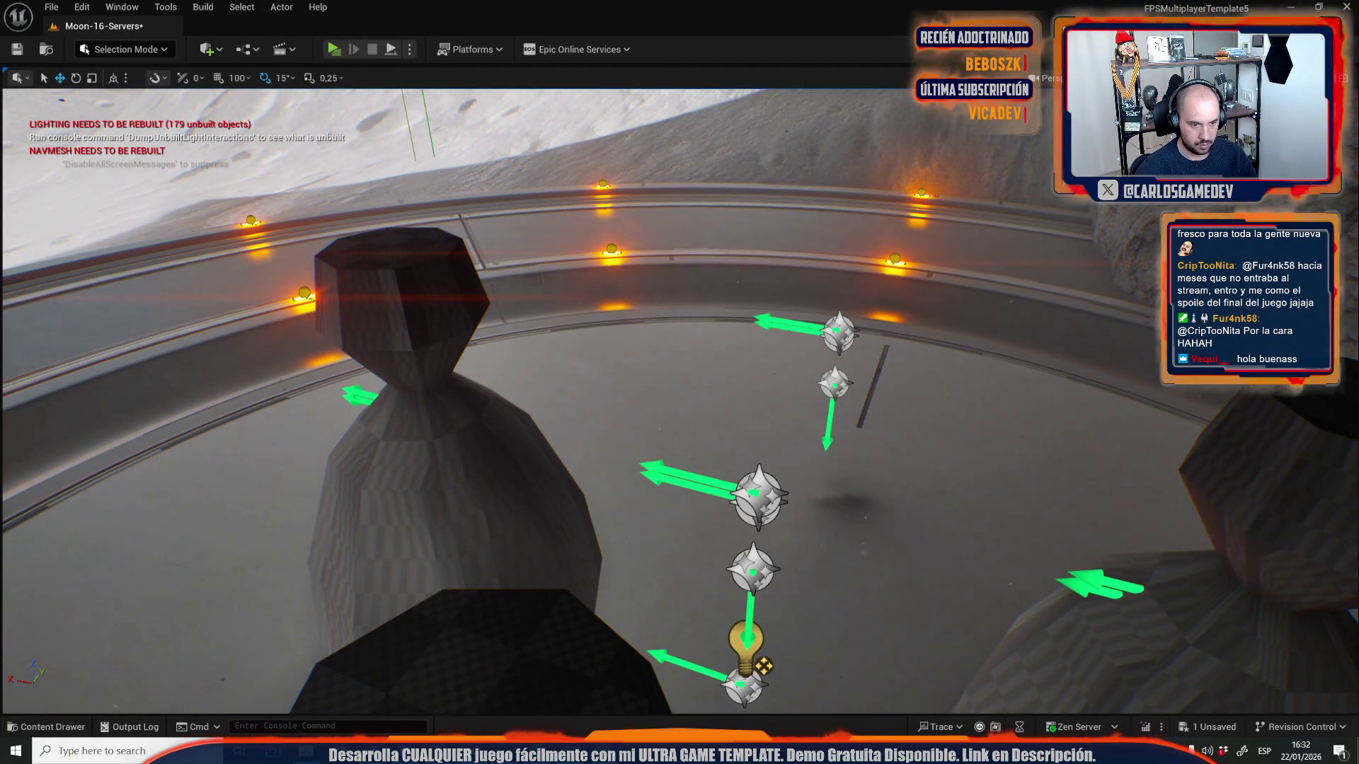
left_click(753, 564)
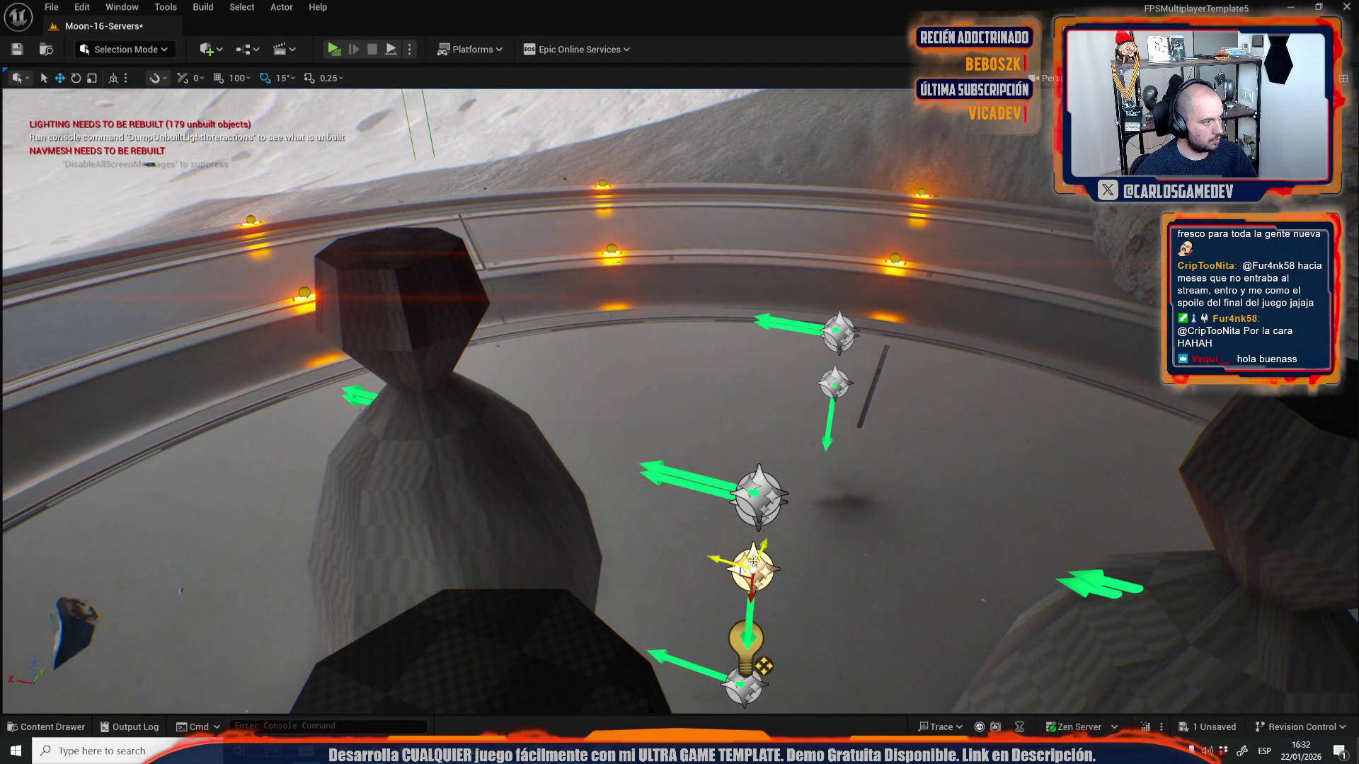
key("End")
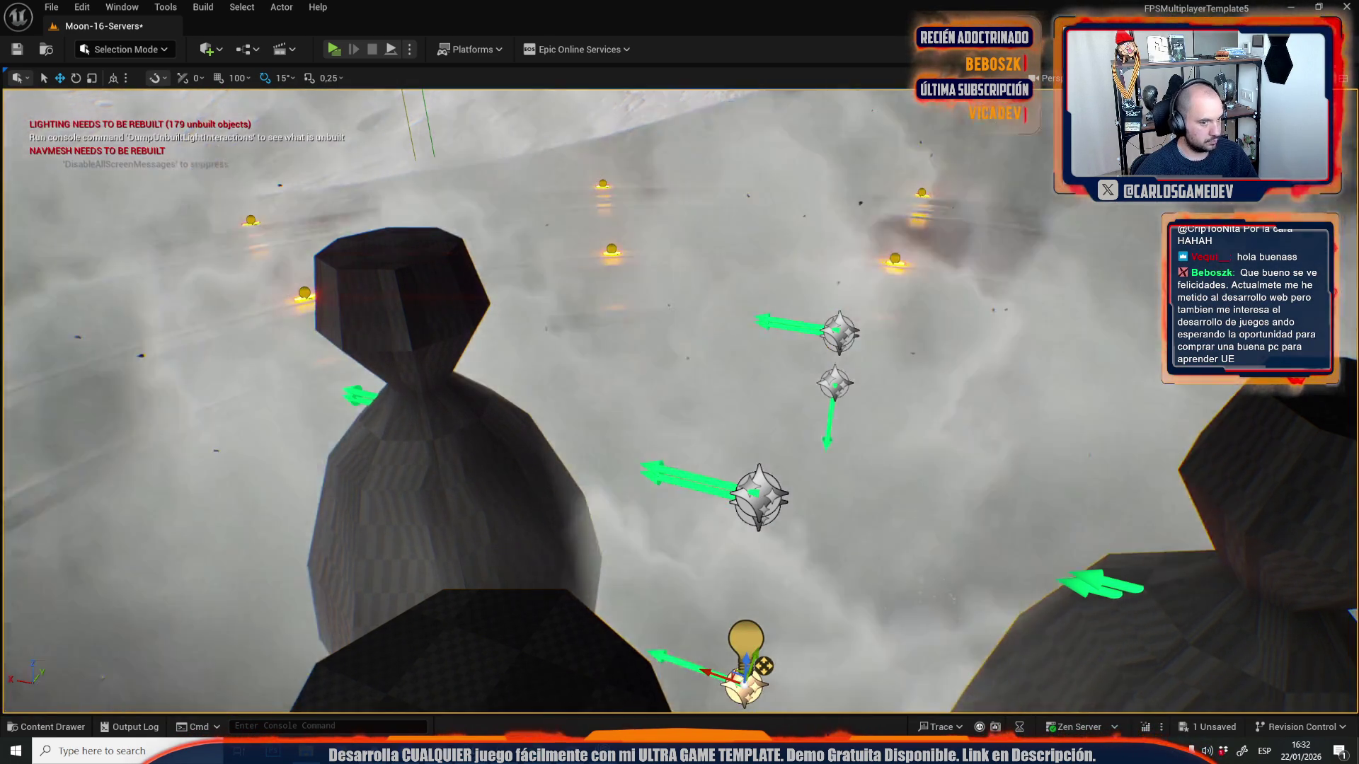
- Ctrl-select the five Niagara rocket effect actors on the rock wall, then open Blueprints > Open Level Blueprint
key("w")
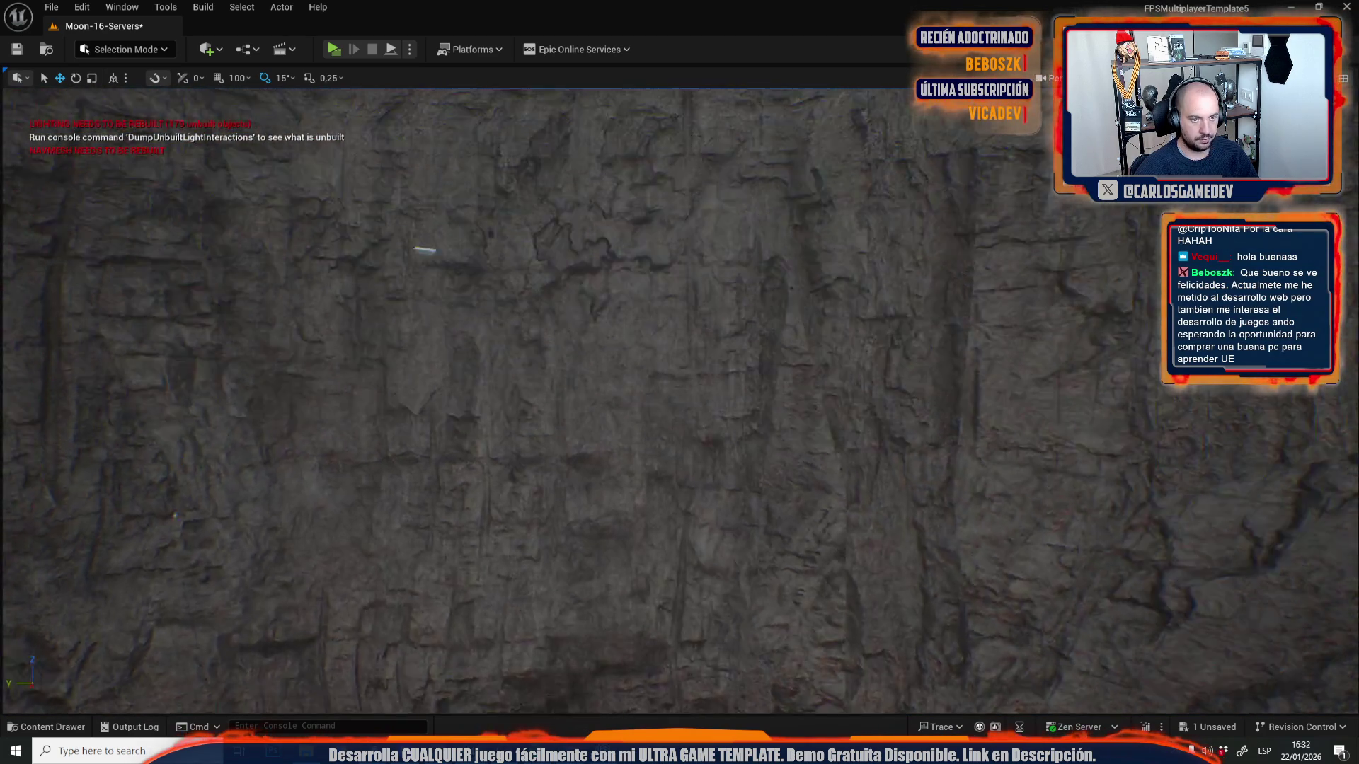
key("w")
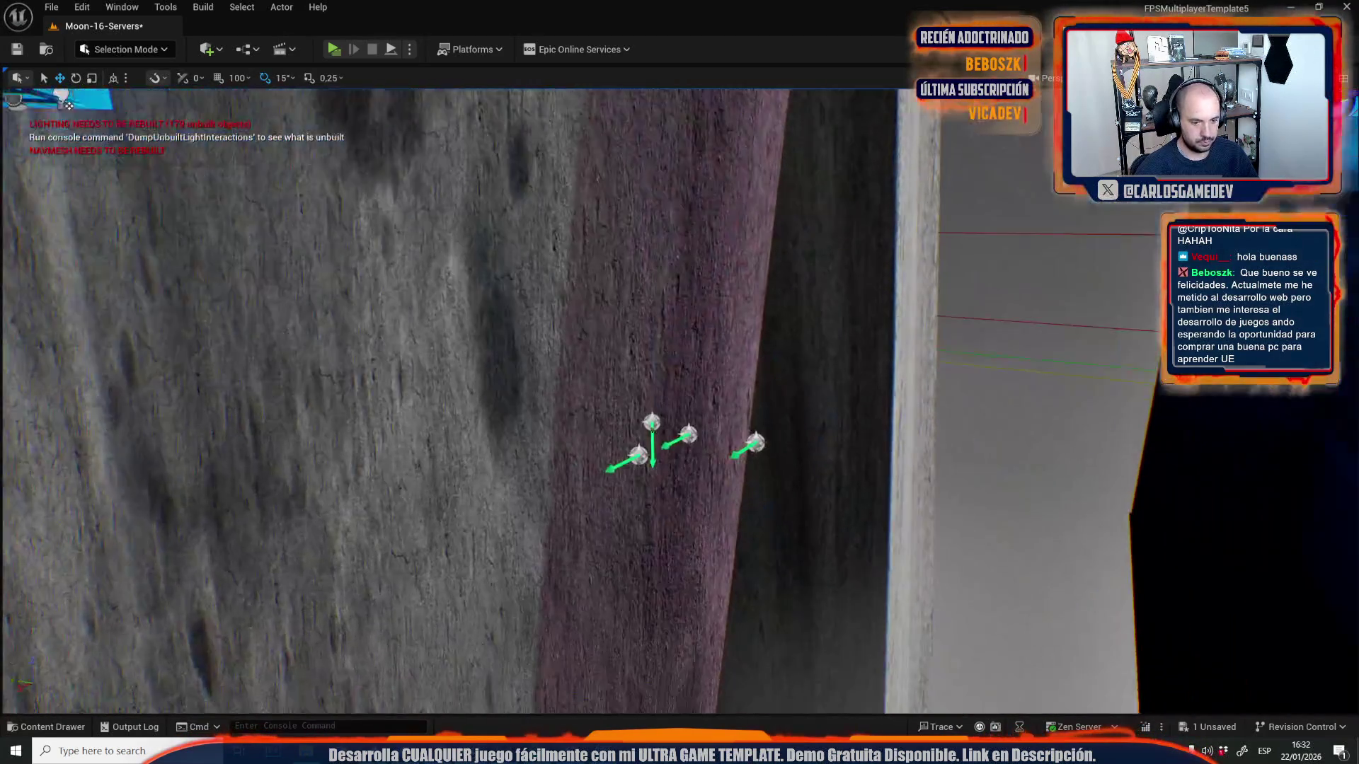
key("s")
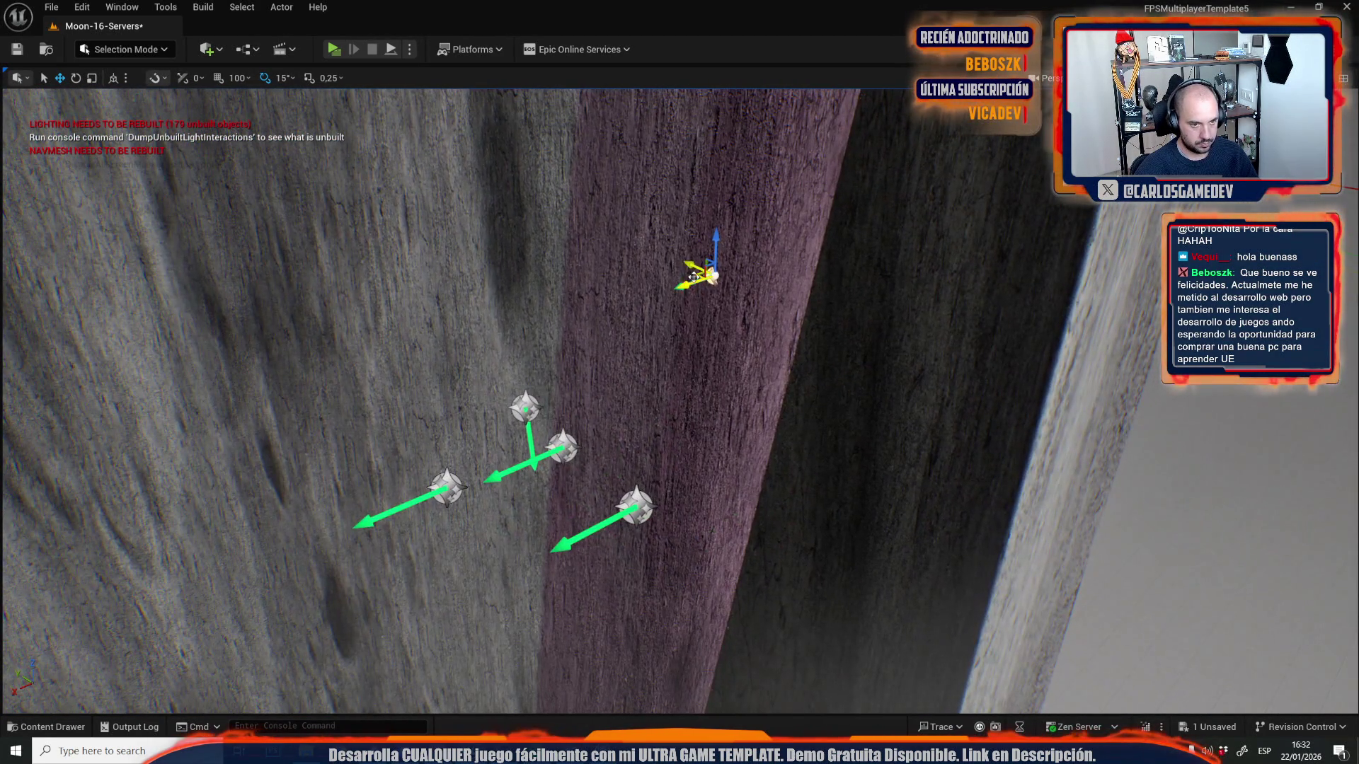
mouse_move(694, 276)
left_mouse_down()
mouse_move(531, 538)
mouse_move(501, 536)
left_mouse_up()
left_click(469, 472, "ctrl")
left_click(565, 448, "ctrl")
left_click(525, 408, "ctrl")
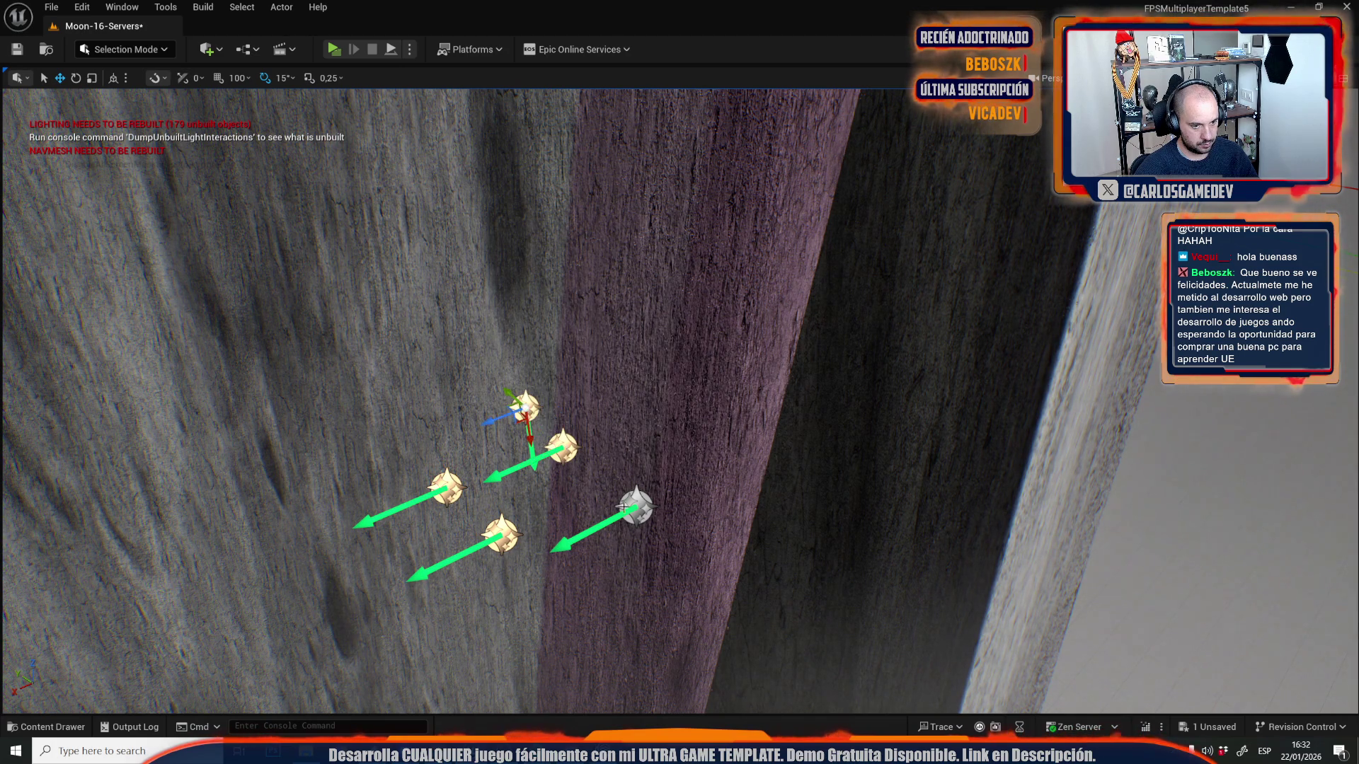
left_click(635, 505, "ctrl")
left_click(235, 55)
left_click(283, 151)
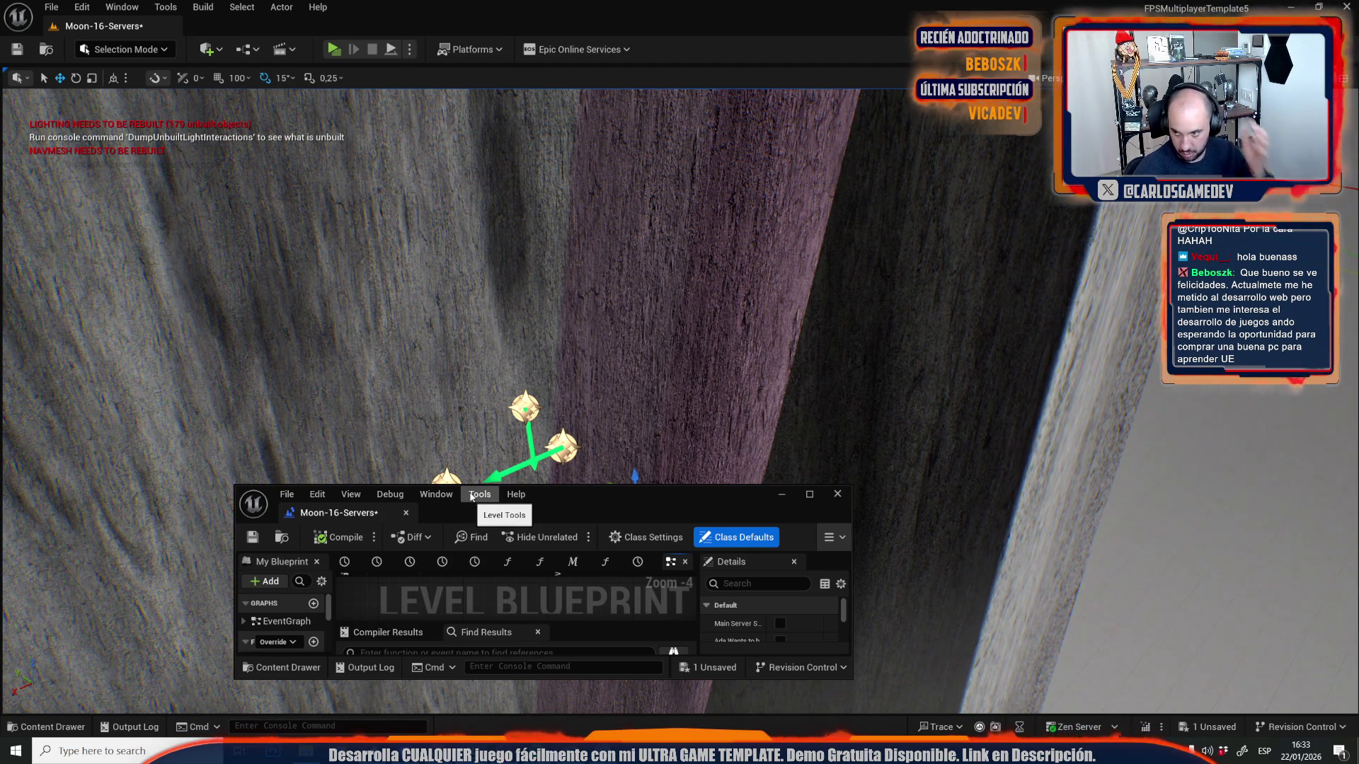
- Maximize the Level Blueprint and add a Sequence node fed by the Set Play Rate output
left_click(810, 495)
left_click_drag(665, 281, 763, 198)
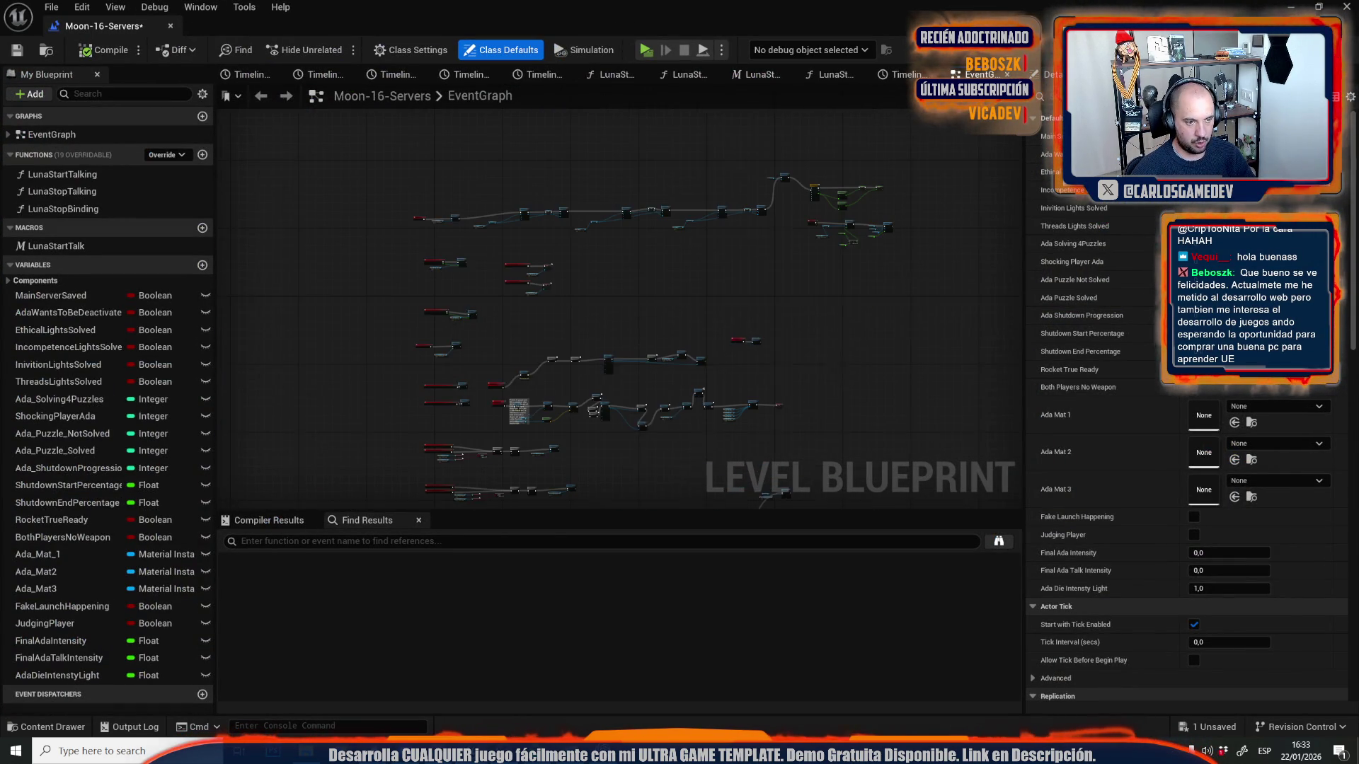
scroll(757, 137, "up", 8)
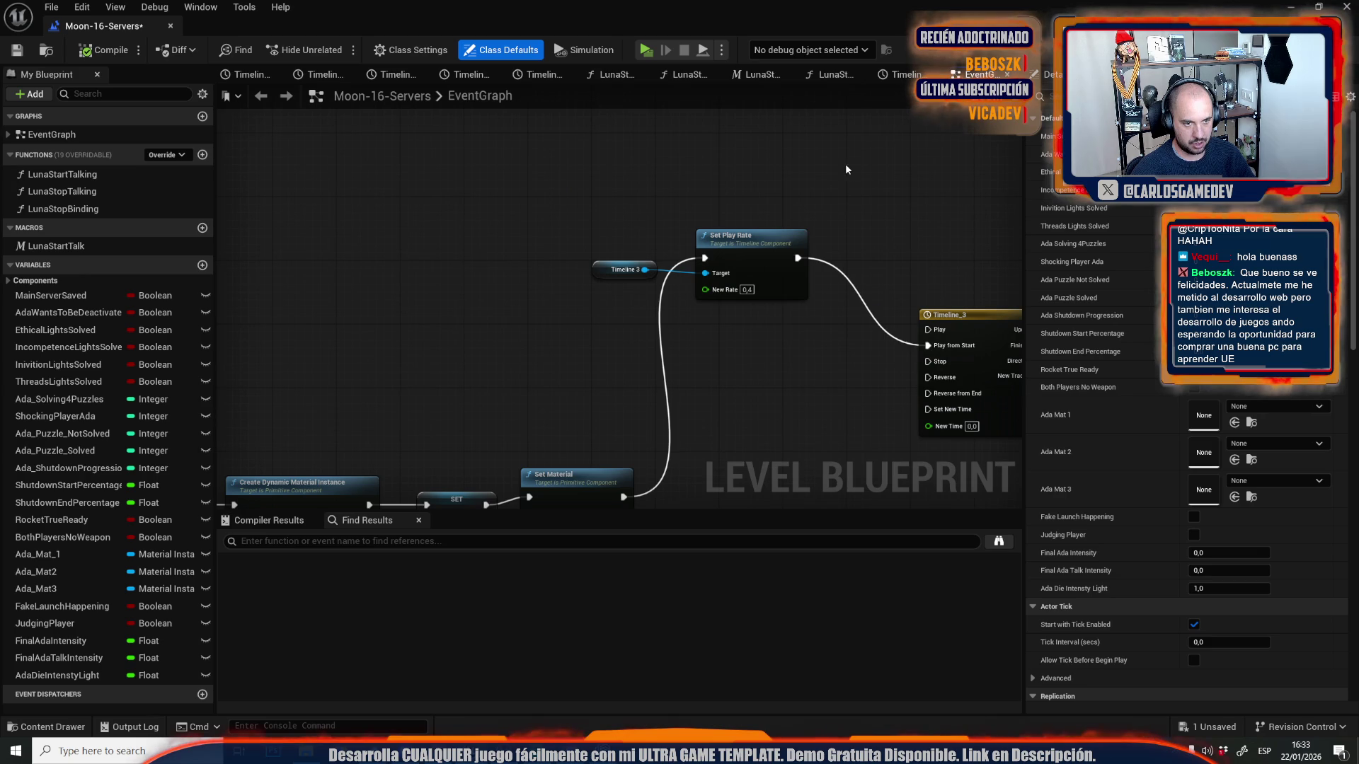
left_click_drag(622, 378, 660, 250)
left_click_drag(713, 324, 429, 425)
left_click(622, 130)
mouse_move(680, 325)
left_mouse_down()
mouse_move(608, 145)
mouse_move(679, 325)
mouse_move(587, 676)
left_mouse_up()
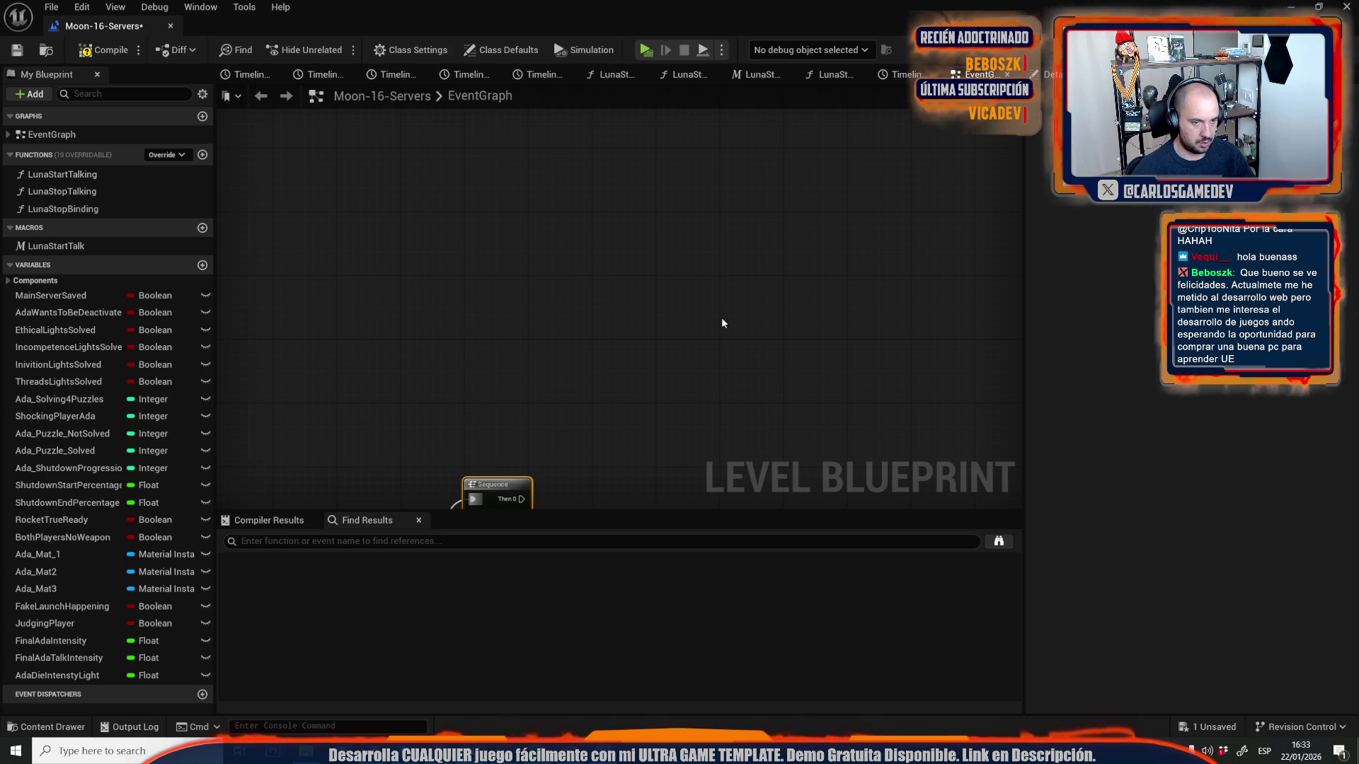
- Add references to the five rocket effect actors, including RocketSmokeLaunch2 and FloorFire2, to the graph
right_click(709, 242)
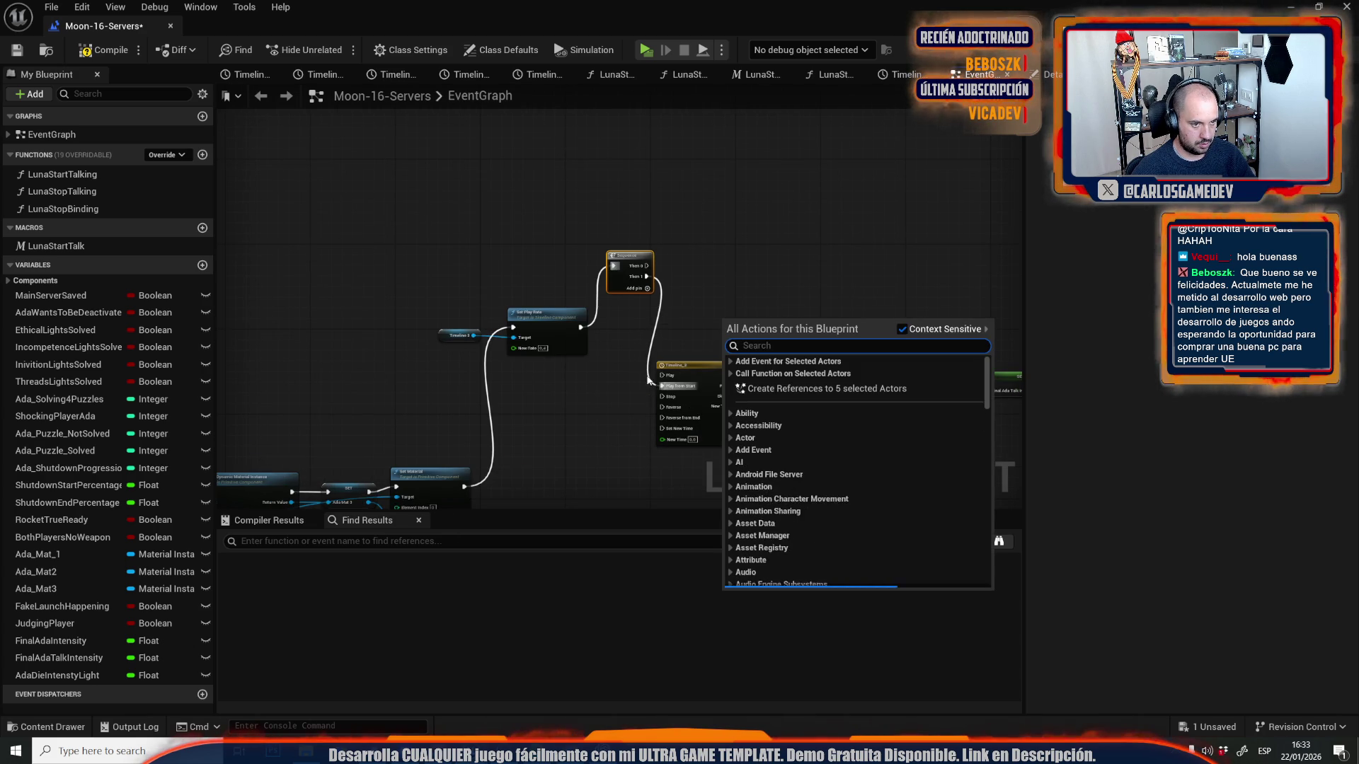
key("Escape")
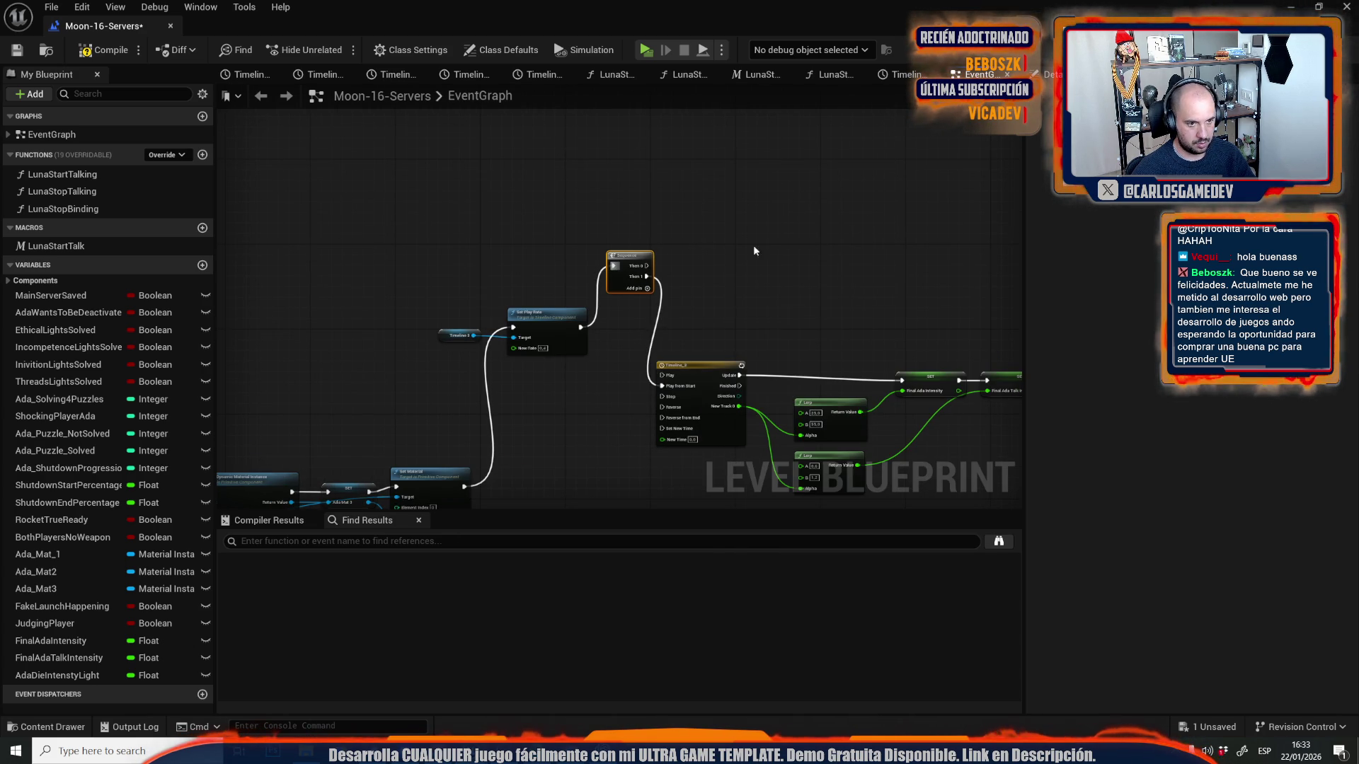
key("ctrl+v")
scroll(775, 245, "up", 2)
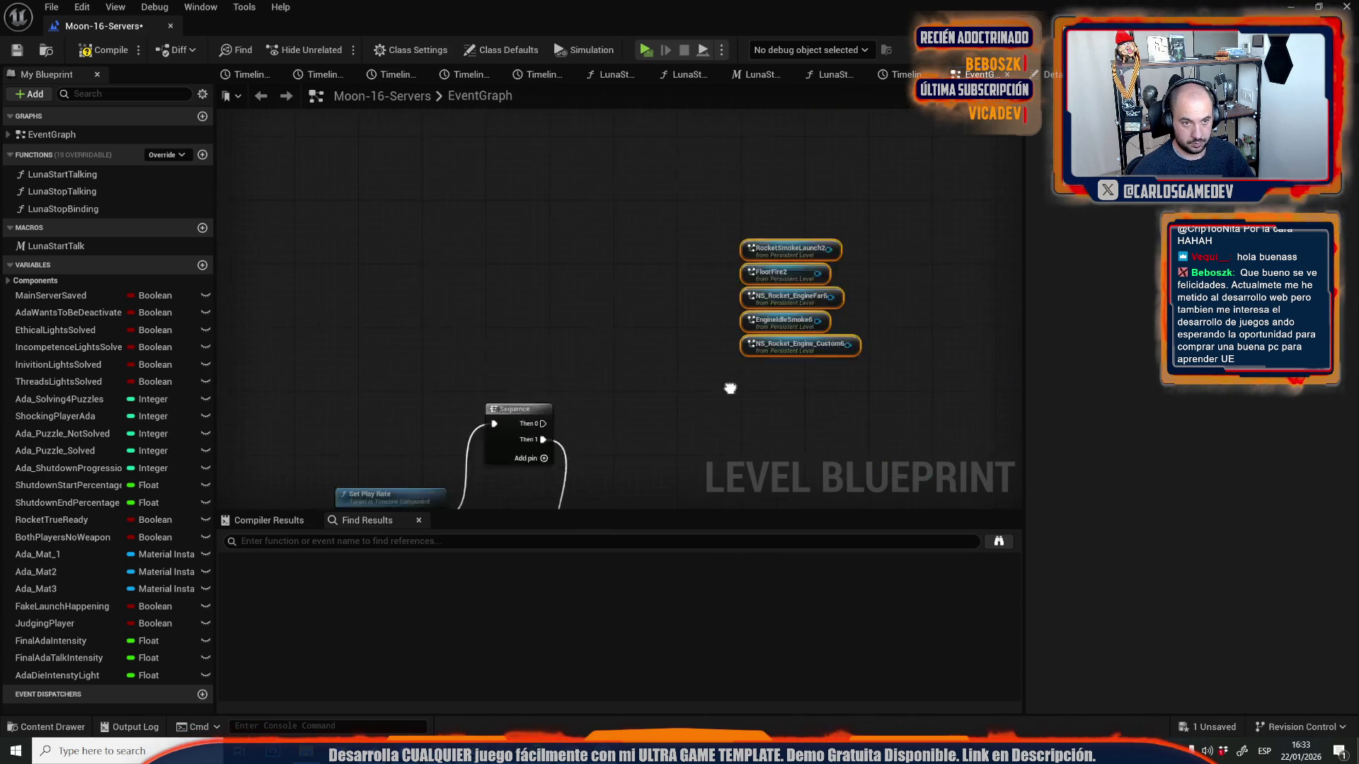
- Add an Activate node for RocketSmokeLaunch2's Niagara component, undoing an accidental Set Auto Activate
left_click_drag(815, 315, 866, 238)
type("au")
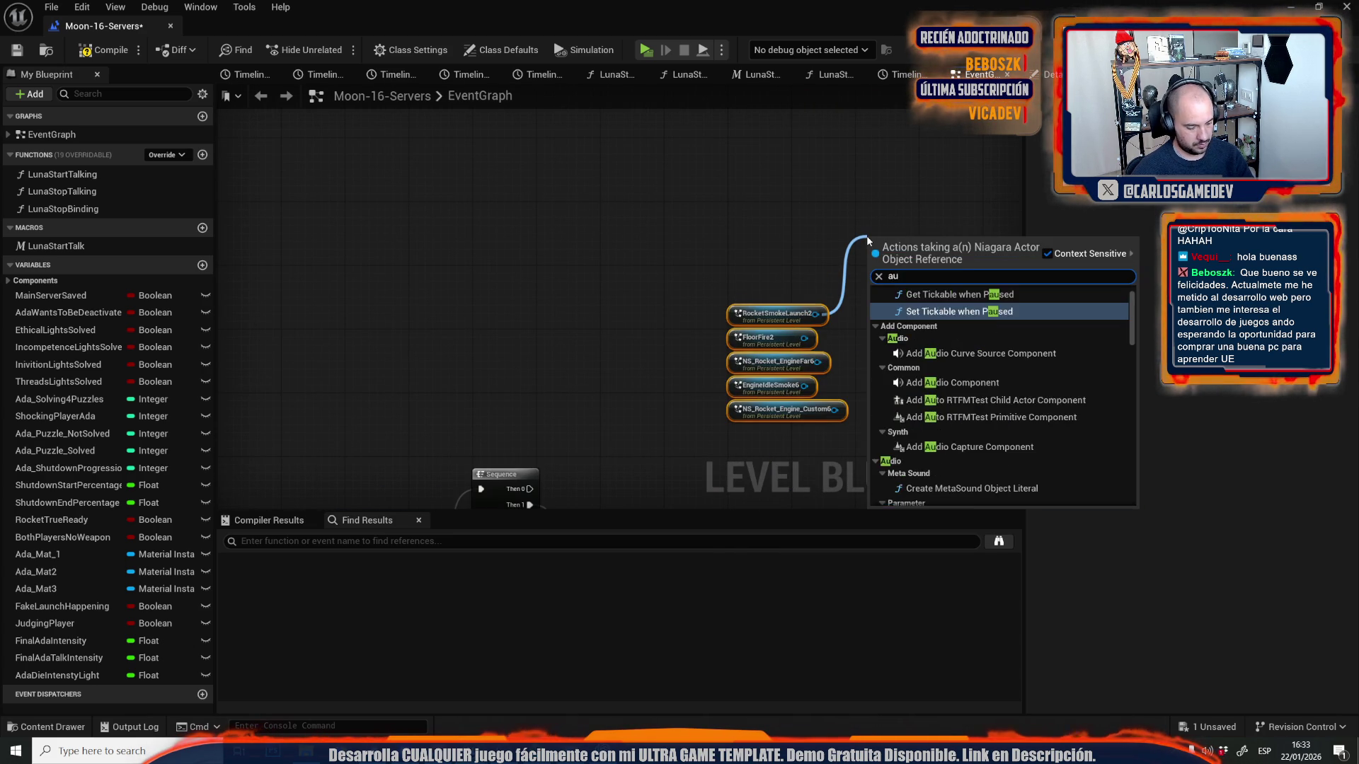
type("to")
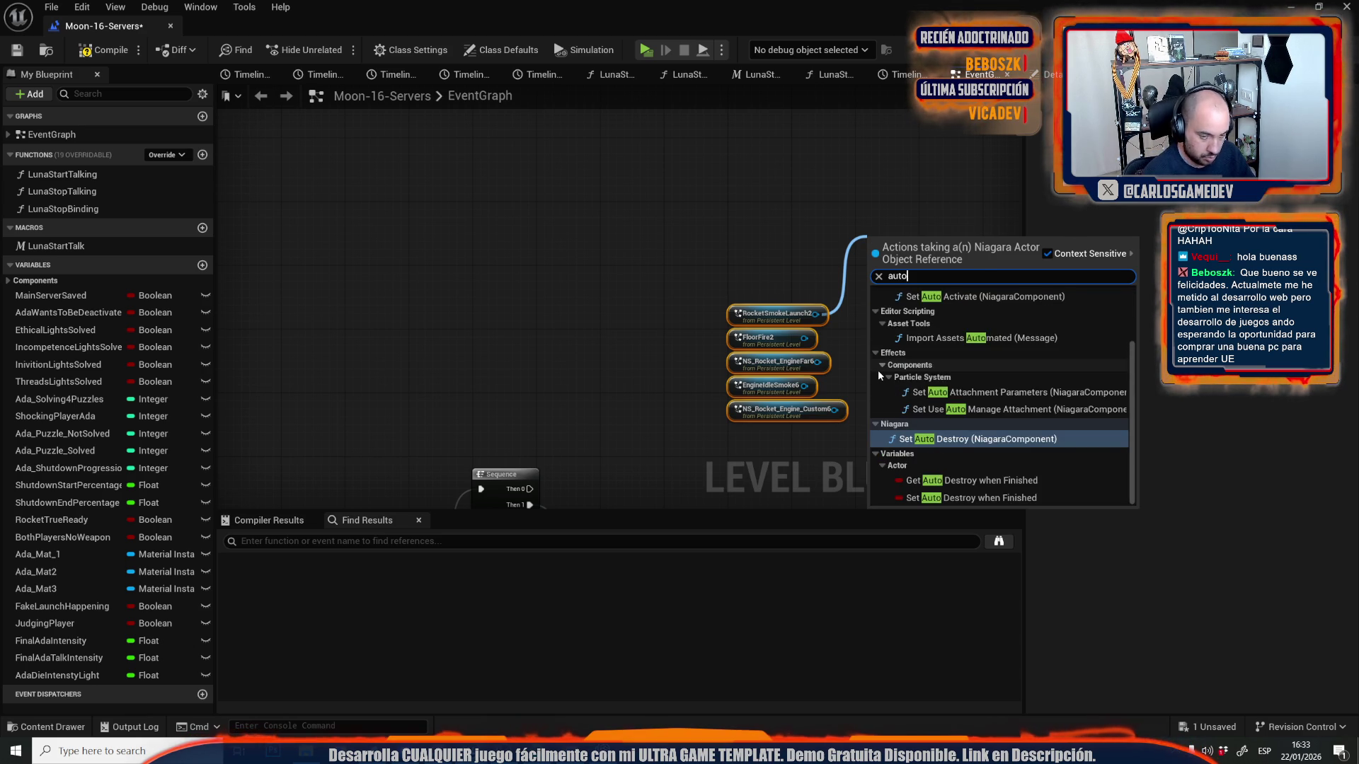
type(" act")
key("Return")
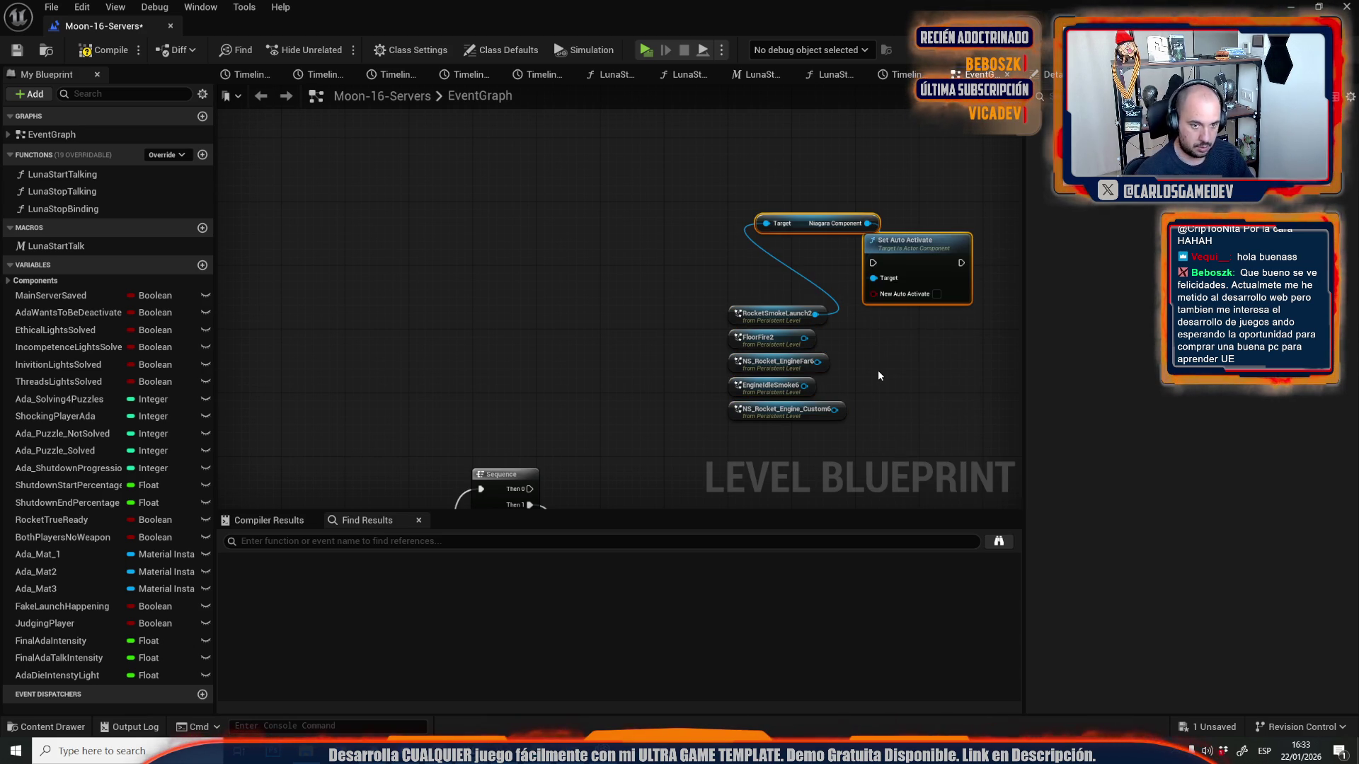
key("ctrl+z")
left_click_drag(815, 314, 896, 256)
type("enable")
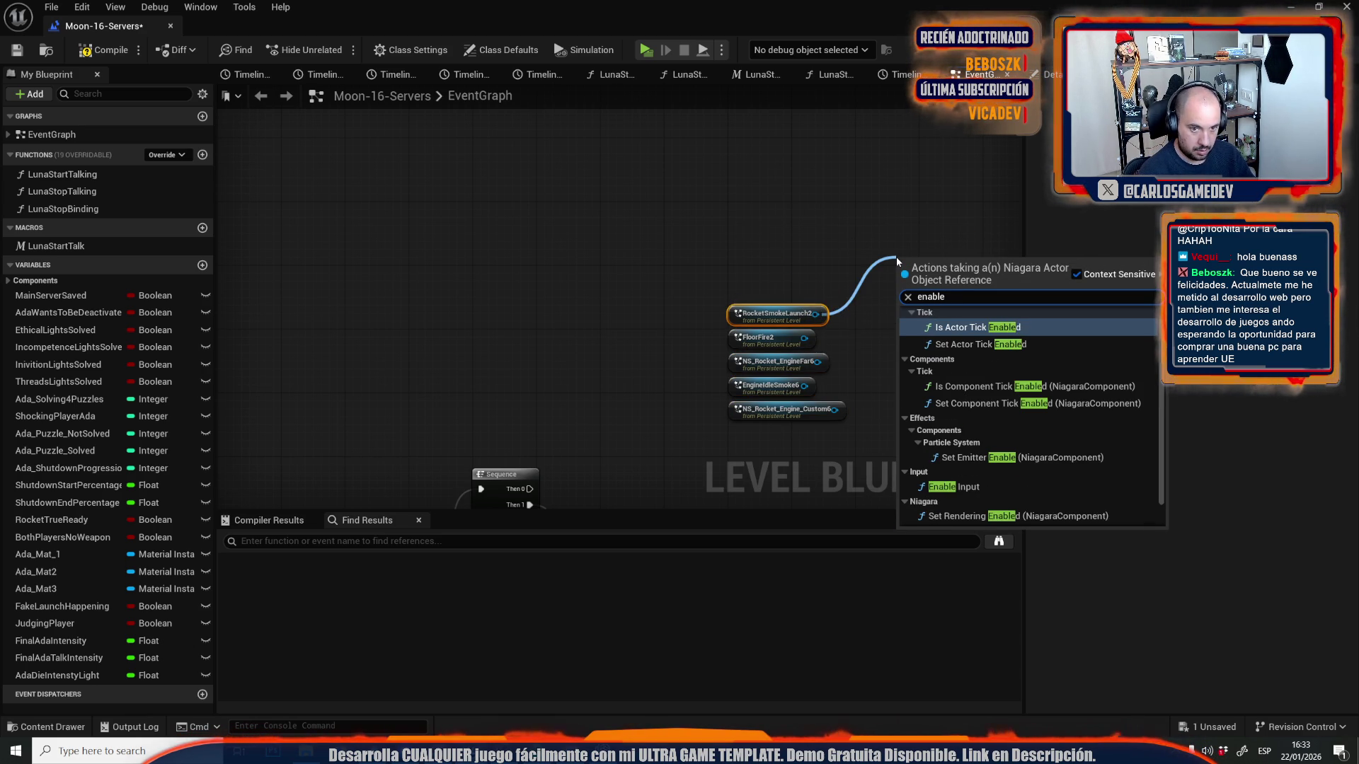
key("Down")
key("Down")
key("Down")
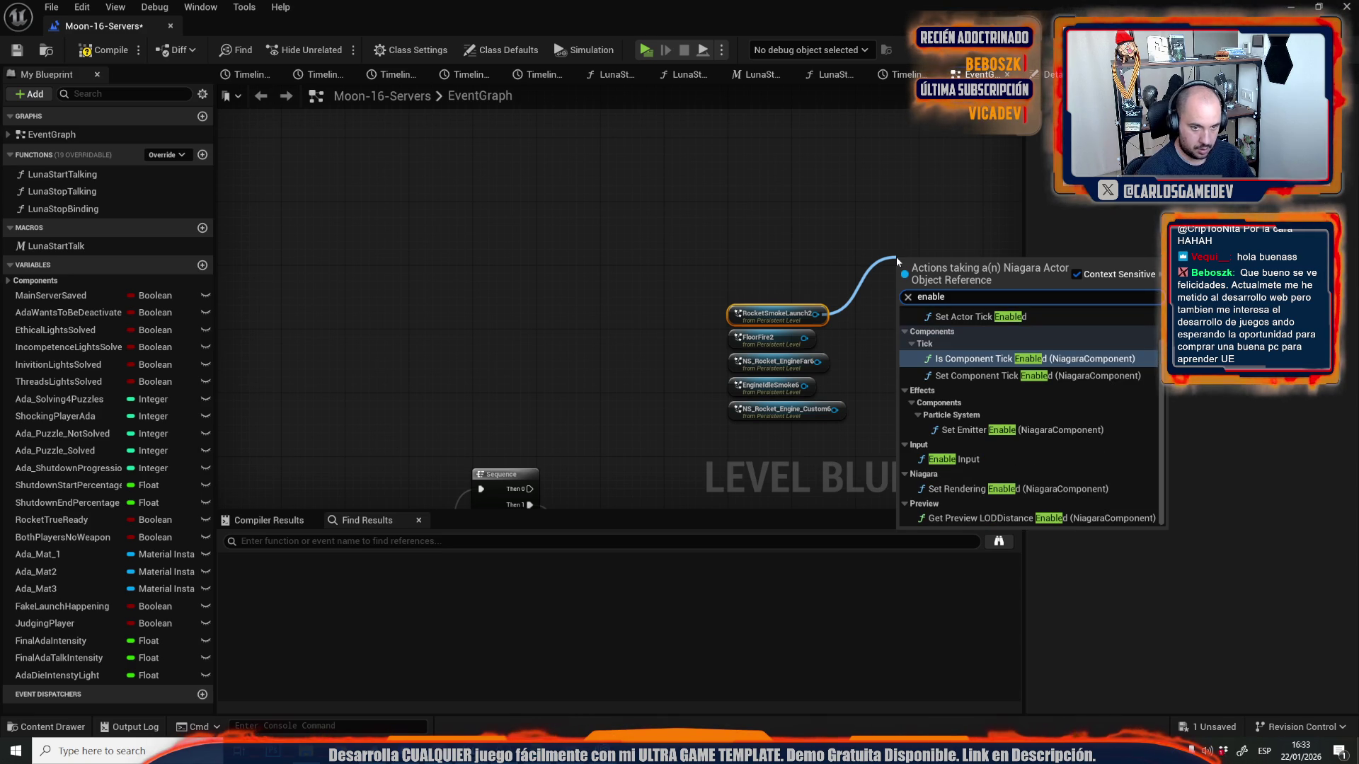
type(" sy")
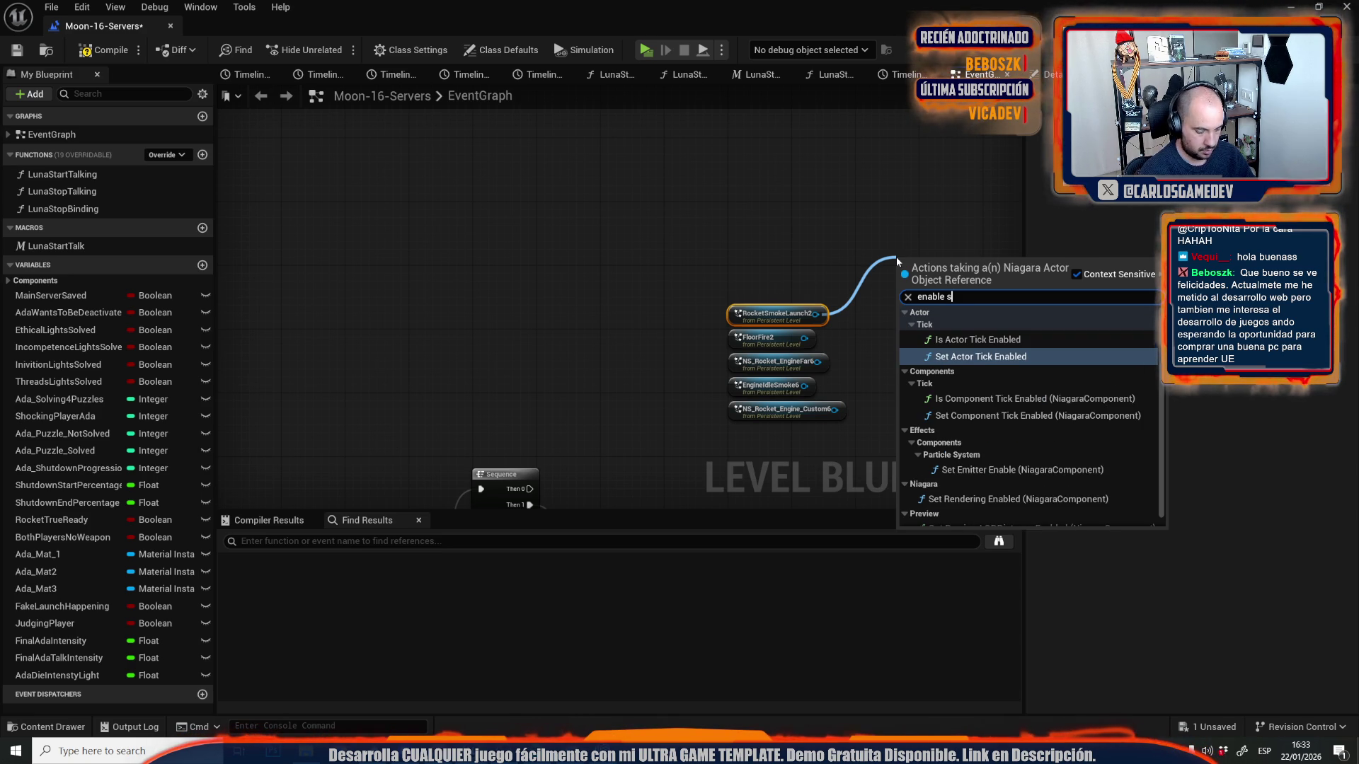
key("ctrl+a")
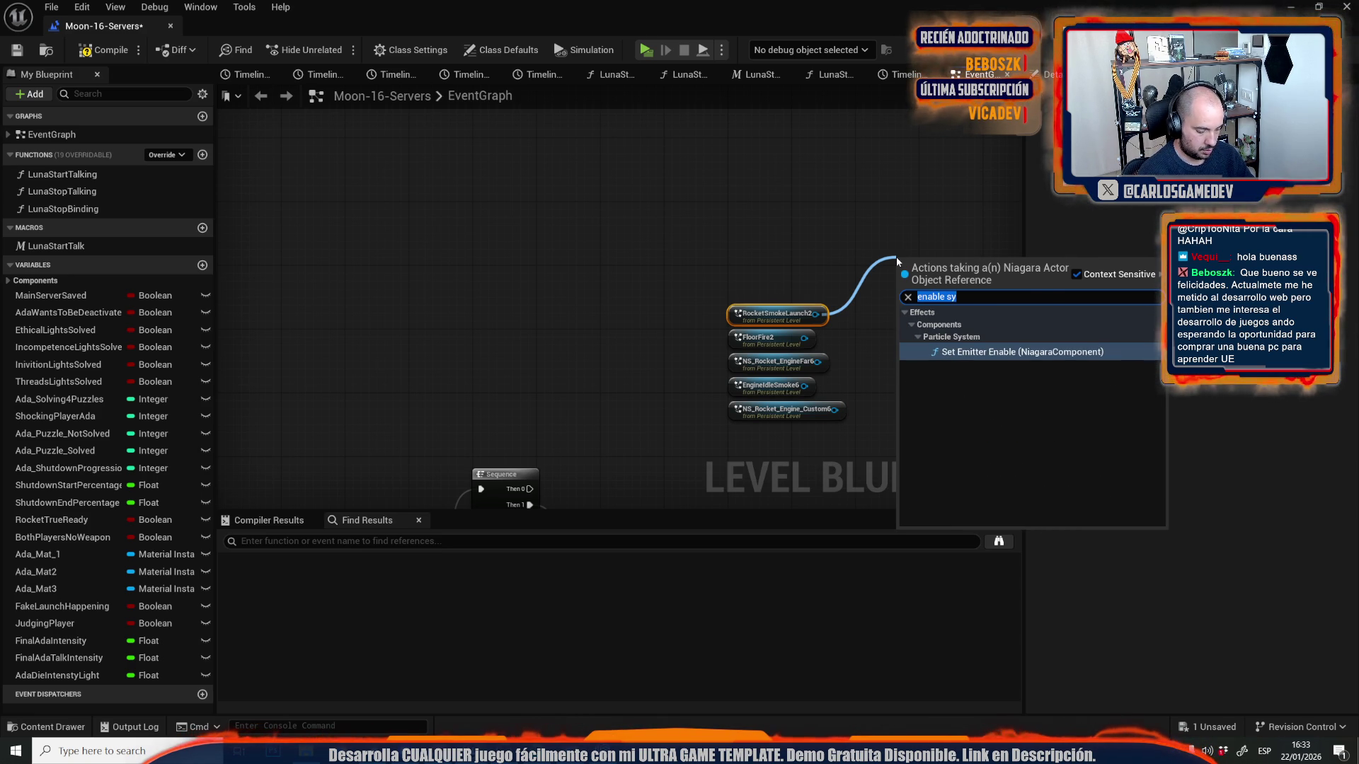
type("actovate")
key("ctrl+a")
type("activate")
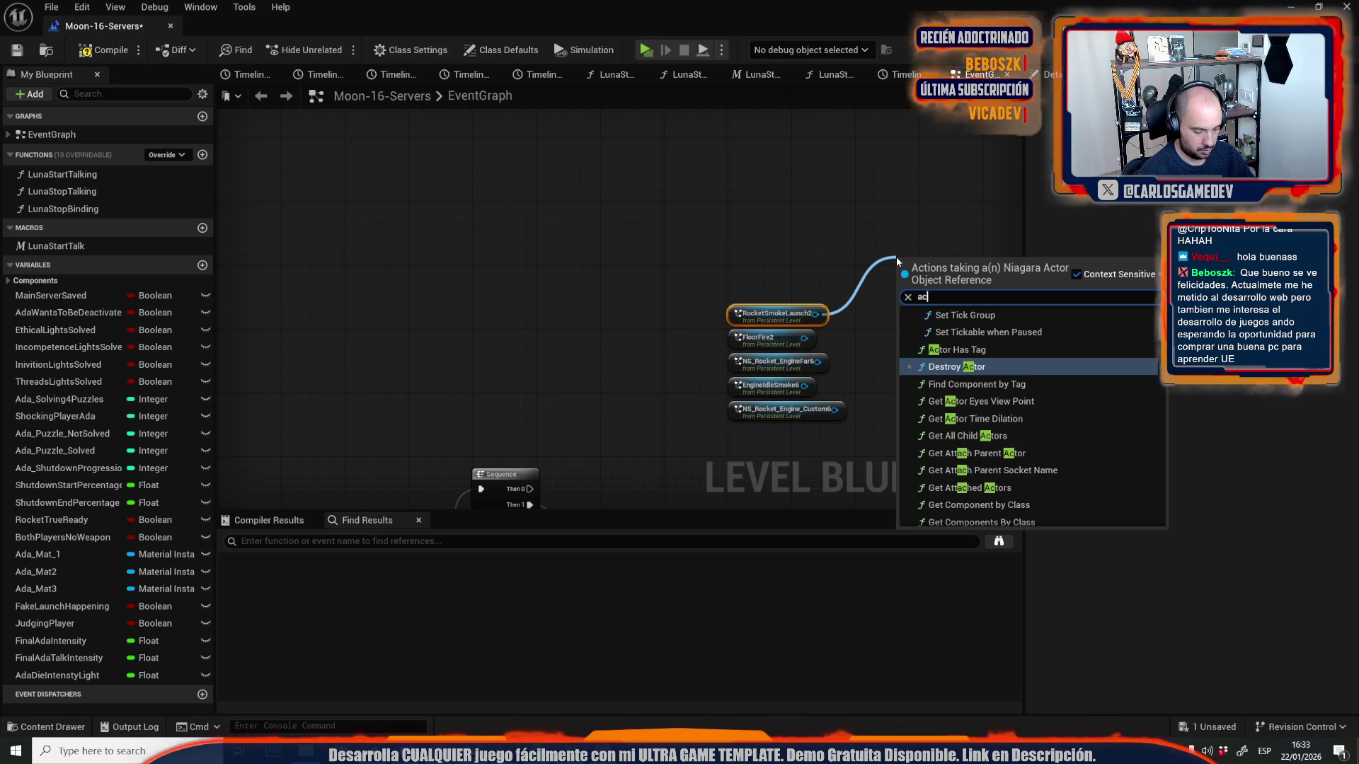
key("Return")
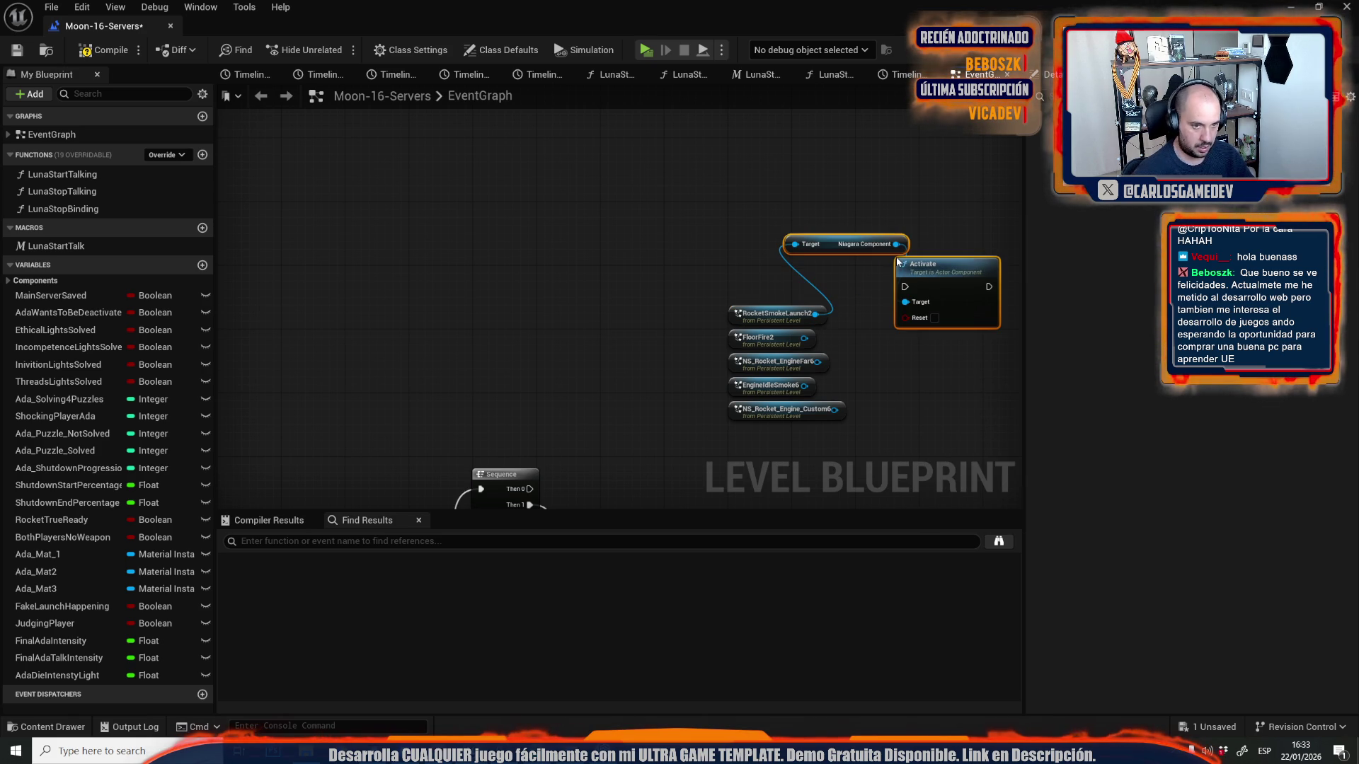
- Duplicate the Niagara Component getter for the FloorFire2 and NS_Rocket_EngineFar6 references
mouse_move(801, 344)
left_mouse_down()
mouse_move(910, 303)
mouse_move(836, 375)
left_mouse_up()
key("Escape")
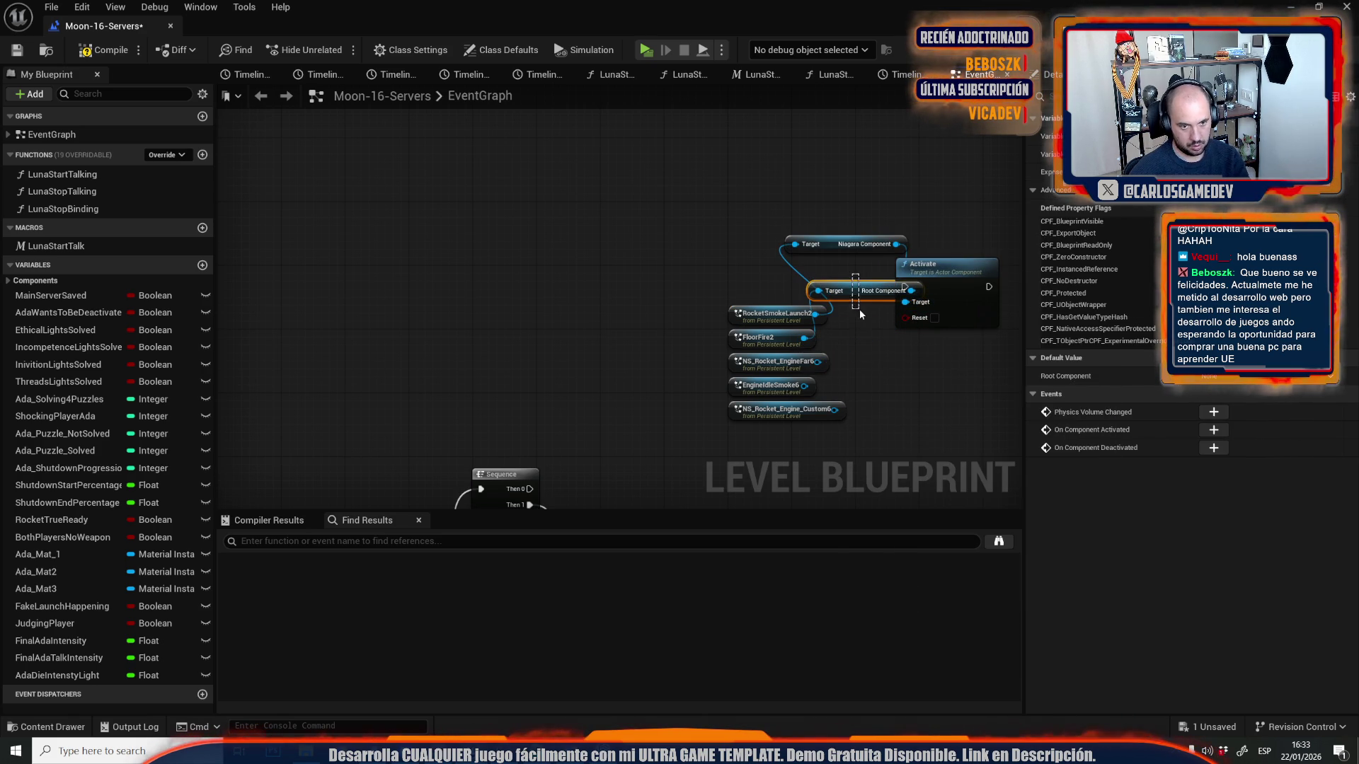
key("ctrl+z")
left_click_drag(929, 288, 719, 255)
mouse_move(581, 210)
left_mouse_down()
mouse_move(634, 293)
mouse_move(643, 274)
left_mouse_up()
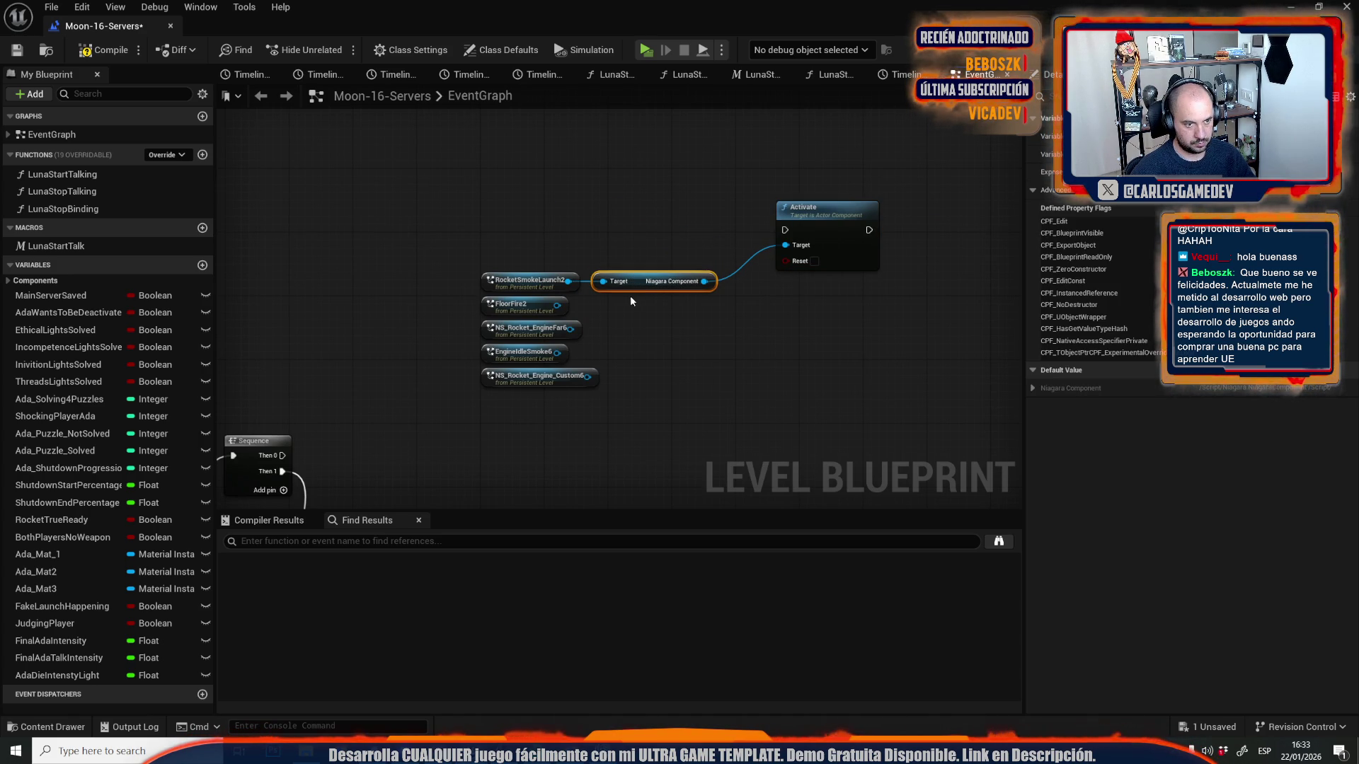
key("ctrl+d")
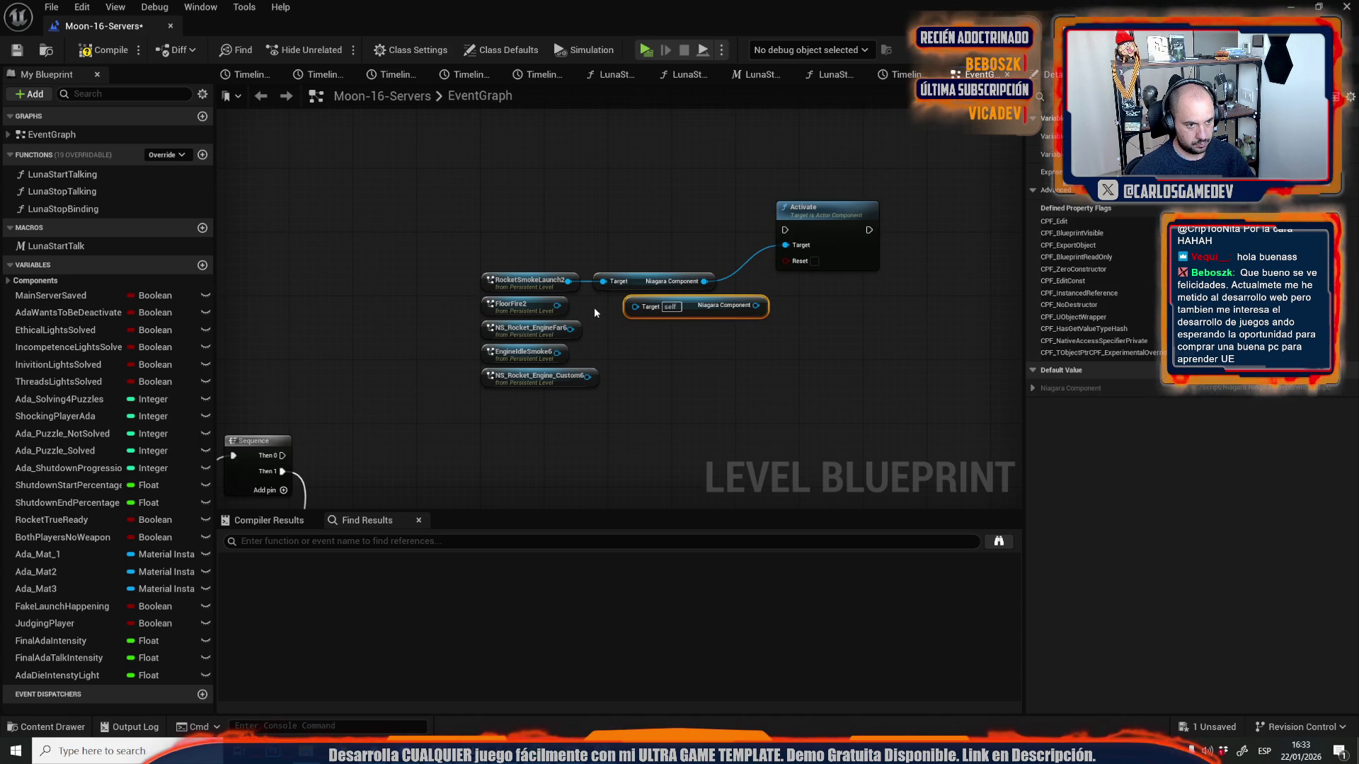
mouse_move(555, 305)
left_mouse_down()
mouse_move(662, 312)
mouse_move(633, 310)
left_mouse_up()
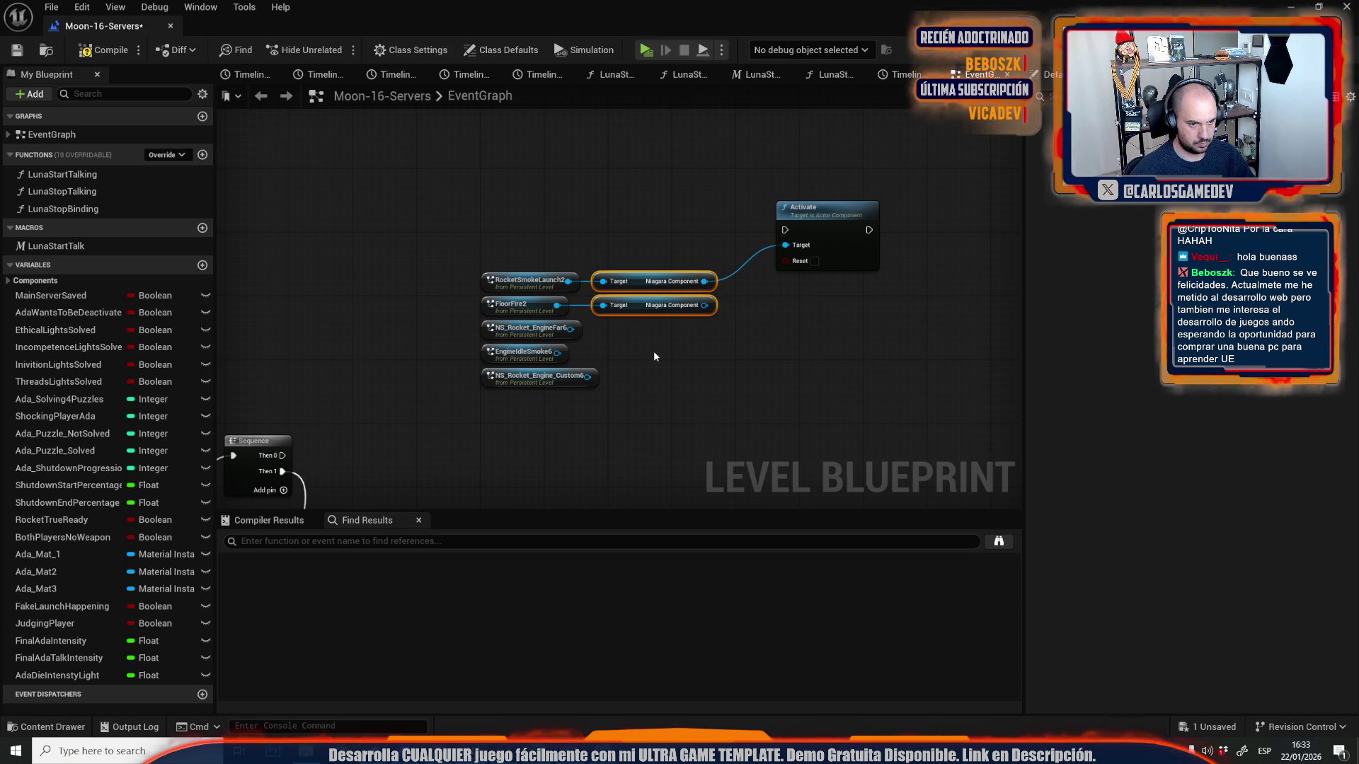
key("ctrl+d")
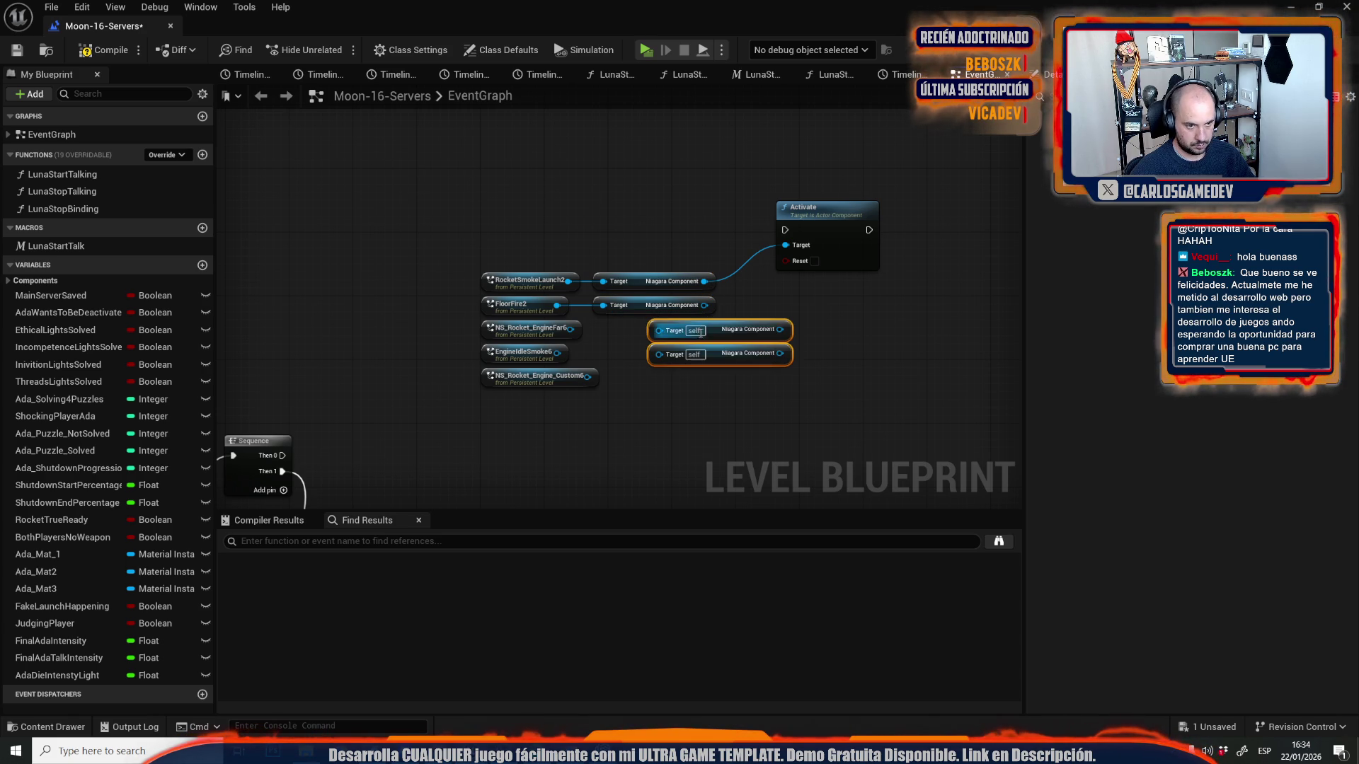
left_click_drag(715, 327, 662, 328)
mouse_move(569, 329)
left_mouse_down()
mouse_move(603, 329)
mouse_move(557, 352)
left_mouse_up()
left_click(609, 423)
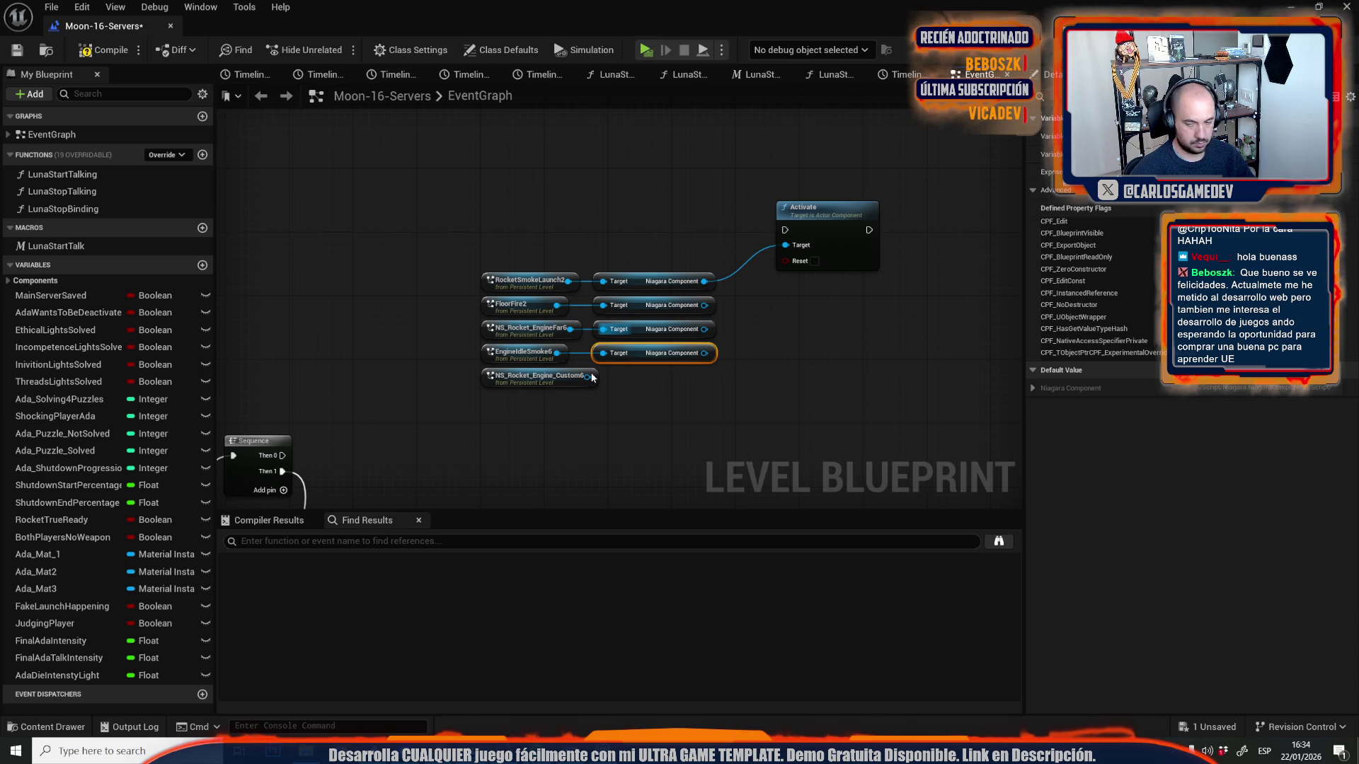
- Wire all five Niagara components, including NS_Rocket_Engine_Custom6, into Activate and trigger it from Sequence Then 0
key("ctrl+w")
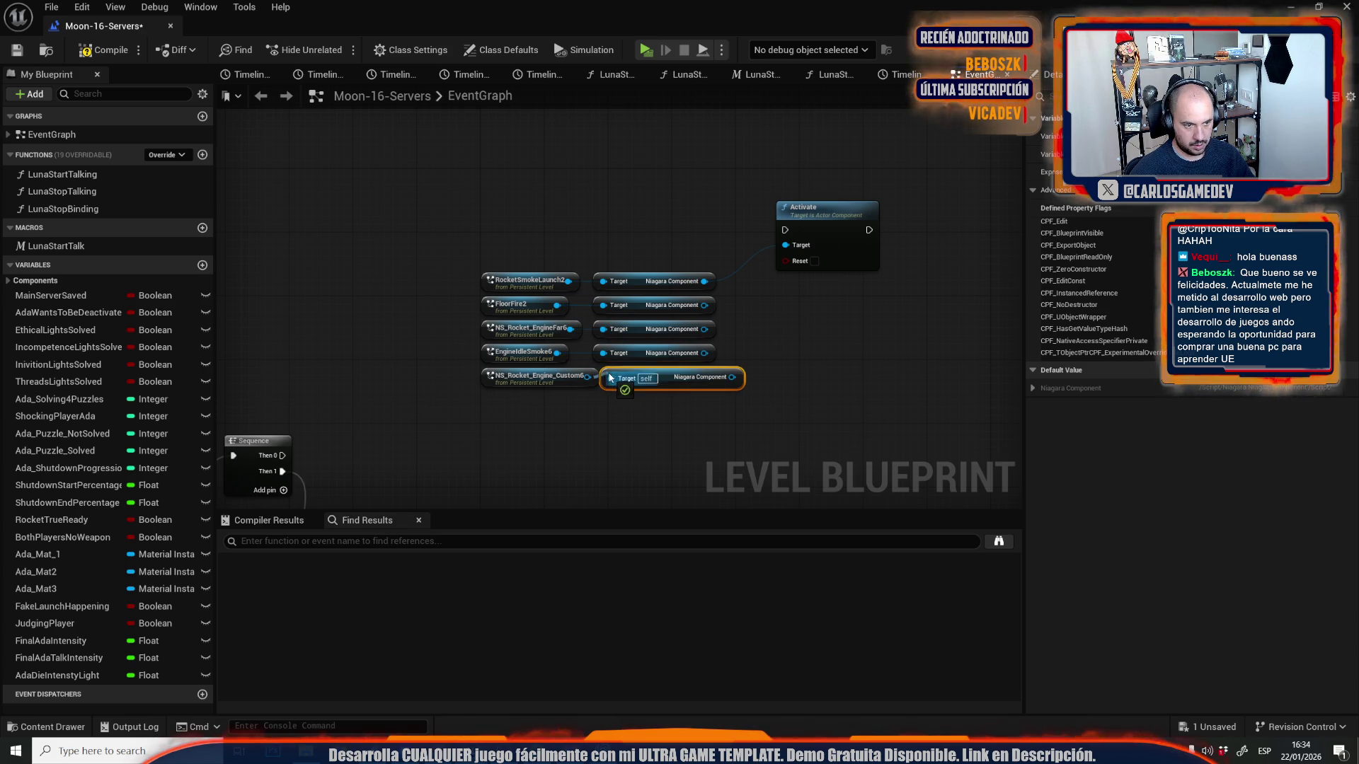
left_click_drag(705, 305, 785, 244)
mouse_move(704, 329)
left_mouse_down()
mouse_move(744, 320)
mouse_move(785, 245)
left_mouse_up()
left_click_drag(702, 351, 785, 245)
mouse_move(712, 377)
left_mouse_down()
mouse_move(711, 393)
mouse_move(785, 245)
left_mouse_up()
mouse_move(283, 455)
left_mouse_down()
mouse_move(700, 236)
mouse_move(785, 230)
mouse_move(511, 244)
left_mouse_up()
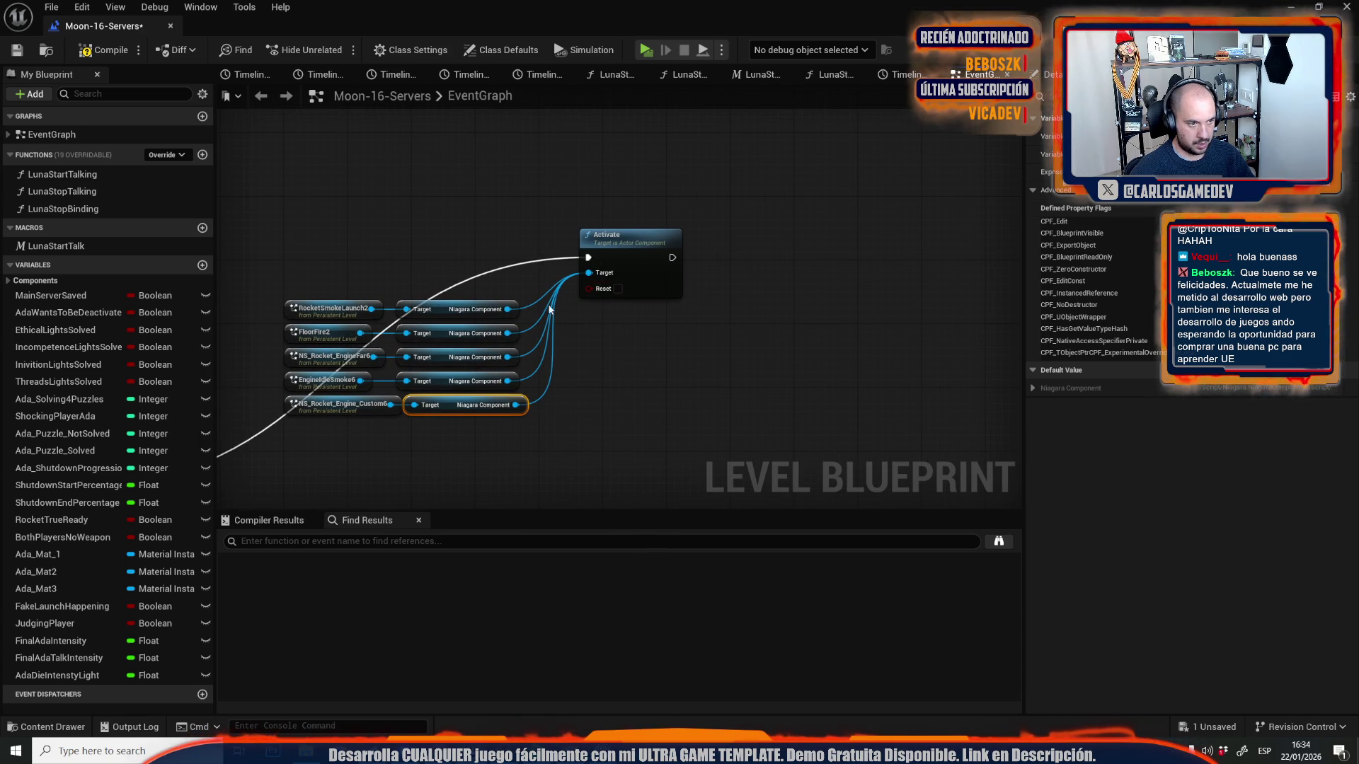
left_click_drag(672, 258, 837, 267)
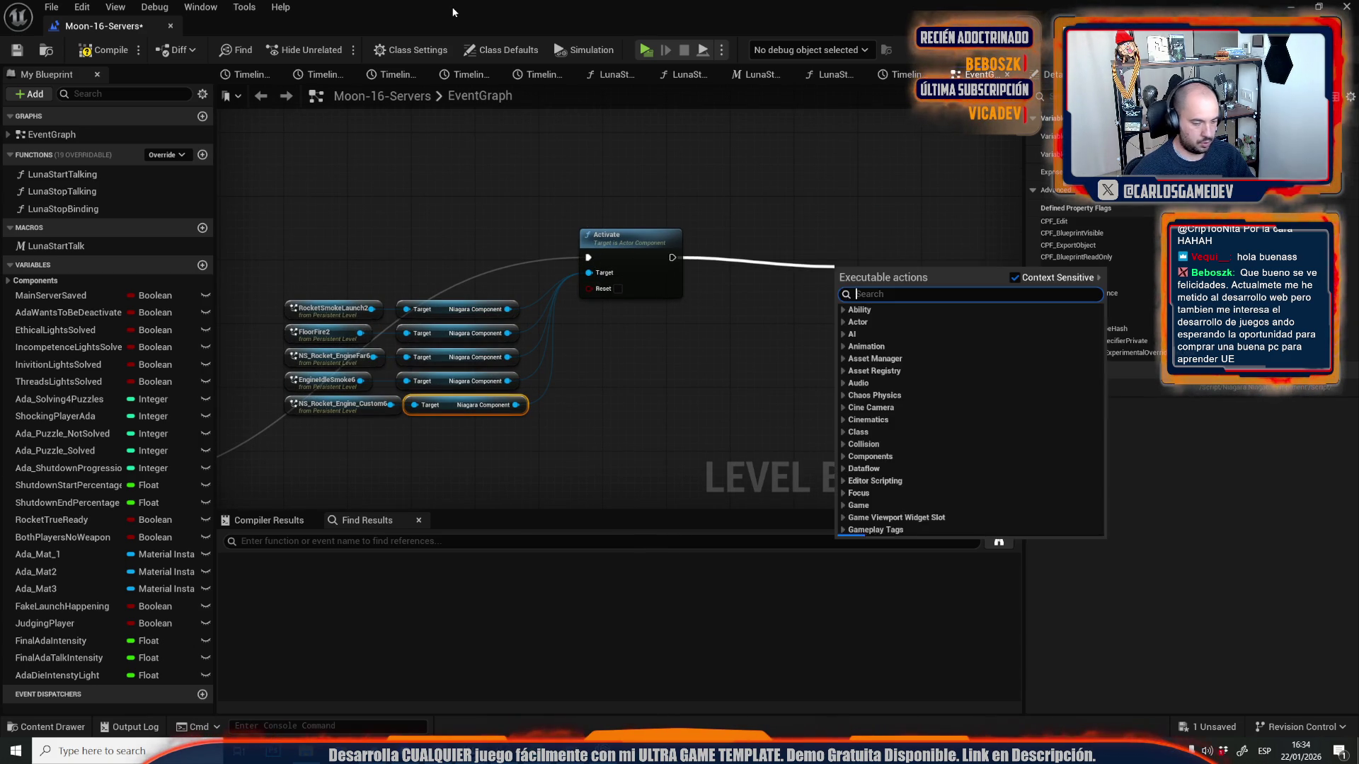
- Add a Delay node of 1 second after Activate
type("delay")
key("Return")
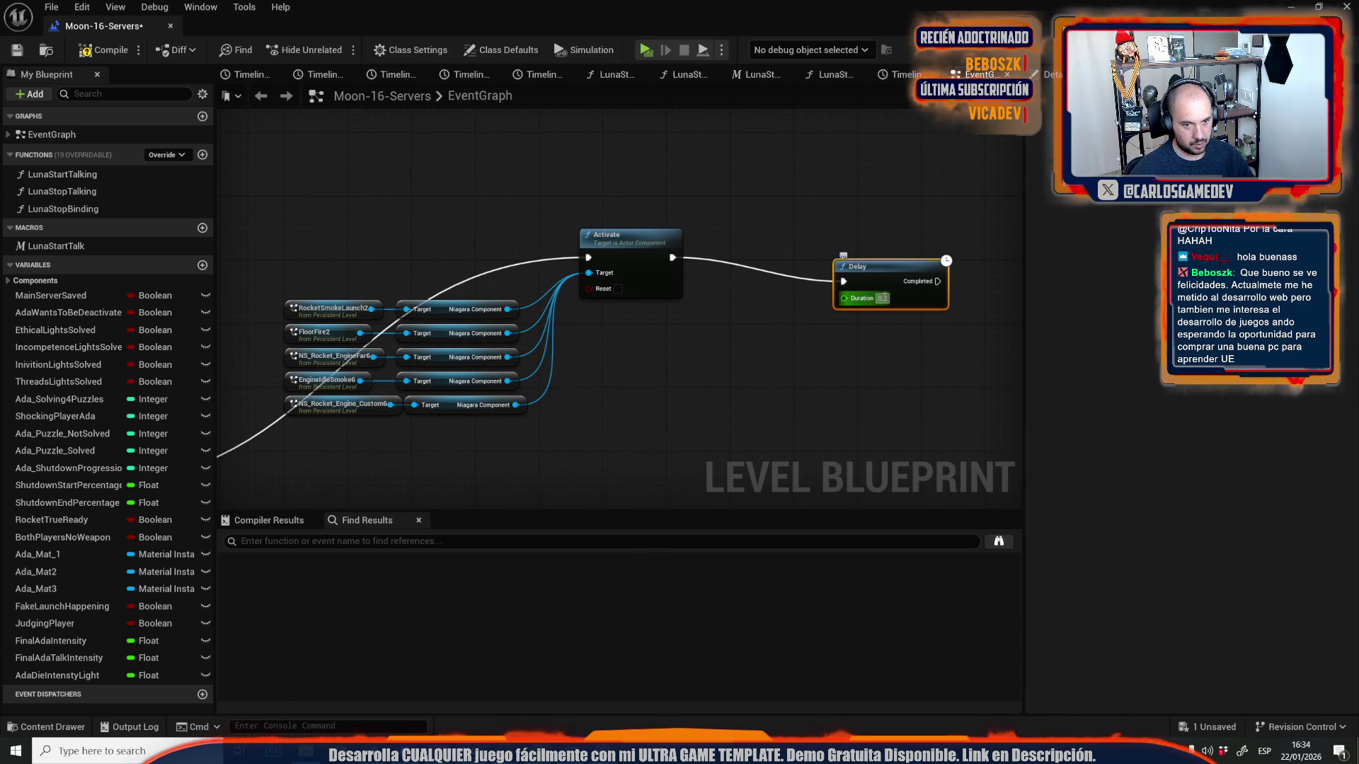
type("1")
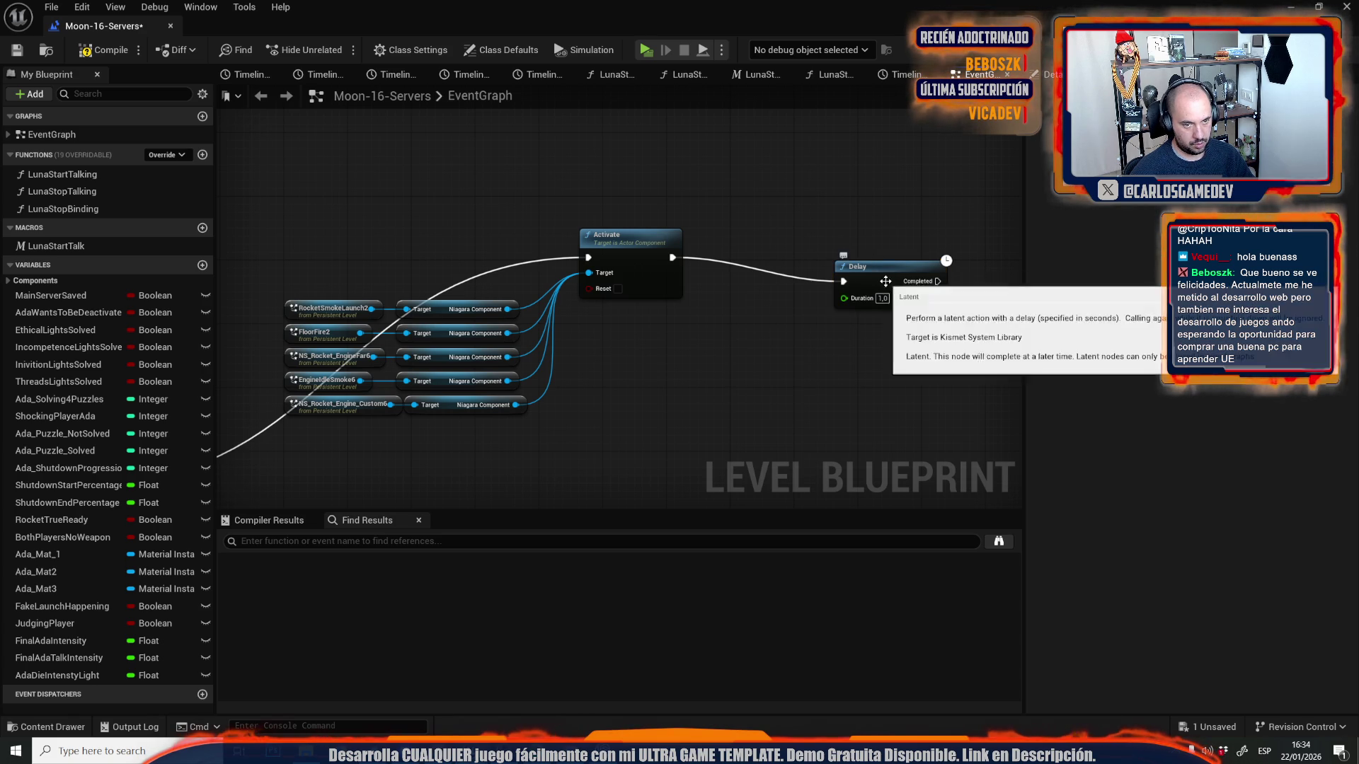
left_click_drag(878, 268, 853, 243)
left_click(814, 401)
- Add a Deactivate node targeting all five Niagara components after the Delay, then return to the level editor
mouse_move(507, 310)
left_mouse_down()
mouse_move(682, 350)
mouse_move(672, 396)
mouse_move(660, 379)
mouse_move(507, 359)
left_mouse_up()
type("deac")
key("Return")
mouse_move(683, 392)
left_mouse_down()
mouse_move(549, 387)
mouse_move(515, 405)
mouse_move(762, 321)
left_mouse_up()
left_click_drag(559, 419, 884, 355)
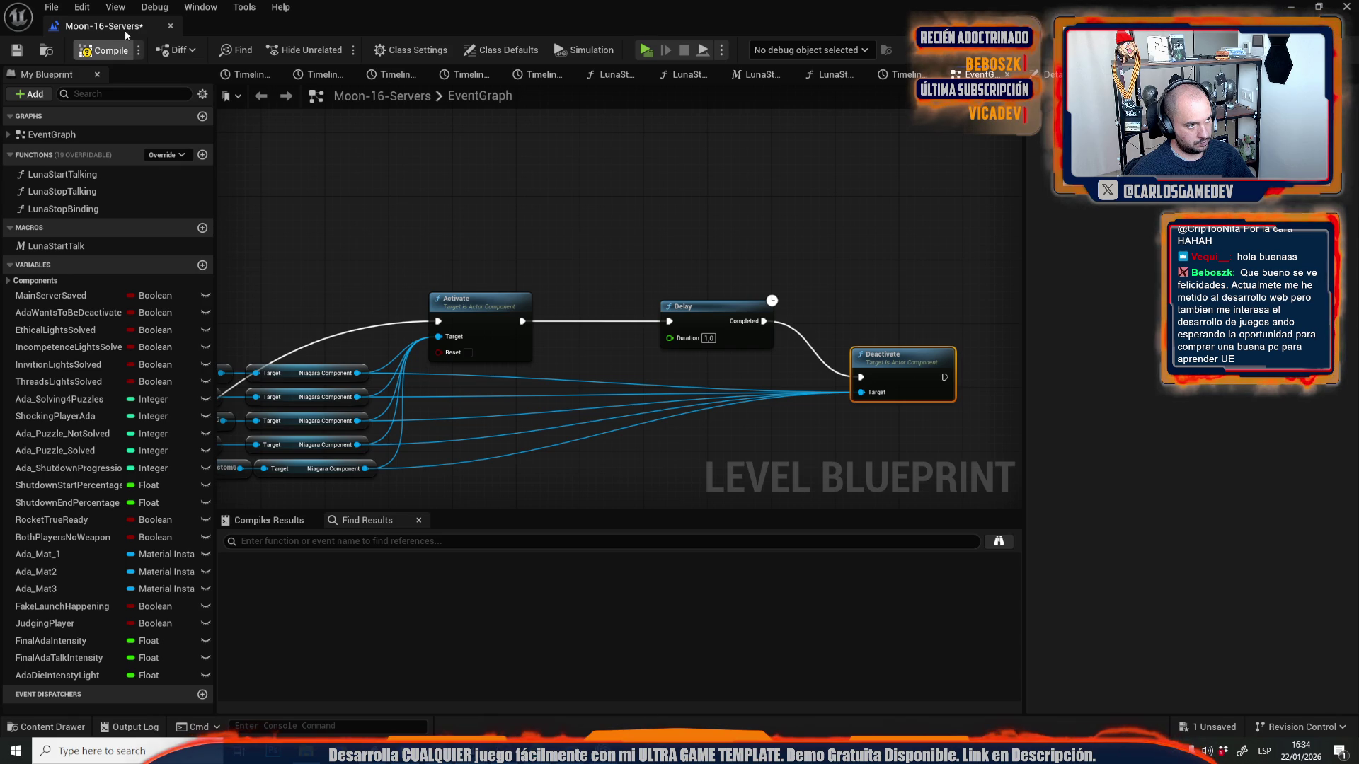
key("alt+Tab")
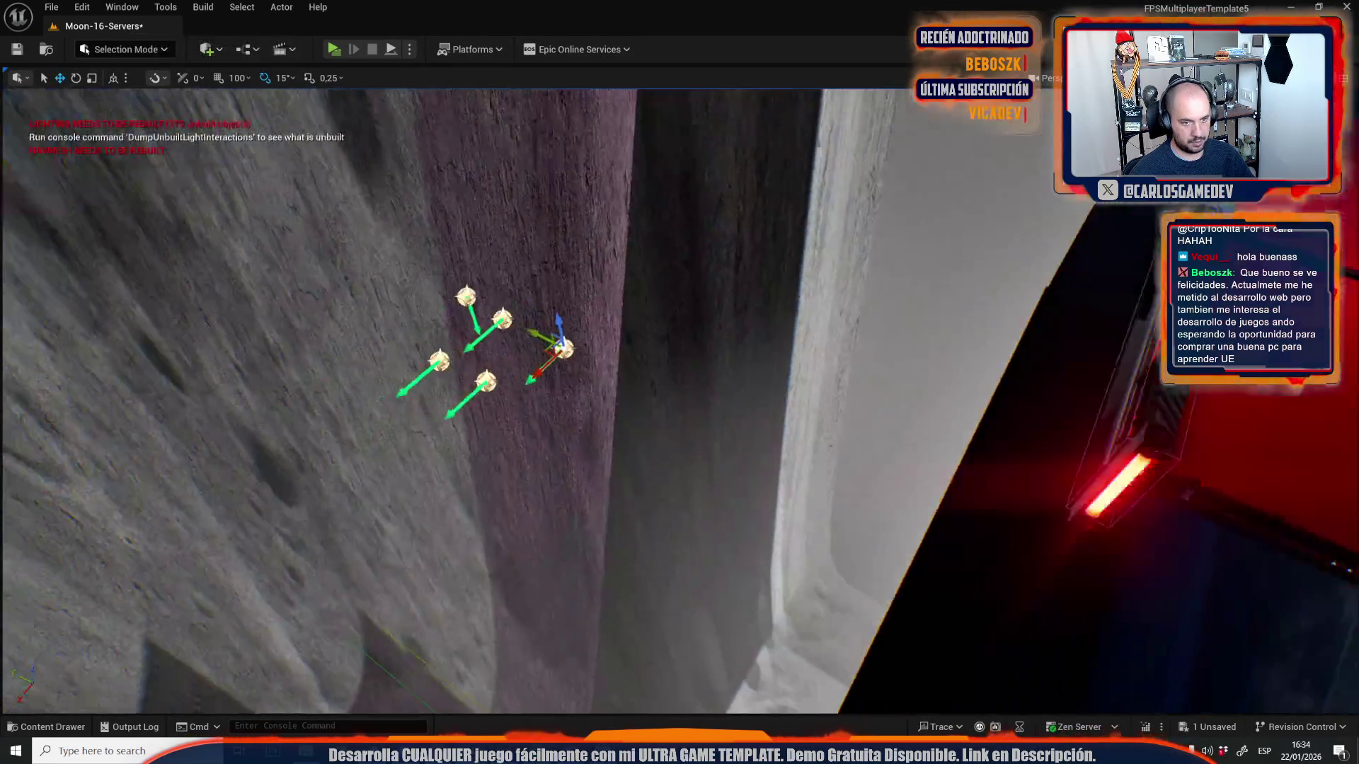
- Fly through the level, start a Play-in-Editor test, then open the Level Editor help with F1
key("w")
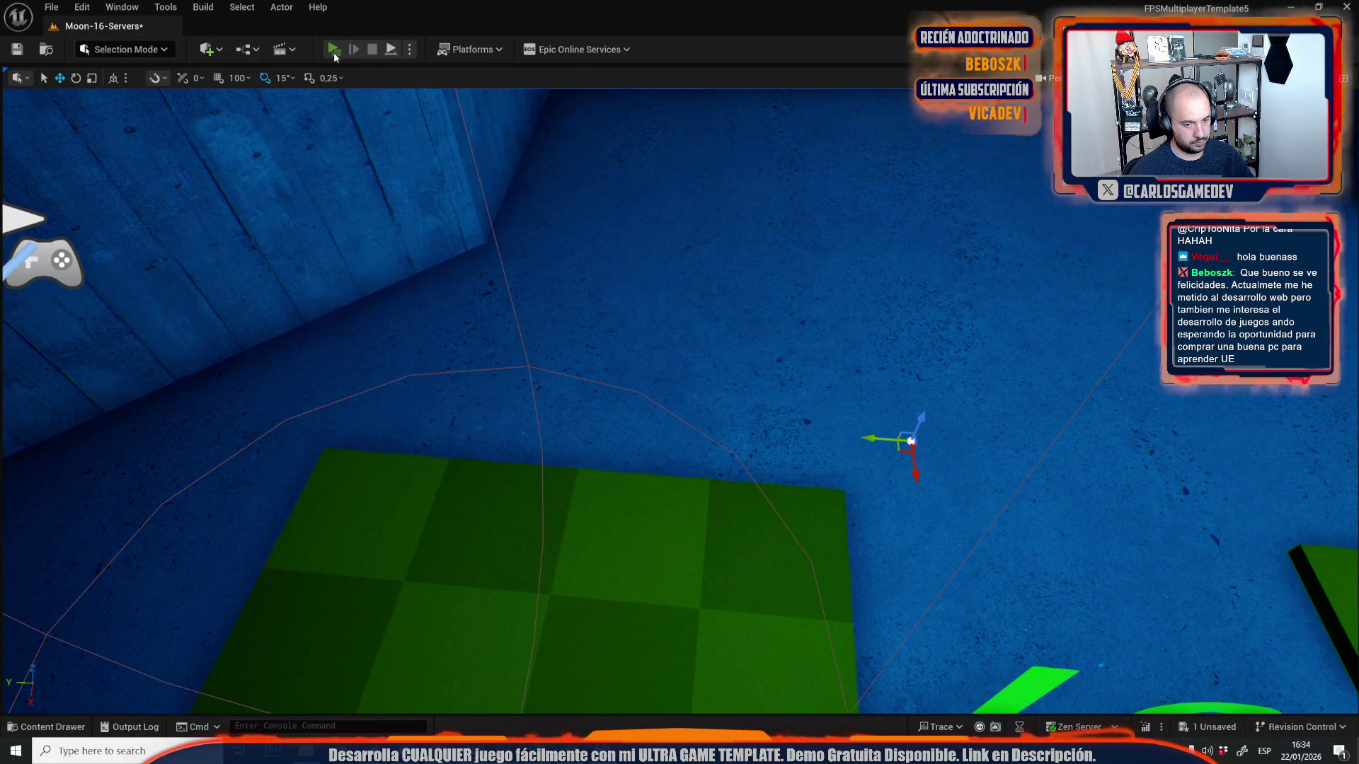
left_click(333, 52)
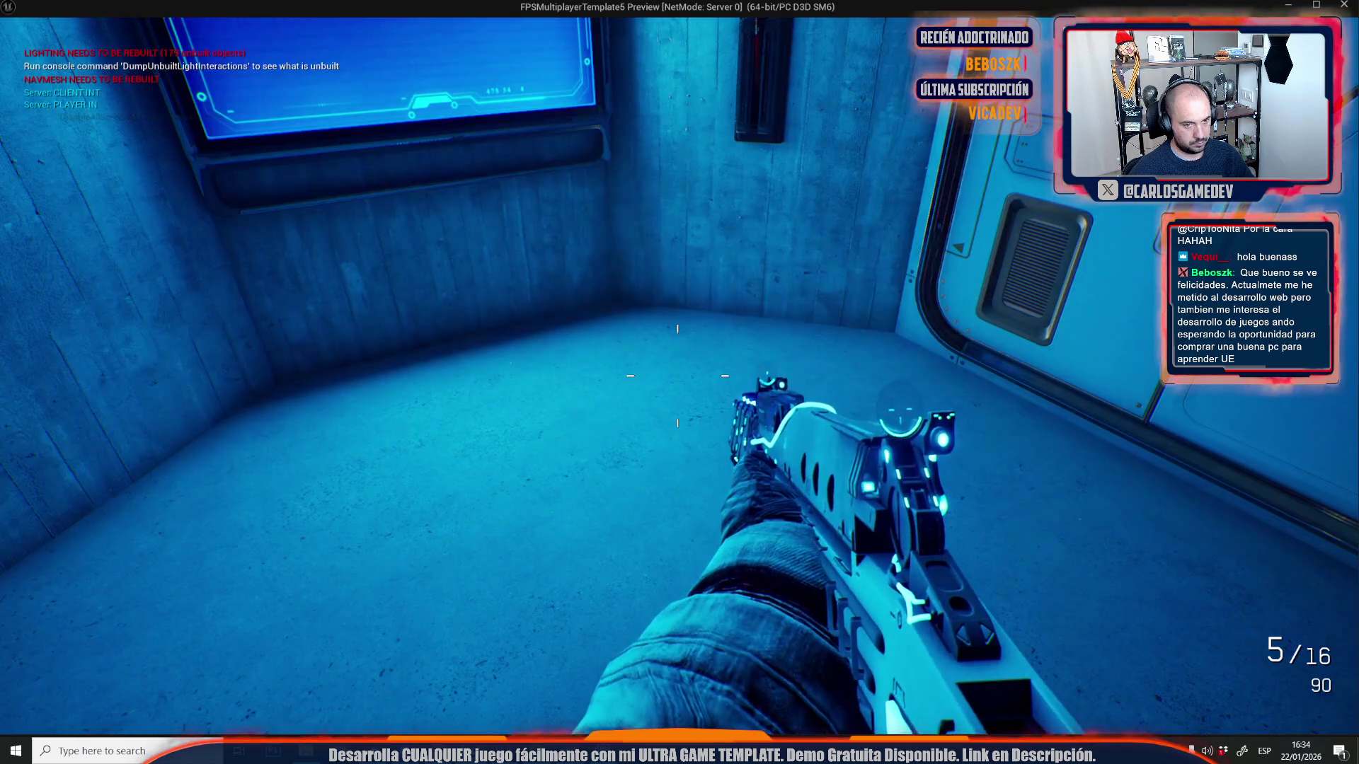
key("F1")
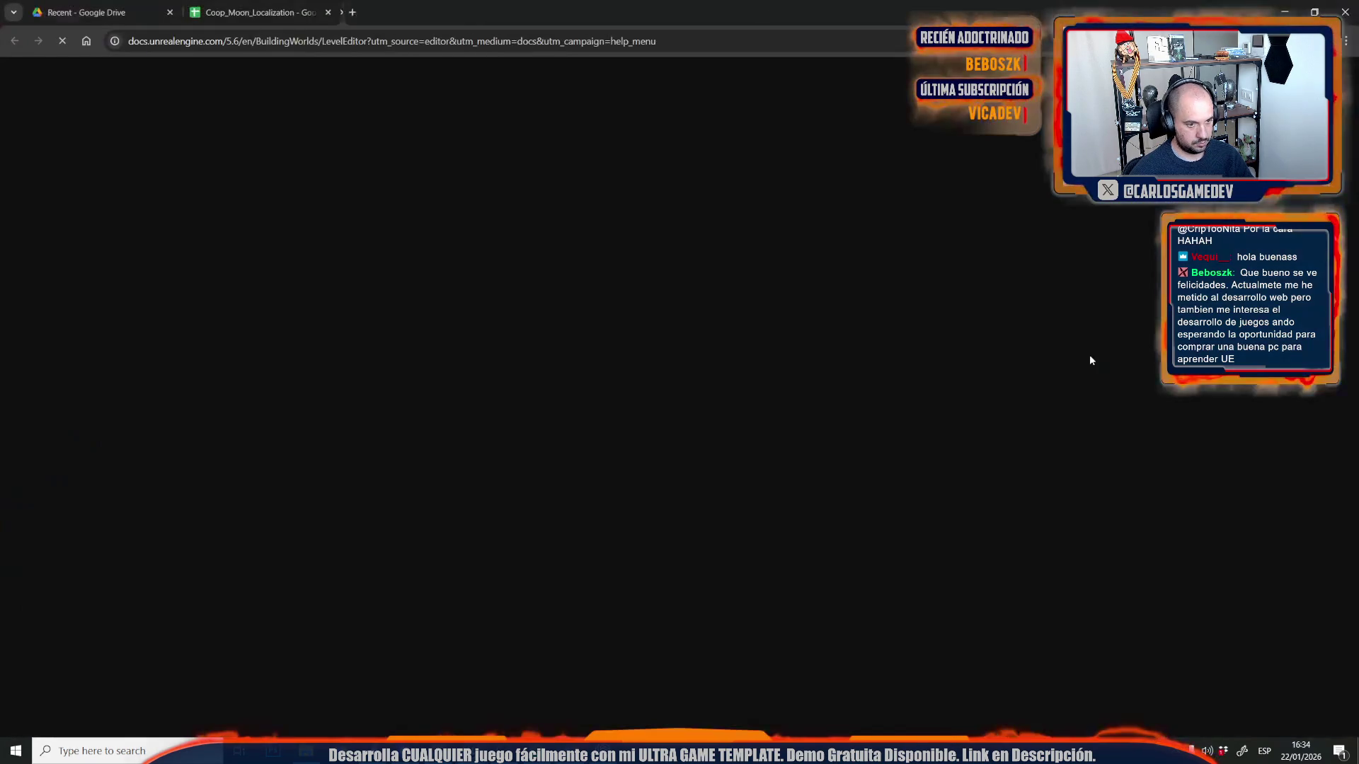